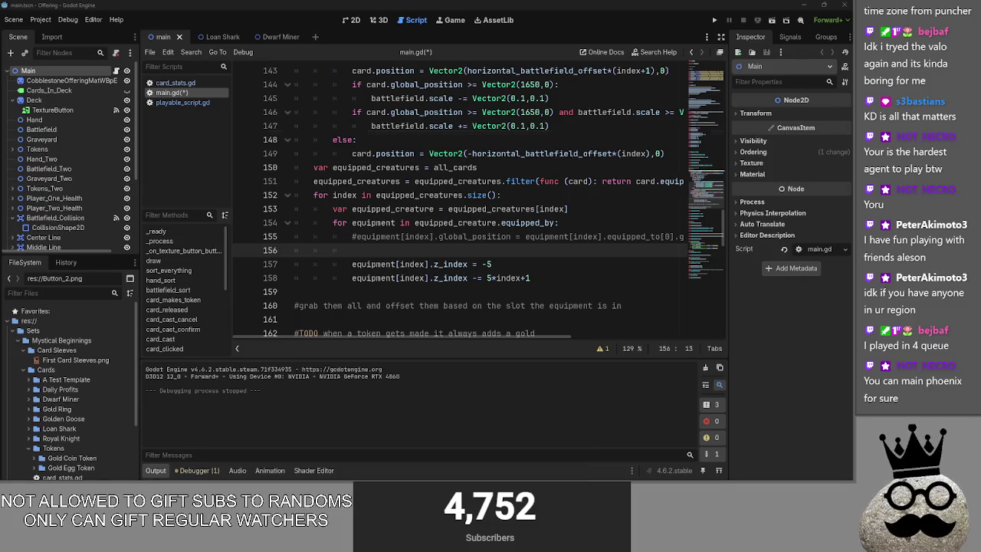
Cycle through the open windows, then bring up and maximize the tracker.gg browser window
key("alt+Tab")
key("Tab")
key("Escape")
key("alt+Tab")
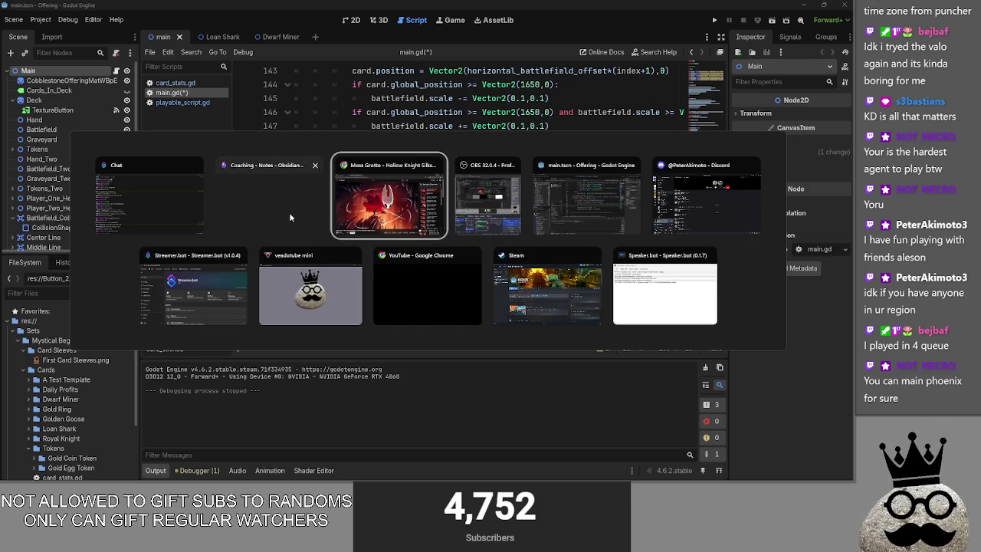
key("Escape")
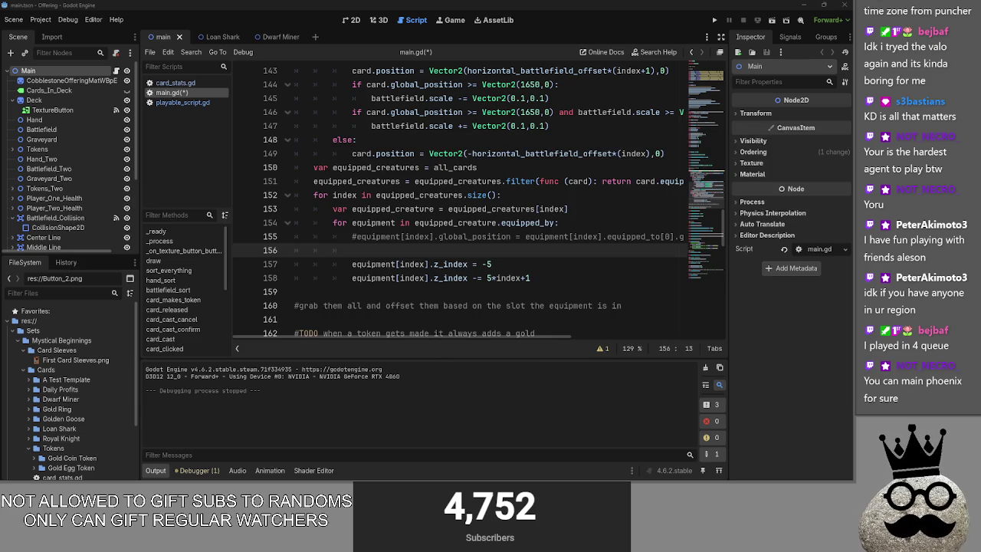
key("alt+Tab")
key("super+Up")
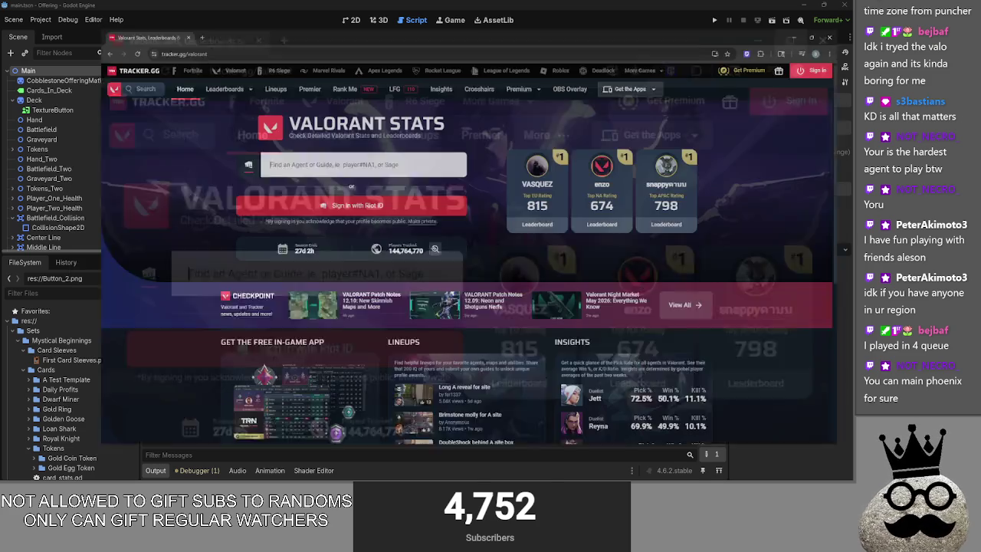
Open a recently searched player's profile, then the other same-named player's profile
left_click(319, 156)
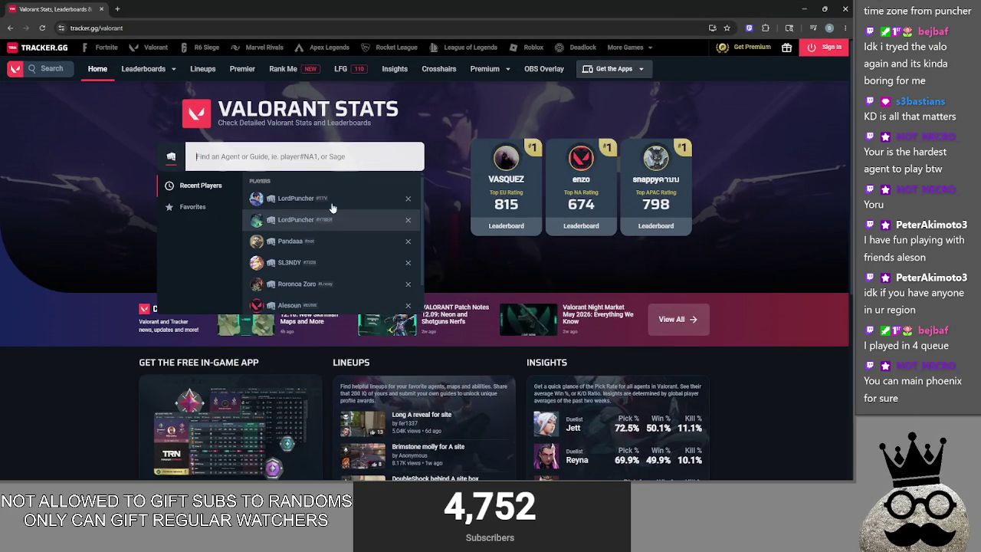
left_click(330, 205)
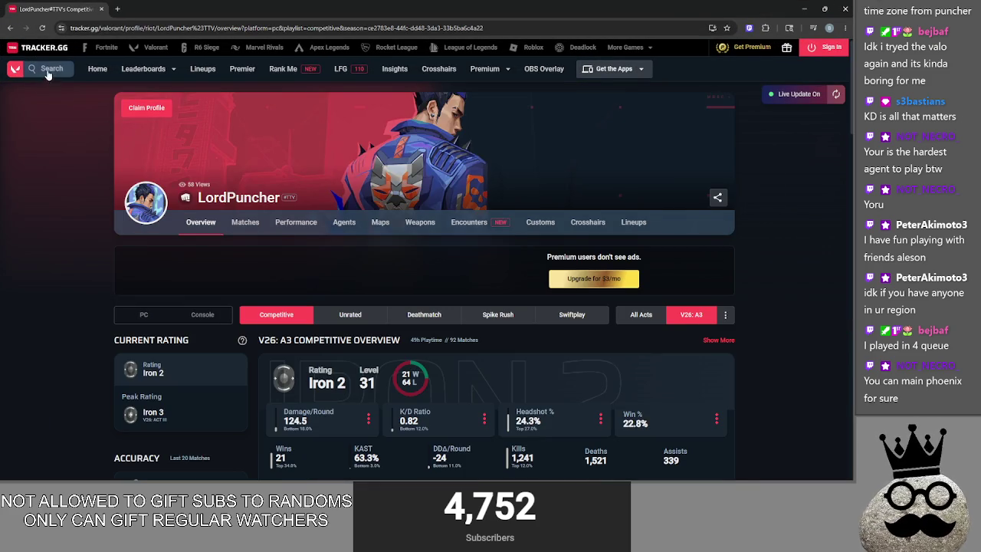
left_click(48, 68)
left_click(503, 326)
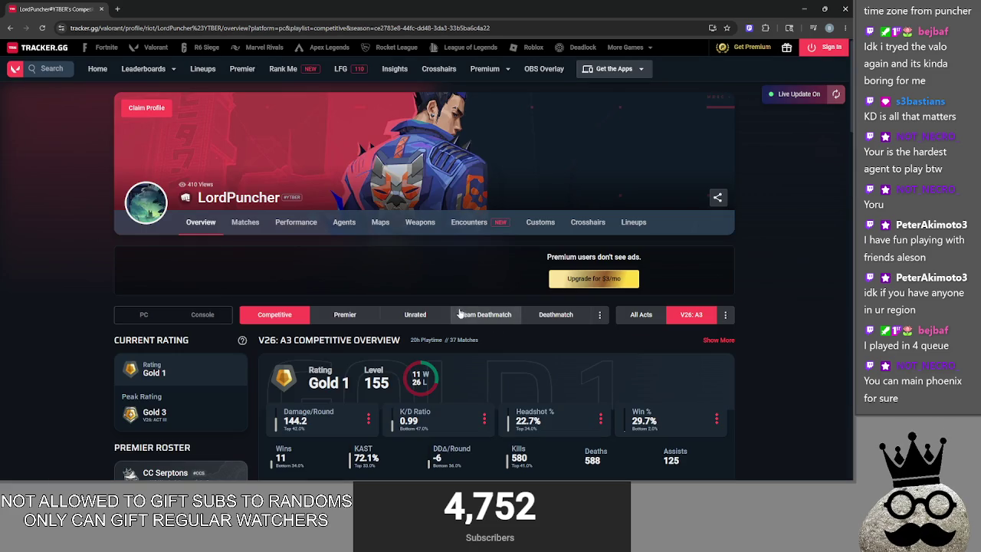
Show the player's per-agent stats across all acts
left_click(347, 226)
scroll(470, 266, "down", 1)
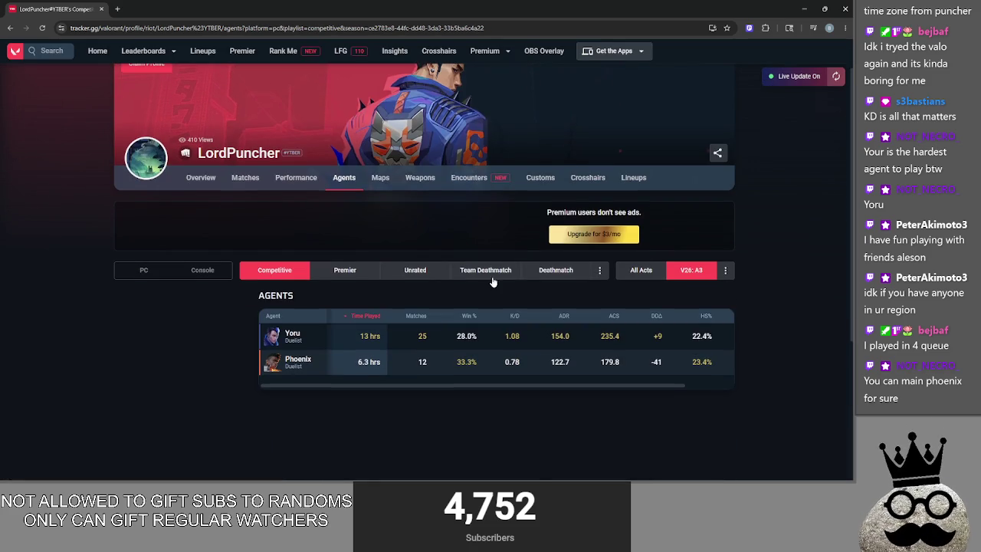
left_click(631, 269)
scroll(621, 287, "down", 1)
scroll(736, 281, "down", 2)
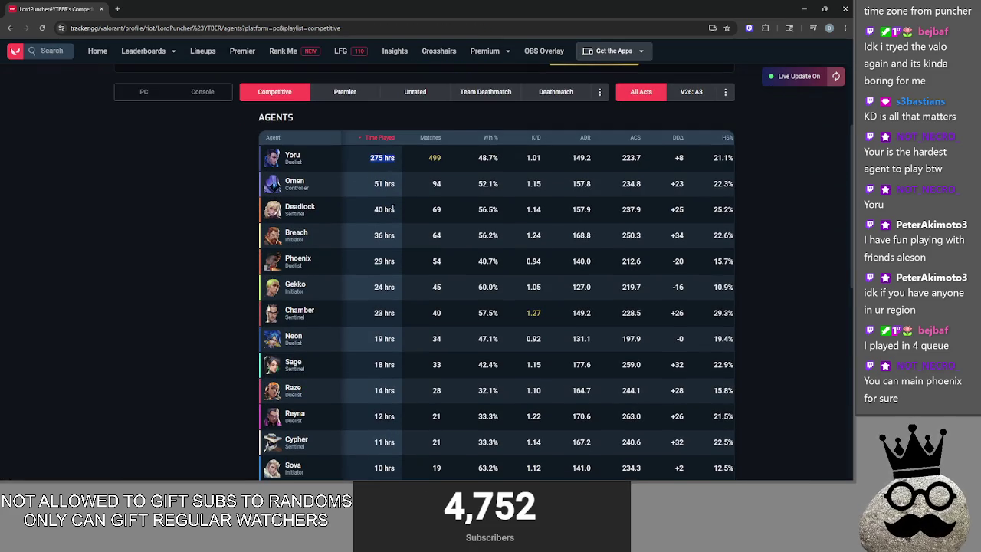
Scan the agents table, selecting Harbor's and Iso's hours and Yoru's 275 hrs
left_click(352, 217)
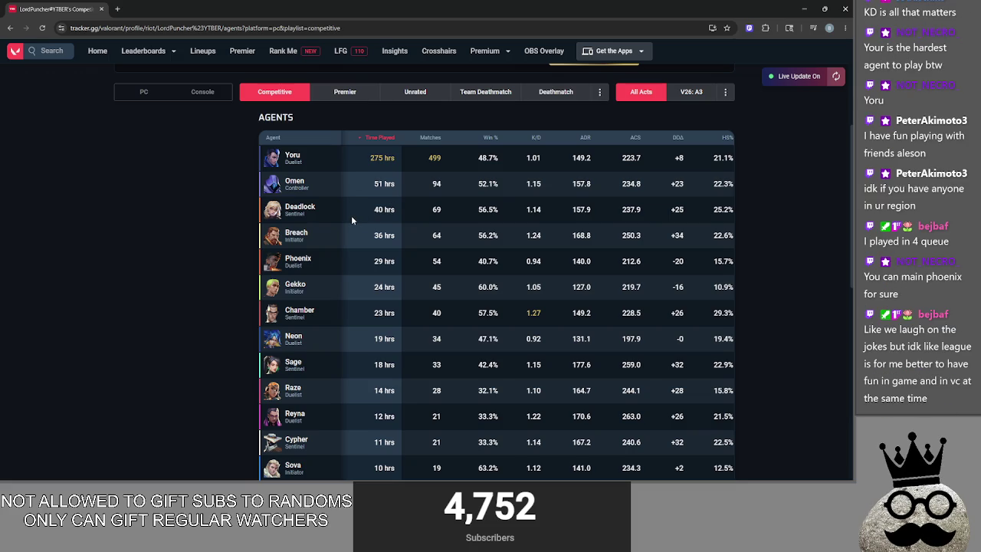
scroll(381, 256, "down", 2)
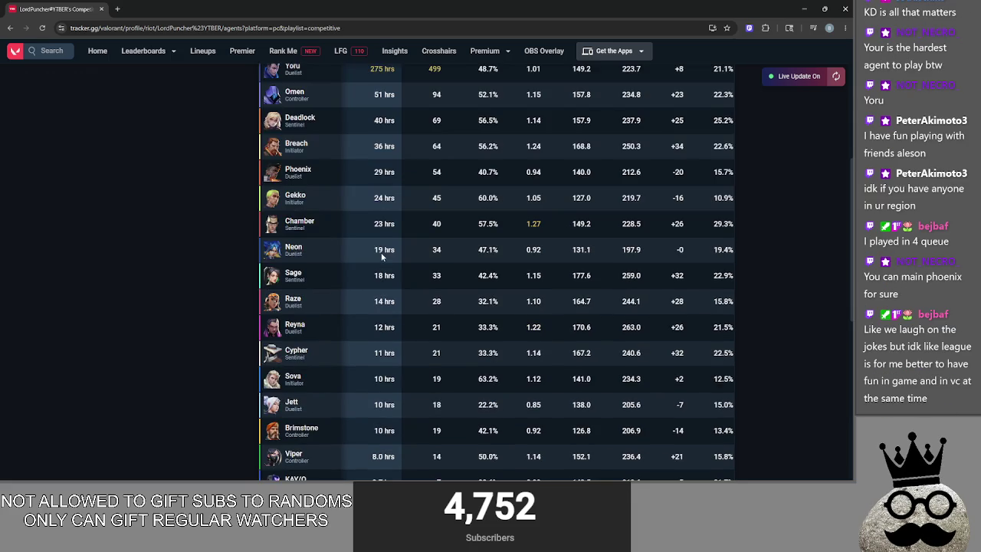
scroll(382, 253, "down", 5)
scroll(382, 256, "up", 7)
scroll(382, 257, "down", 7)
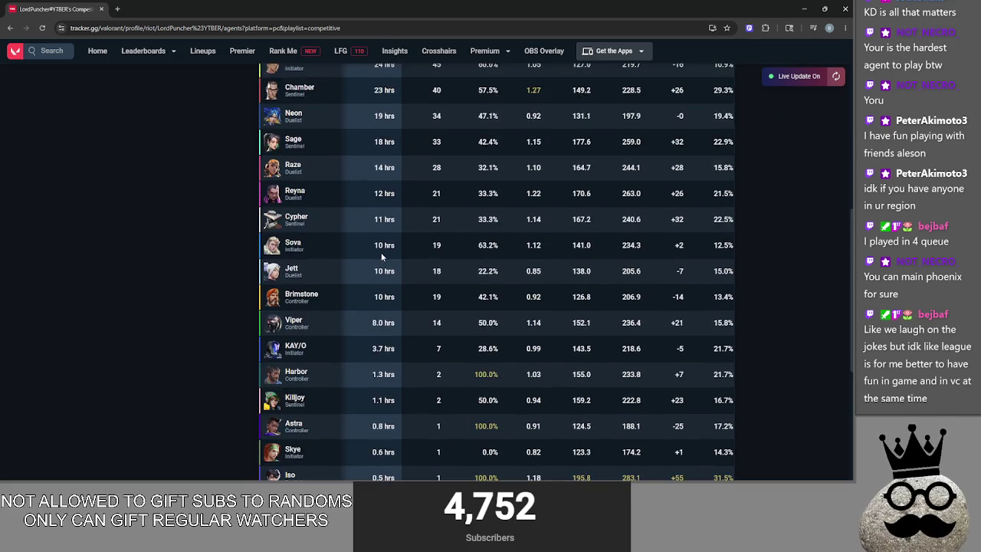
scroll(381, 256, "up", 6)
scroll(371, 230, "down", 5)
scroll(373, 246, "up", 1)
double_click(377, 285)
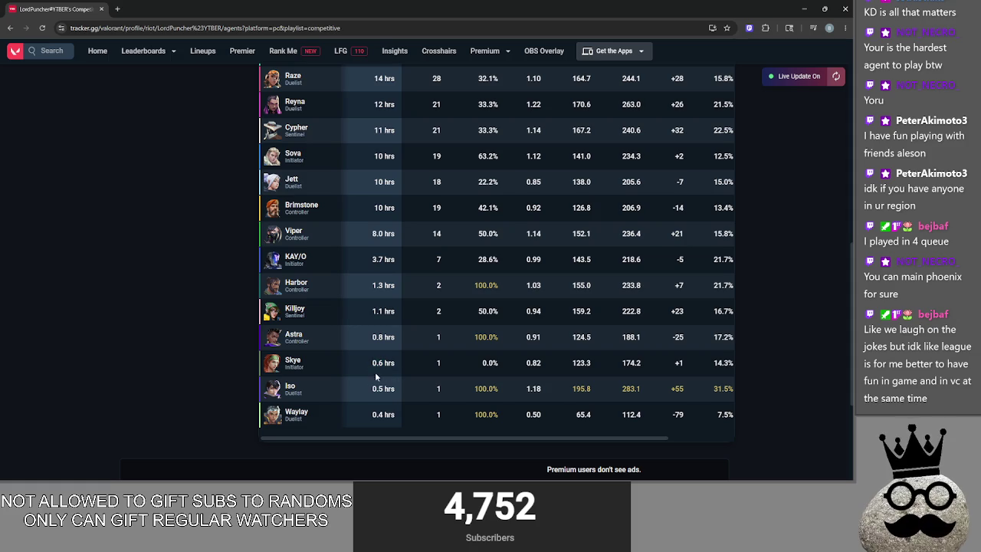
left_click_drag(373, 386, 401, 394)
scroll(373, 247, "up", 5)
left_click_drag(372, 247, 406, 250)
left_click(406, 250)
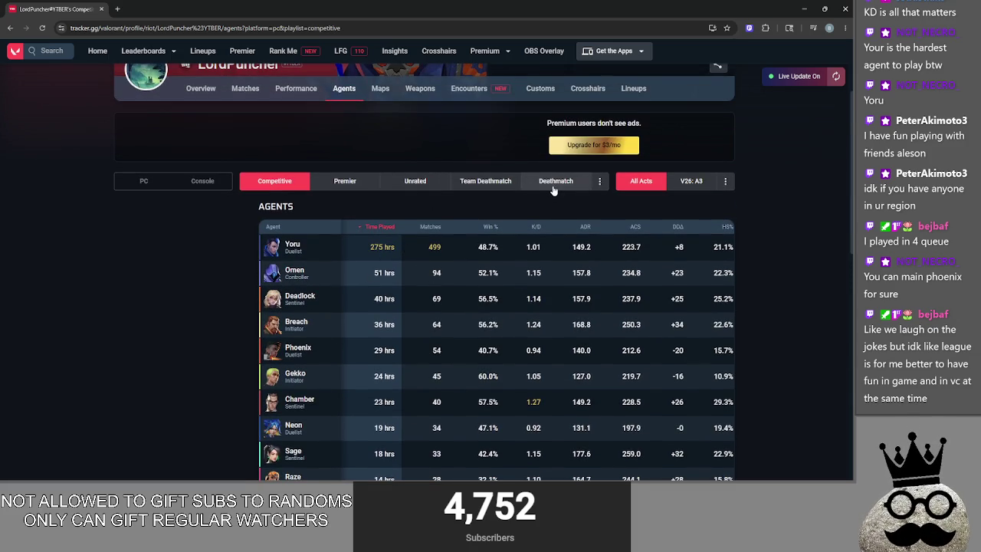
Compare Deathmatch, Premier, Unrated and Team Deathmatch agent stats, then return to Competitive
left_click(553, 183)
left_click(349, 183)
left_click(430, 187)
left_click(480, 182)
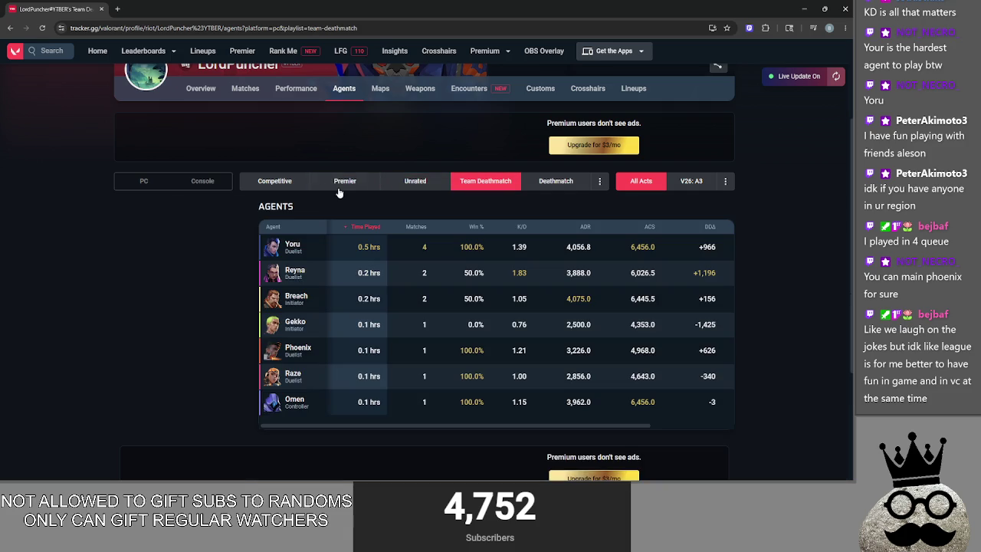
left_click(257, 184)
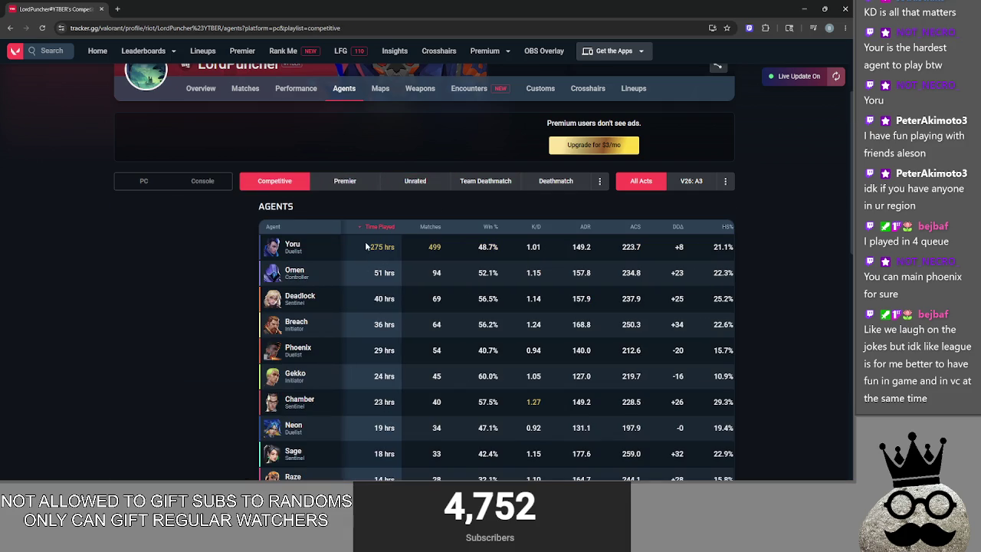
left_click(45, 55)
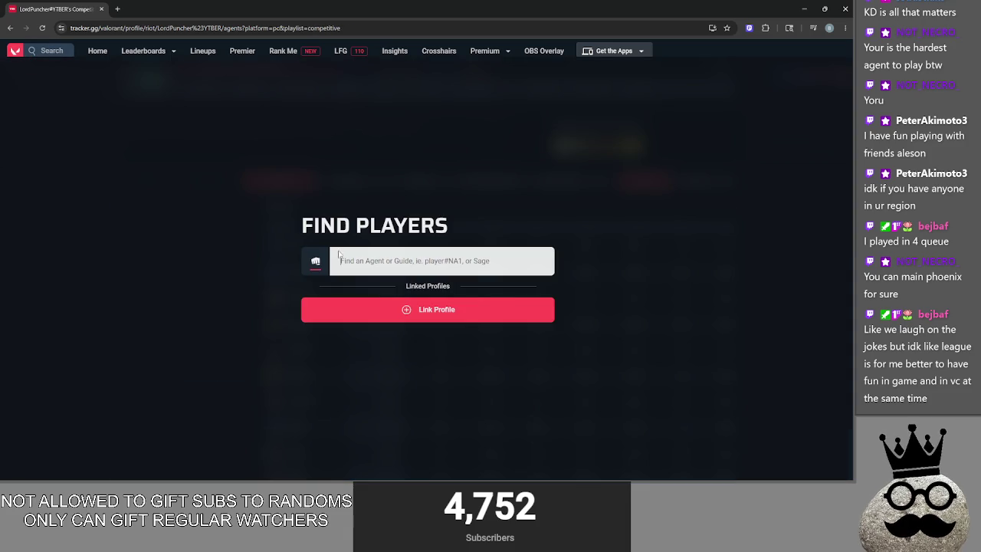
View the other same-named profile's agent stats across all acts
left_click(477, 334)
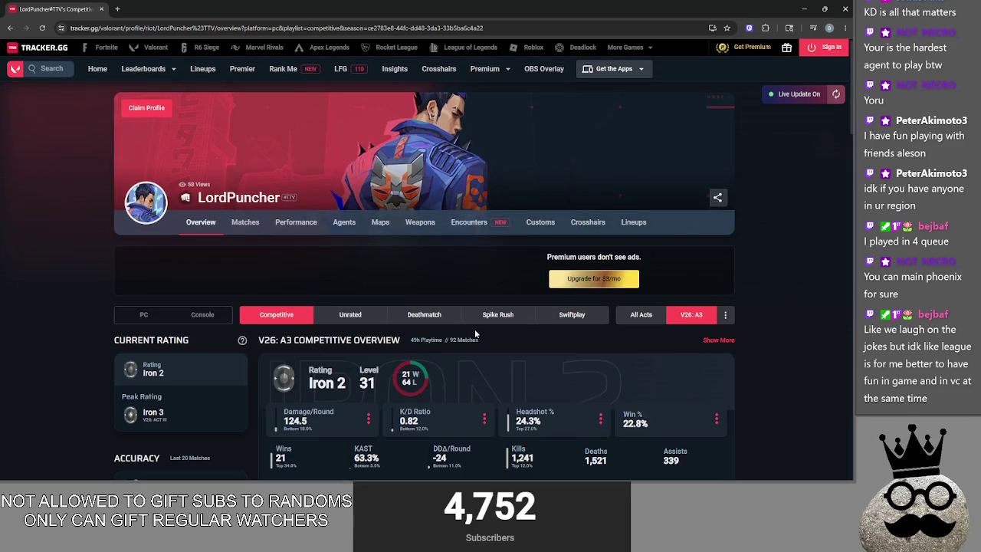
scroll(476, 328, "down", 1)
left_click(347, 183)
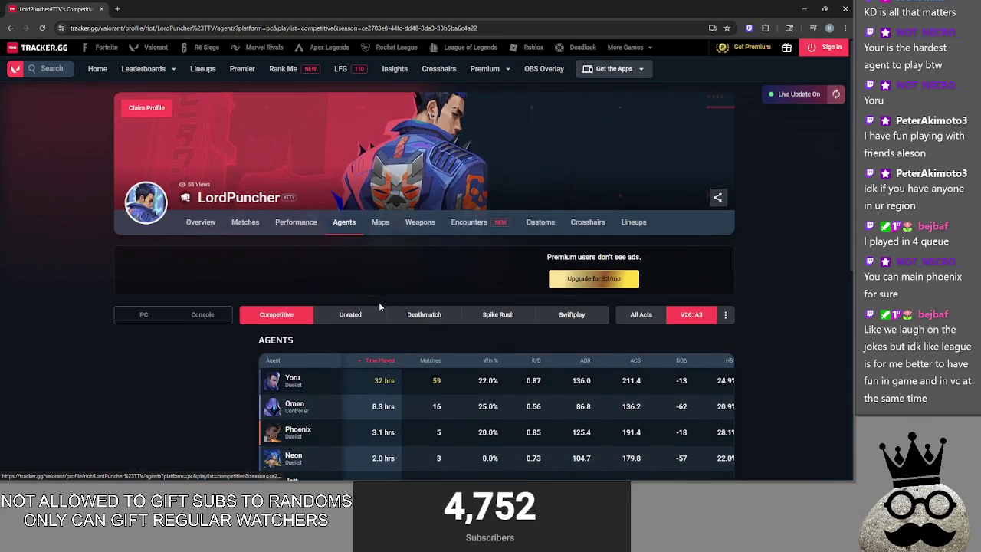
left_click(633, 271)
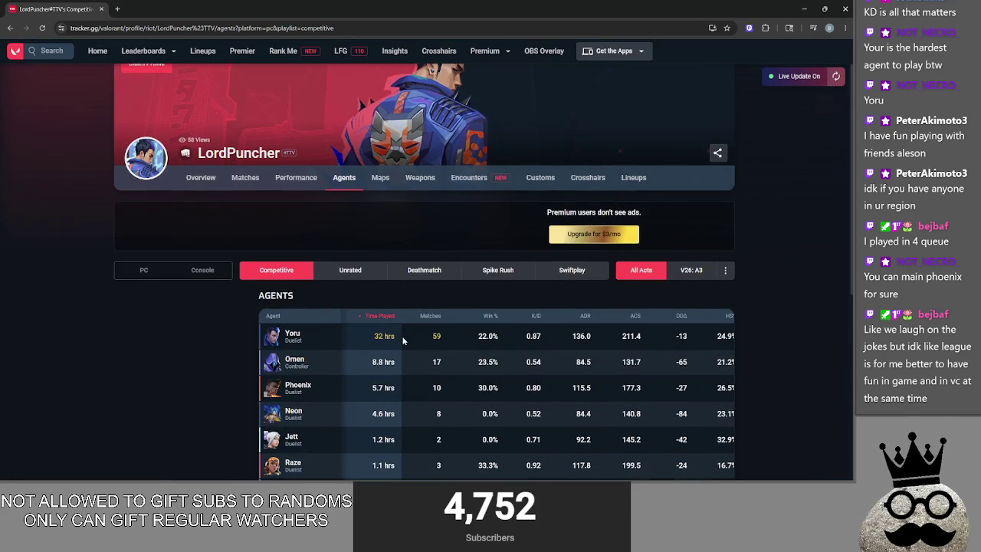
Reopen the original profile's all-acts agent stats, check Gekko's hours, and return to Godot
left_click(46, 51)
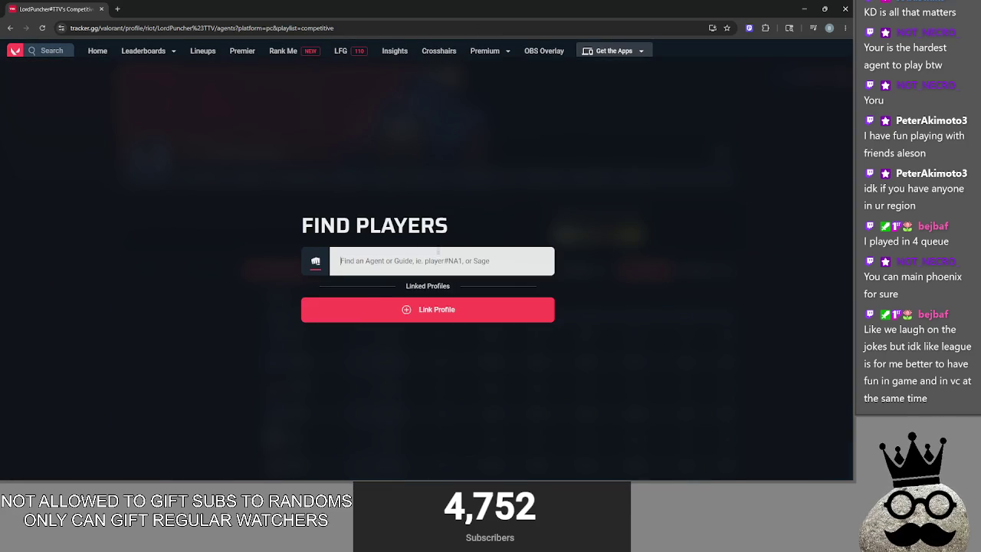
left_click(480, 302)
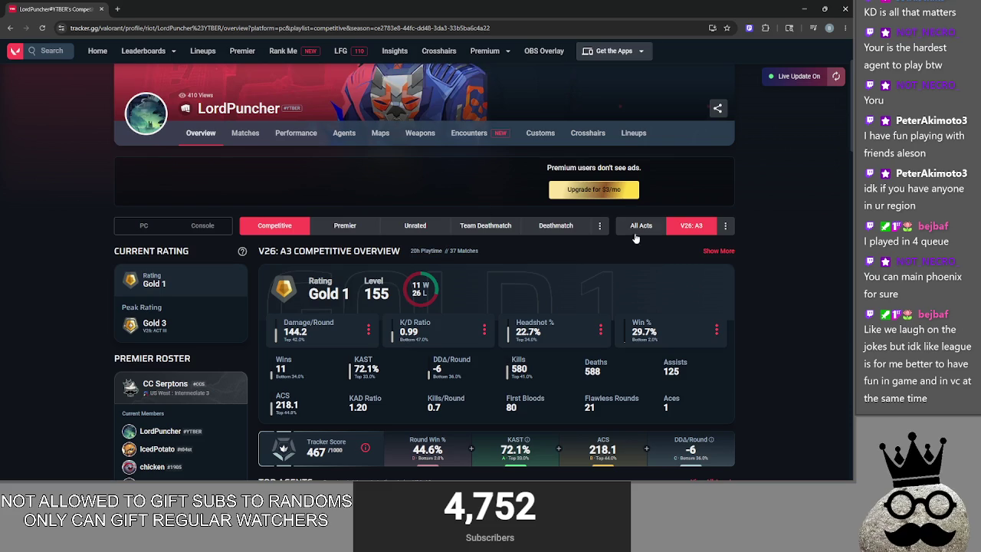
left_click(344, 133)
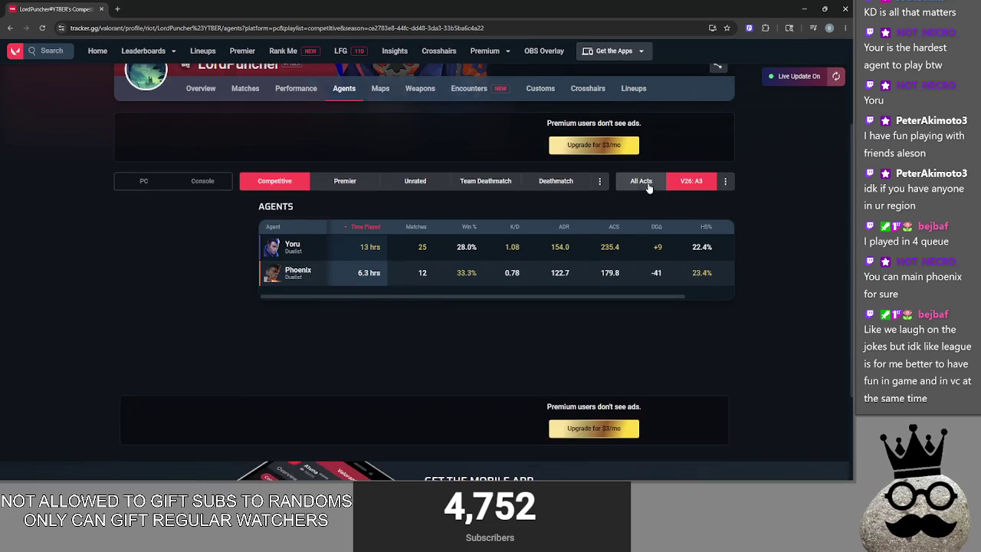
left_click(647, 184)
scroll(396, 256, "down", 2)
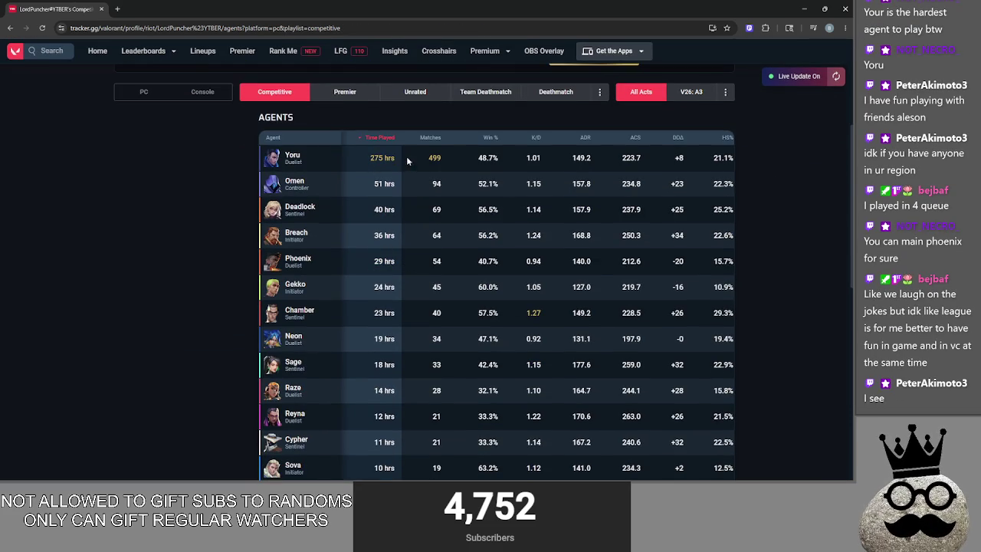
left_click_drag(358, 291, 393, 287)
scroll(378, 271, "up", 1)
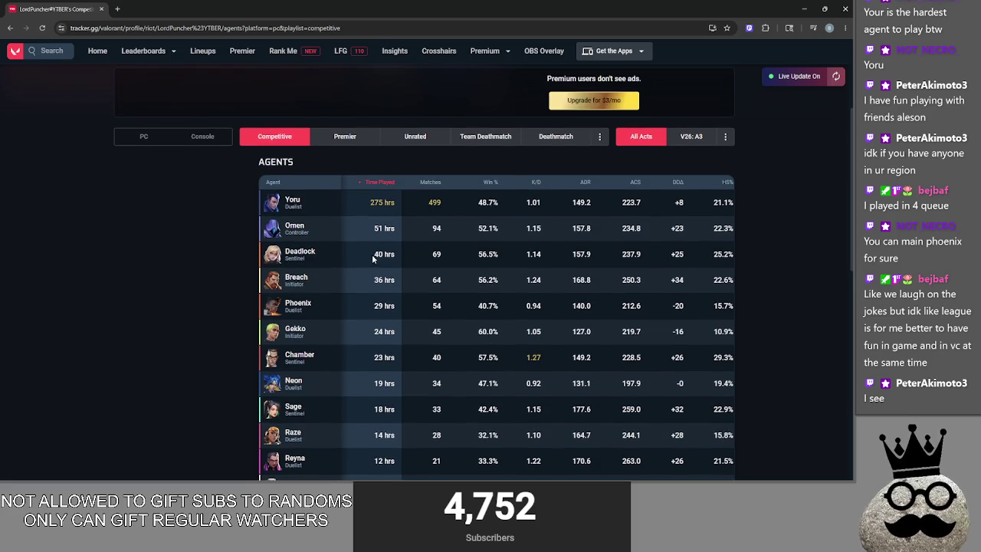
key("alt+Tab")
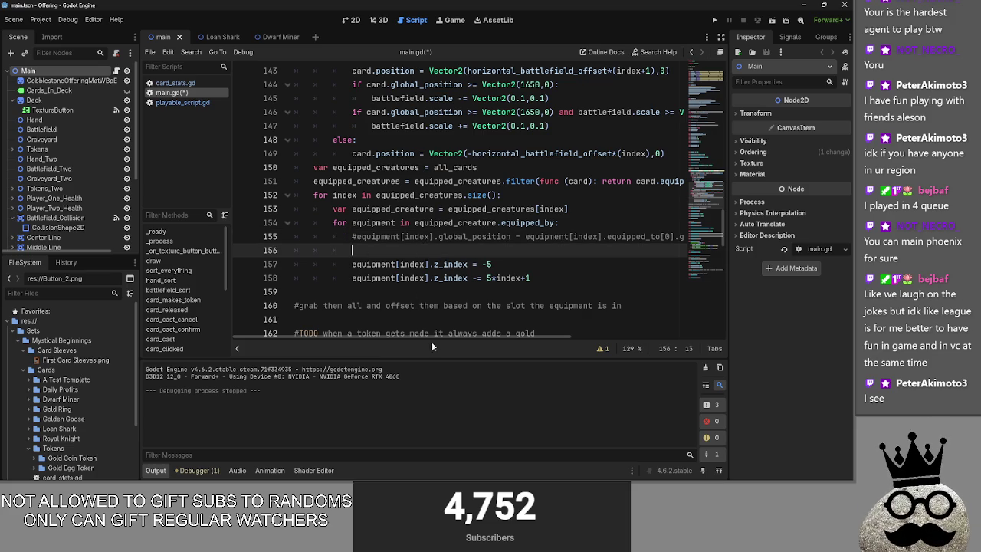
Try uncommenting the equipment position line 155, then restore the comment
mouse_move(429, 337)
left_mouse_down()
mouse_move(552, 337)
mouse_move(313, 331)
left_mouse_up()
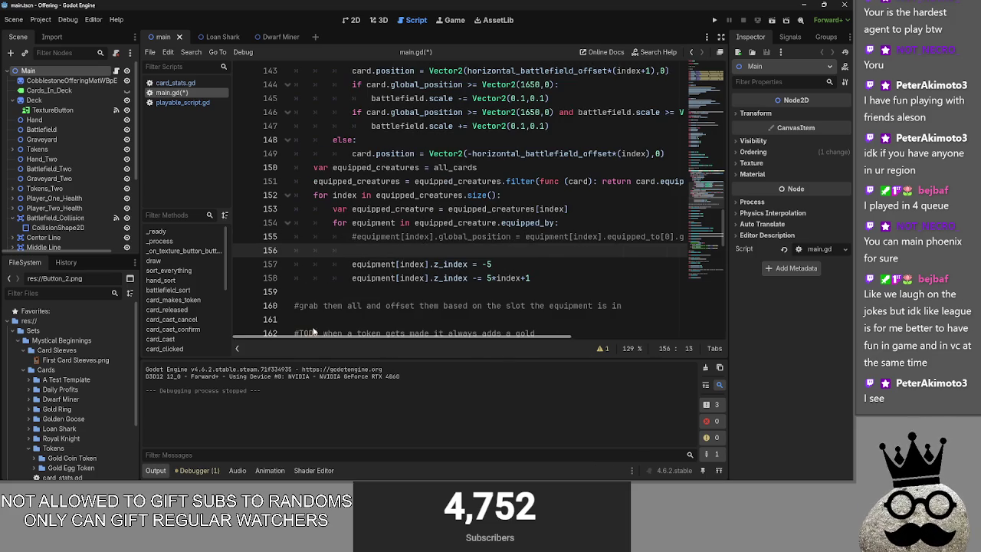
left_click(359, 236)
key("Left")
key("BackSpace")
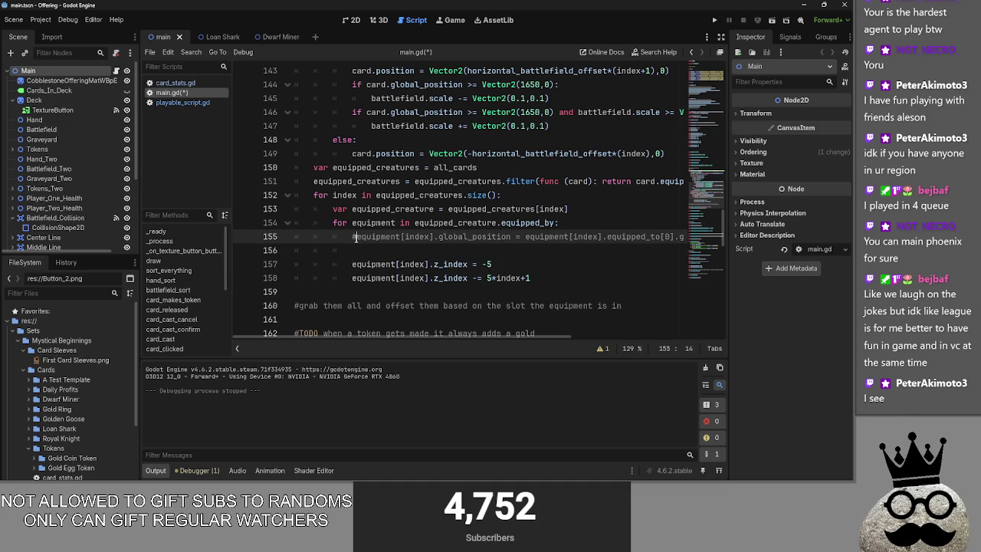
key("ctrl+z")
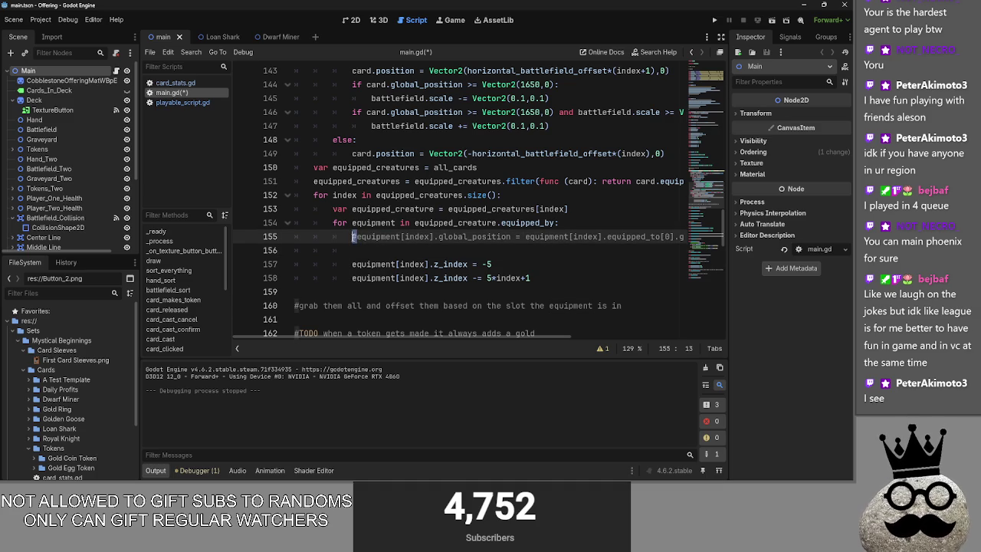
left_click(357, 245)
Review loop lines 152–153 and the equipped_creatures filter returning equipped_by.size() > 0
scroll(322, 313, "down", 2)
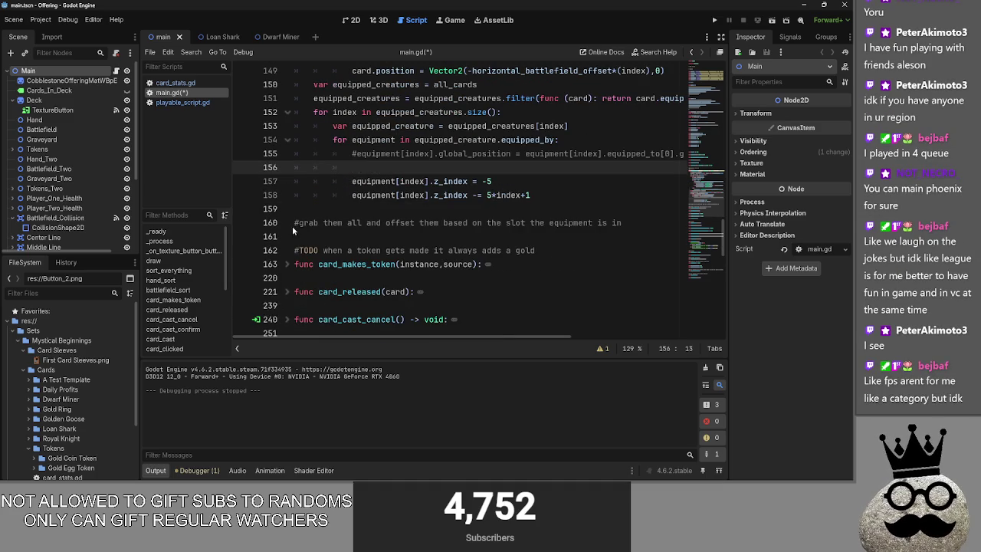
left_click(622, 223)
scroll(410, 285, "up", 3)
mouse_move(314, 234)
left_mouse_down()
mouse_move(560, 239)
mouse_move(581, 250)
mouse_move(309, 224)
left_mouse_up()
left_click(582, 250)
double_click(352, 238)
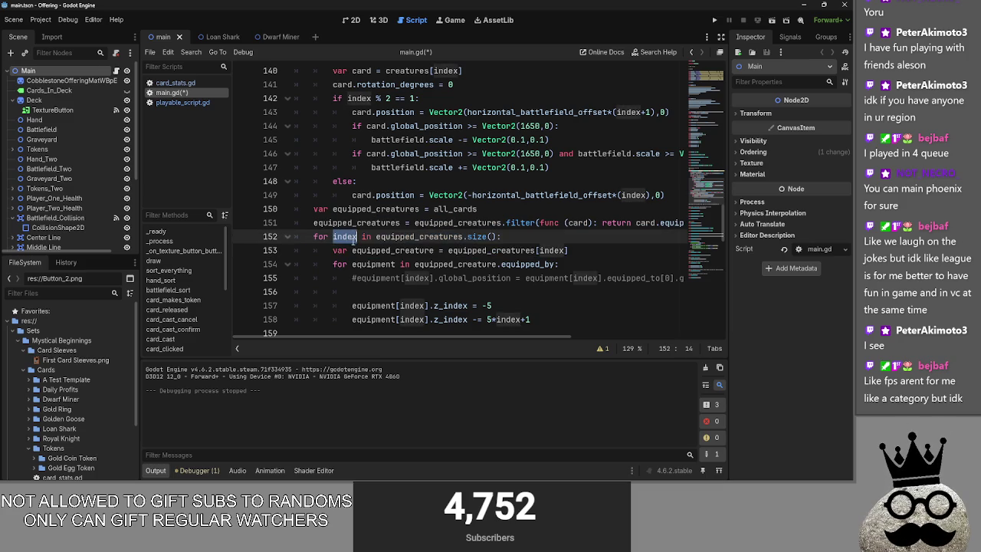
left_click(479, 223)
mouse_move(550, 335)
left_mouse_down()
mouse_move(694, 331)
mouse_move(507, 331)
left_mouse_up()
scroll(584, 279, "right", 3)
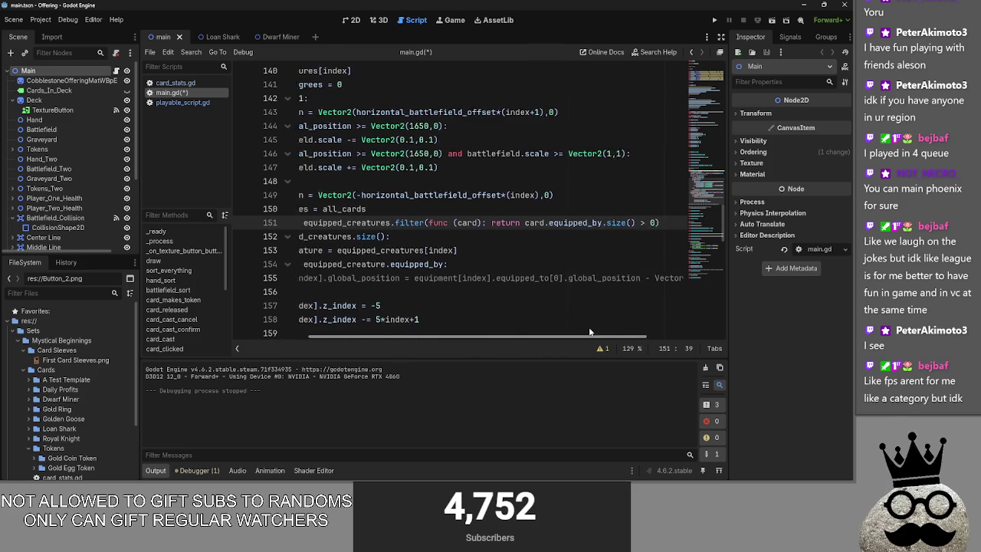
scroll(574, 274, "left", 3)
left_click(377, 237)
Make the for-loop iterate over equipped_creature.equipped_by and open a new line in its body
double_click(378, 250)
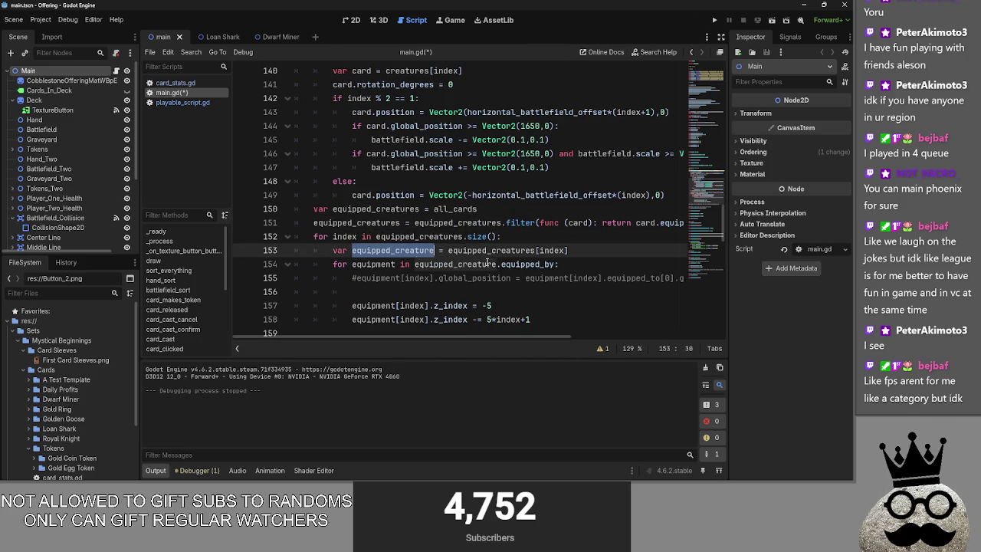
double_click(396, 265)
double_click(437, 263)
double_click(531, 263)
left_click(559, 264)
key("BackSpace")
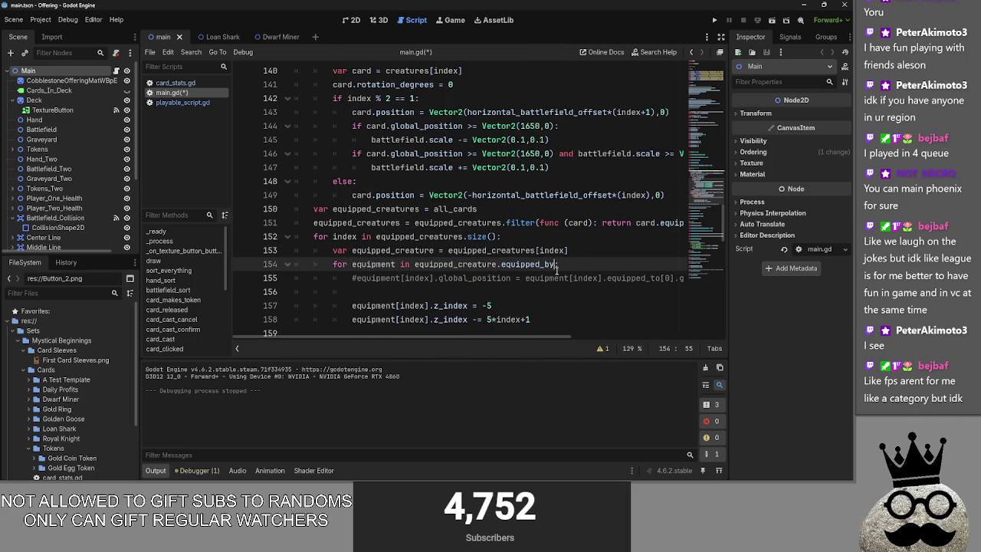
type(".size():")
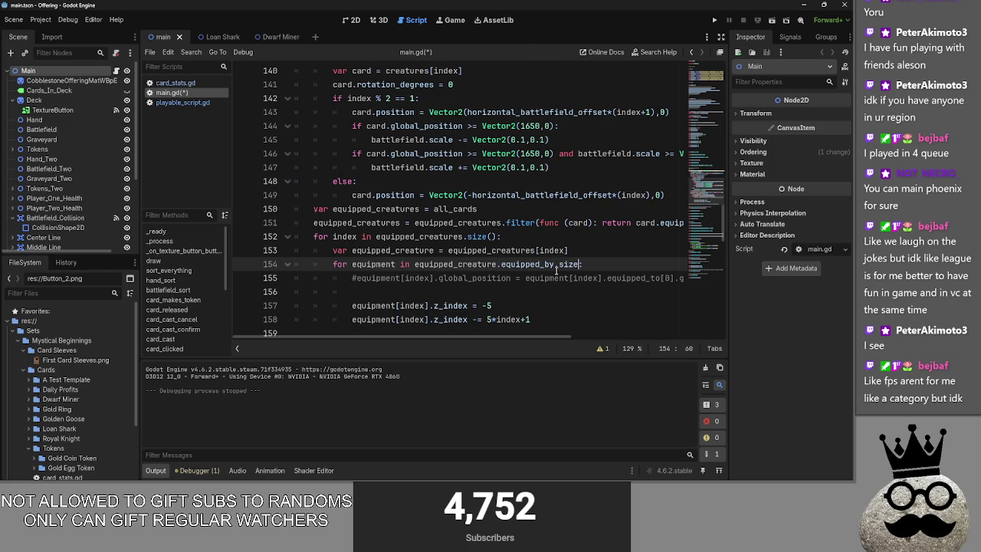
key("Left")
key("Left")
key("Return")
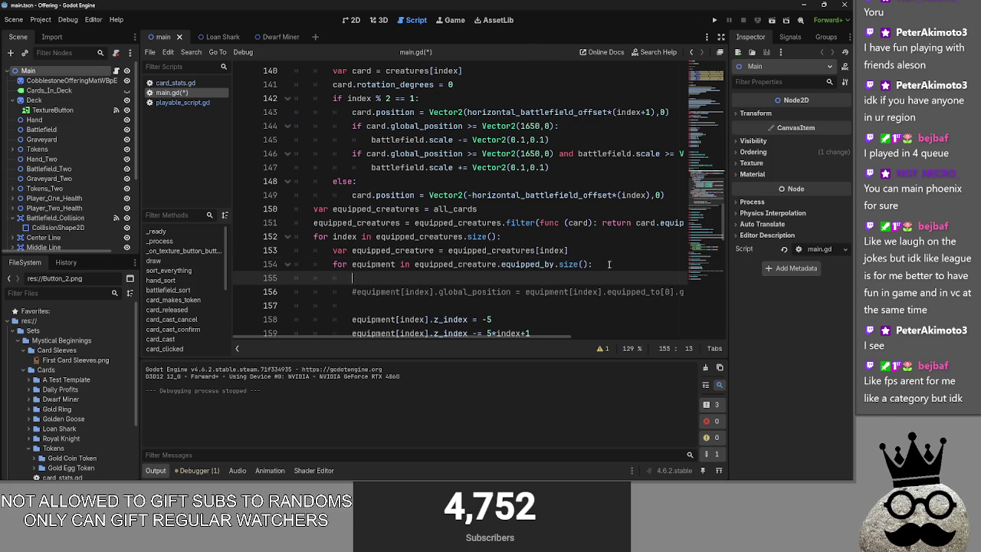
left_click(587, 264)
key("BackSpace")
key("BackSpace")
key("BackSpace")
key("BackSpace")
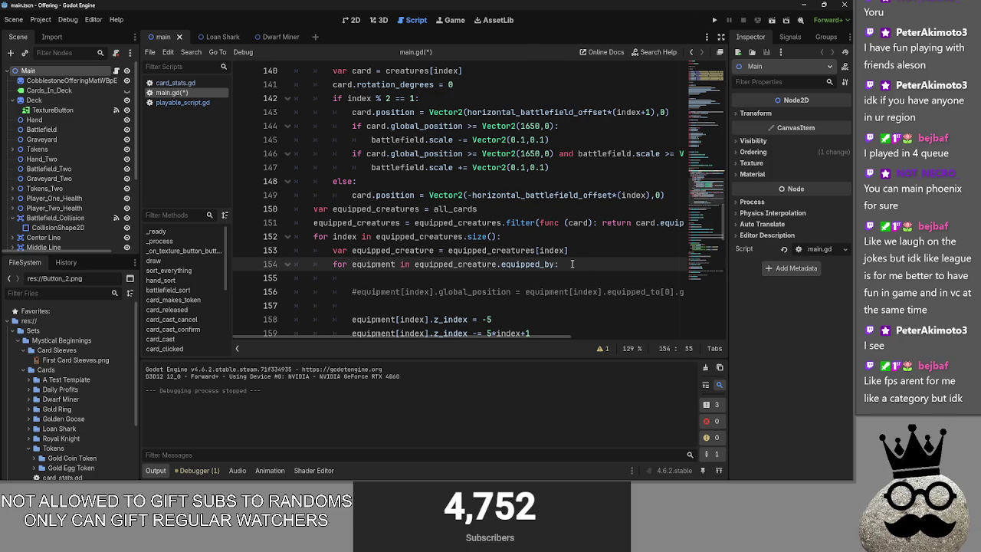
Check uses of creatures and equipment, add print(equipment) inside the loop, and run with F5
scroll(544, 264, "up", 2)
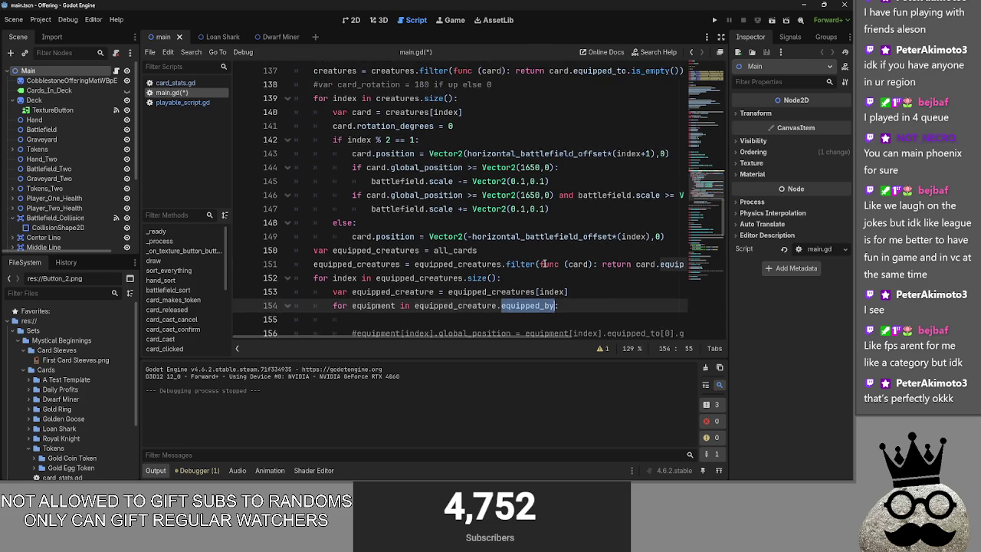
left_click(370, 153)
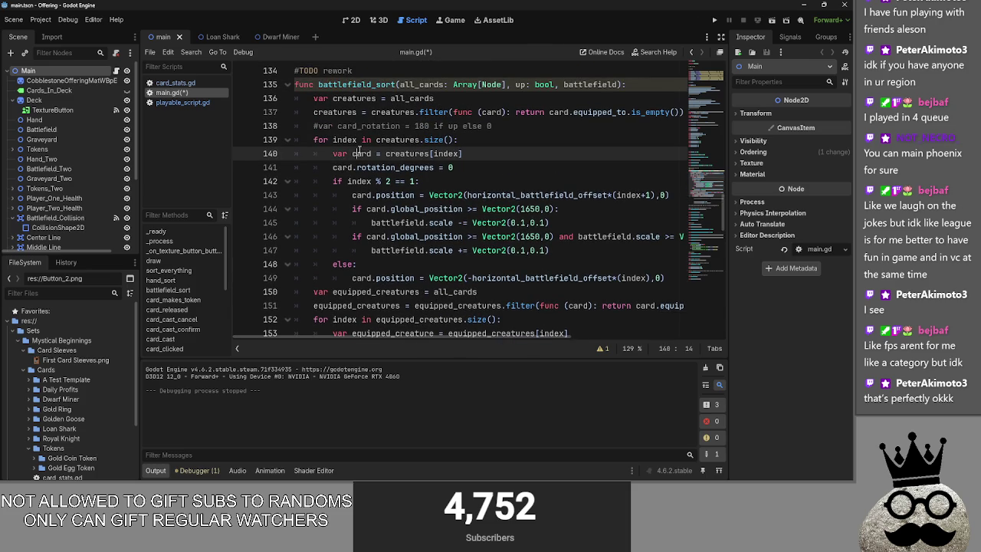
double_click(402, 153)
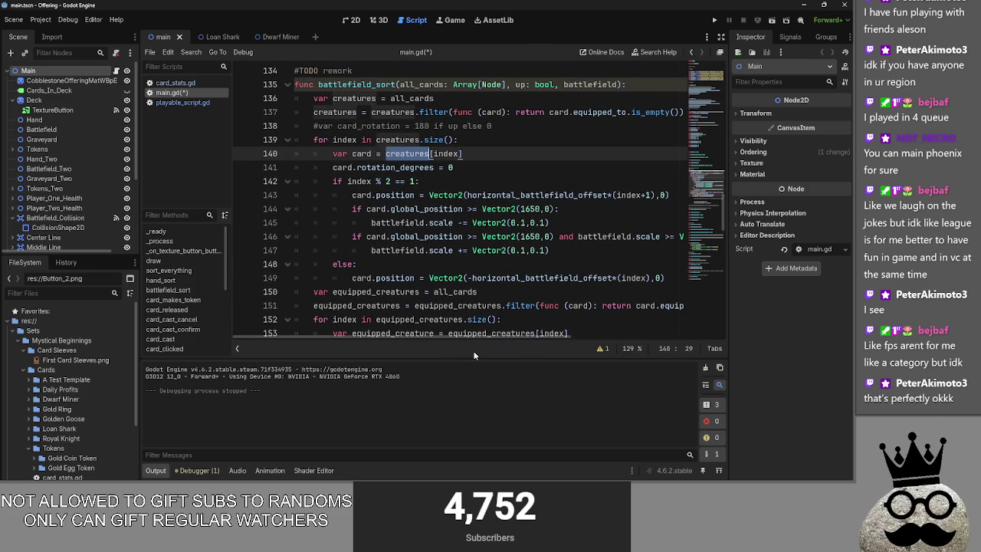
scroll(458, 262, "down", 3)
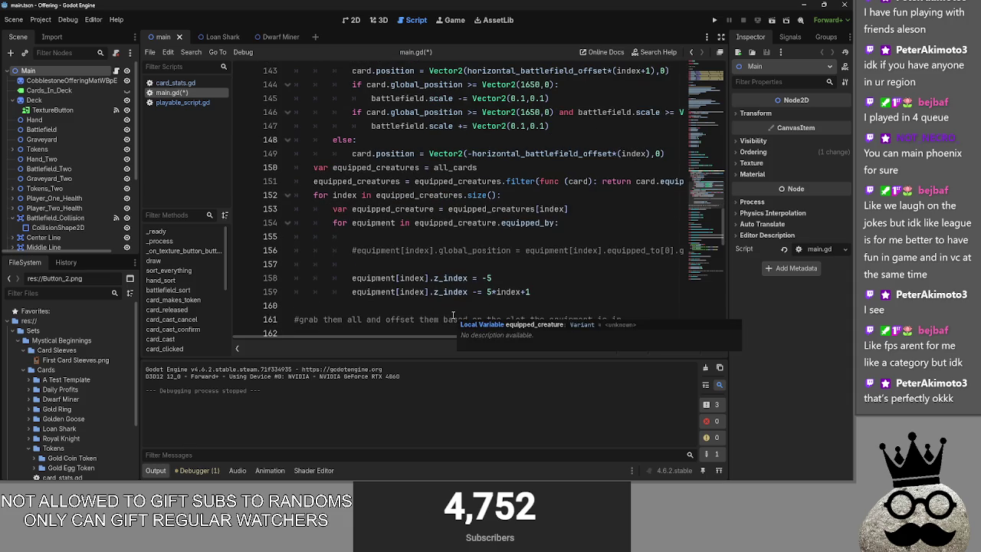
double_click(365, 223)
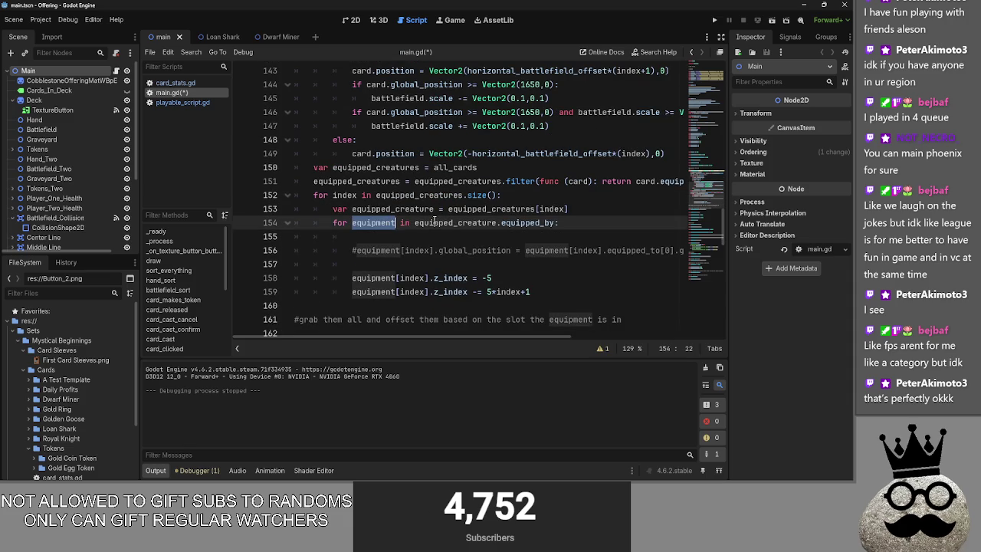
left_click(433, 230)
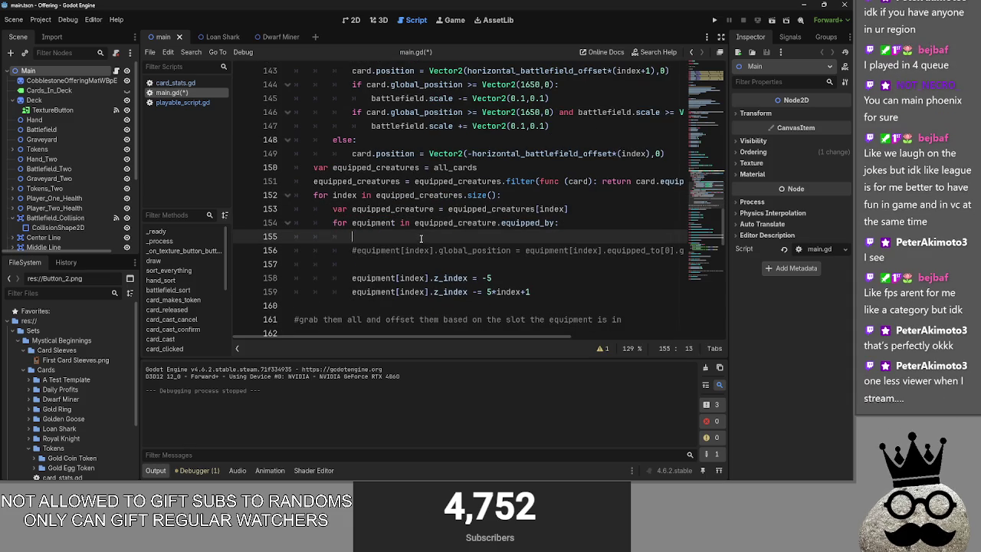
type("pri")
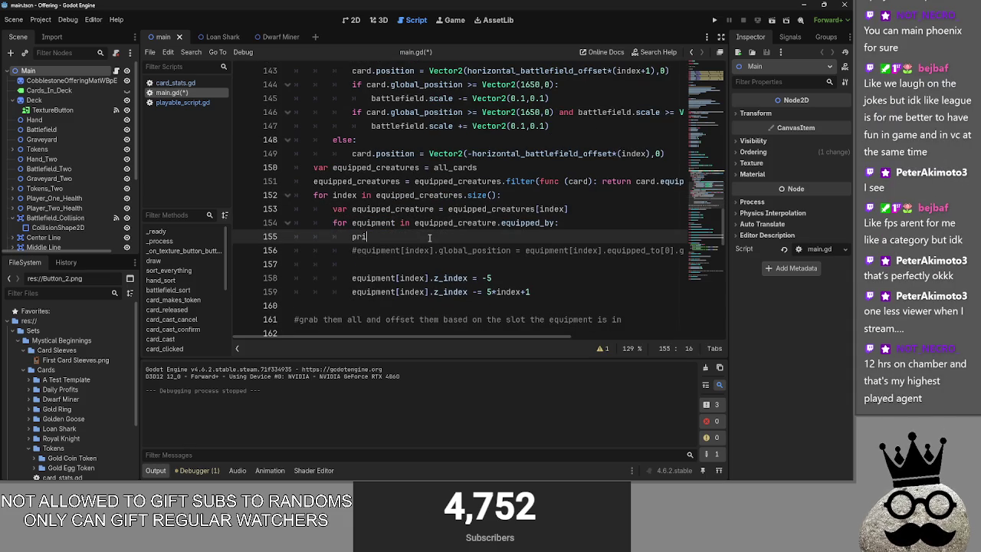
type("nt(equipment")
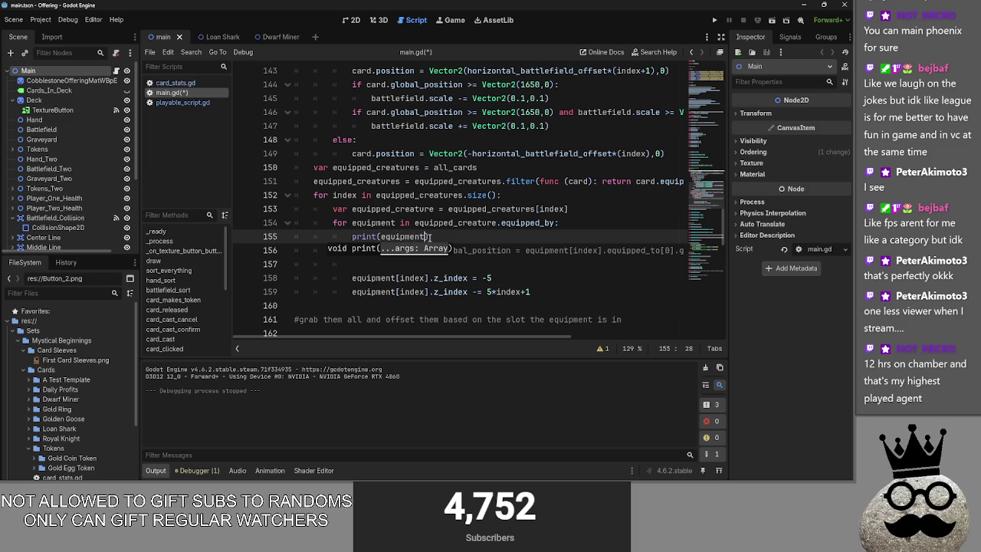
key("F5")
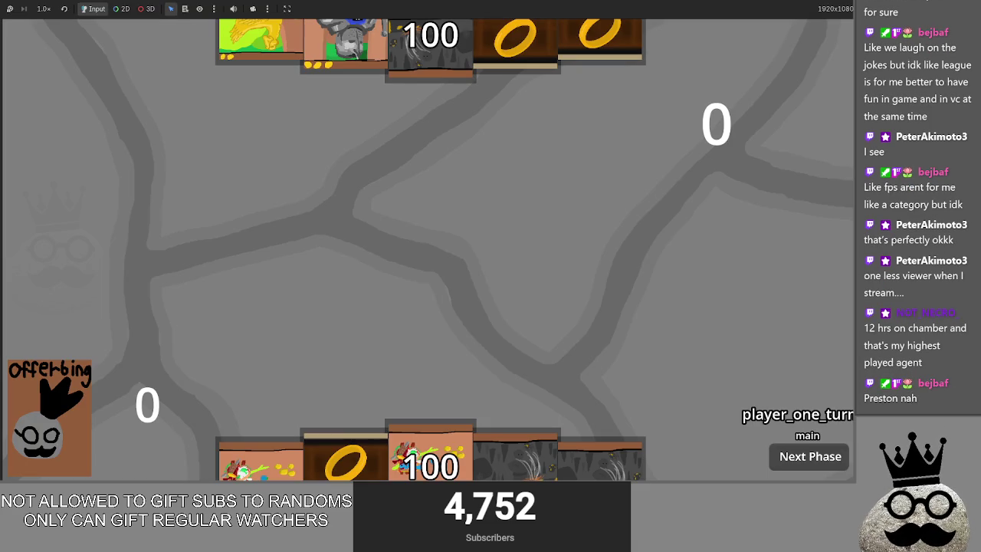
Cast a card and two ring cards onto the board, then end the phase
left_click_drag(515, 459, 502, 268)
left_click(430, 241)
left_click_drag(540, 424, 485, 186)
left_click(429, 218)
left_click_drag(264, 460, 344, 234)
left_click(428, 221)
left_click(781, 457)
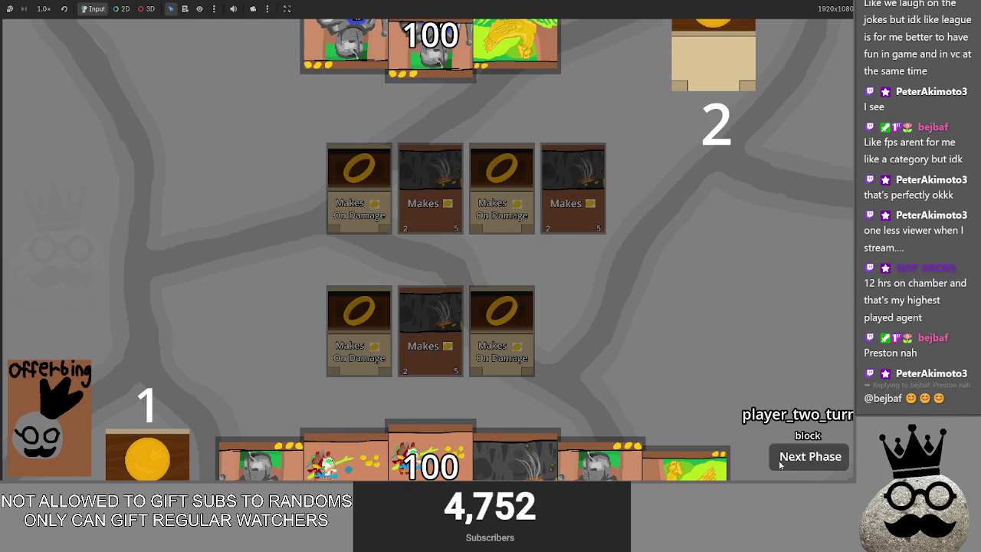
Advance the opponent's turn and cast another ring card, triggering the line 158 error
left_click(788, 465)
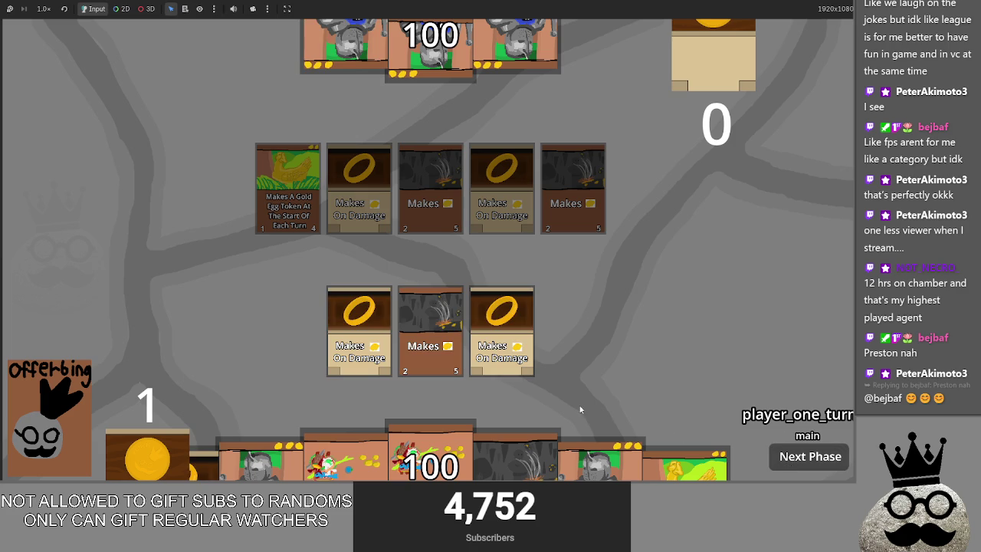
left_click_drag(230, 441, 263, 311)
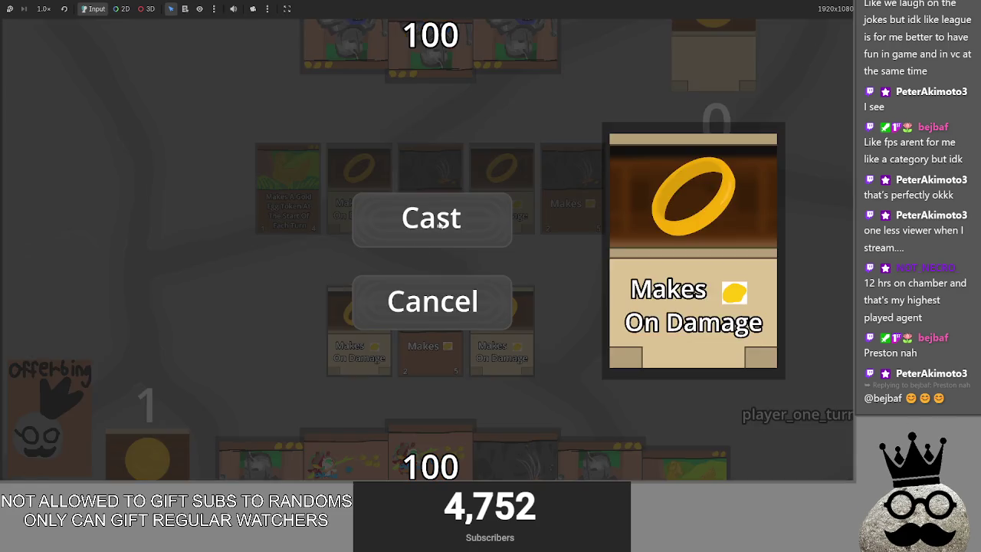
left_click(429, 217)
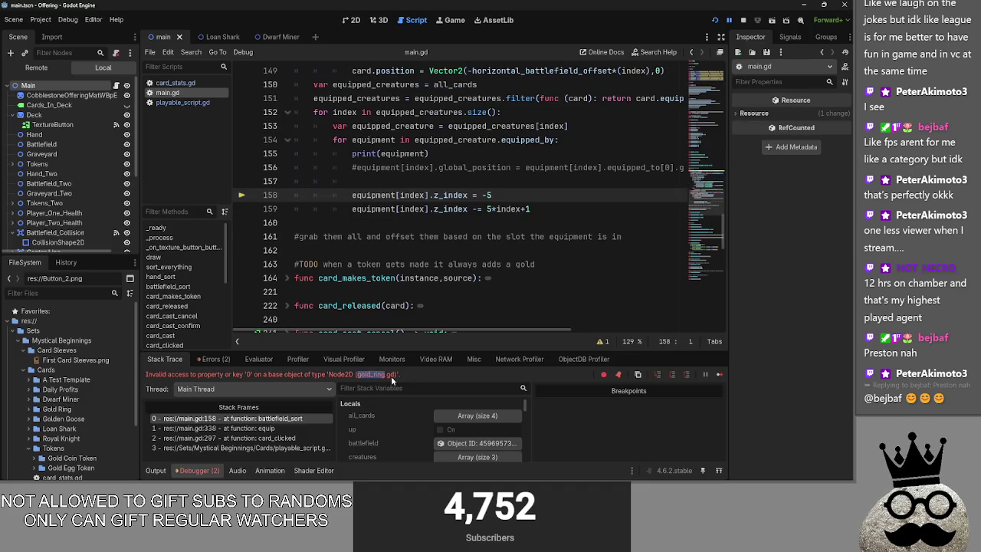
Check Output and Stack Trace, then delete [index] after equipment on line 158
left_click(156, 470)
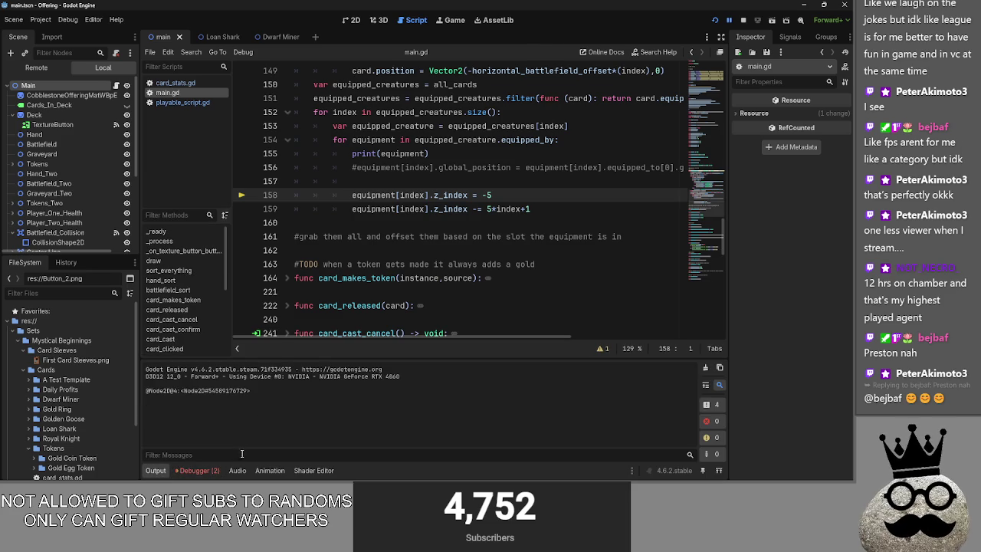
left_click(197, 469)
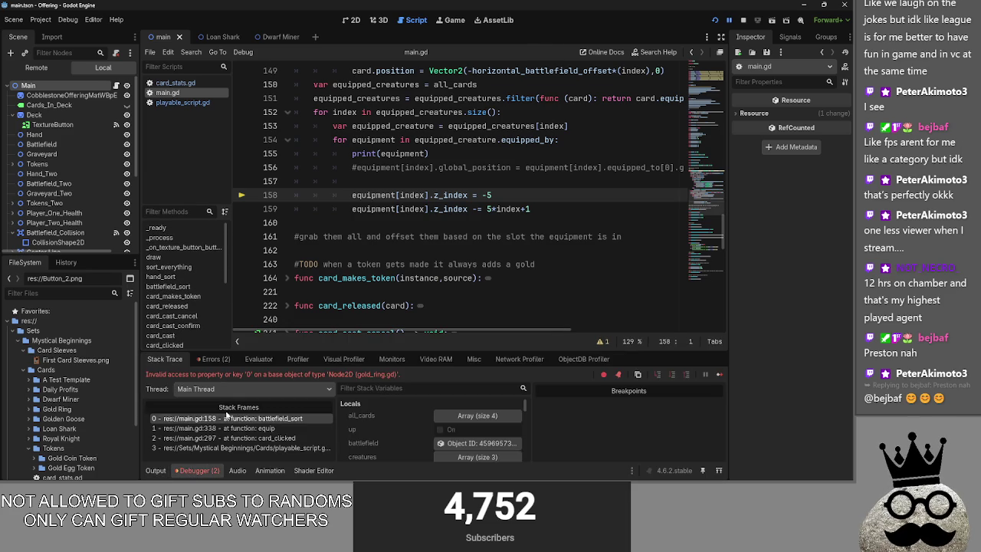
mouse_move(430, 197)
left_mouse_down()
mouse_move(396, 198)
mouse_move(426, 209)
mouse_move(396, 210)
left_mouse_up()
key("BackSpace")
key("BackSpace")
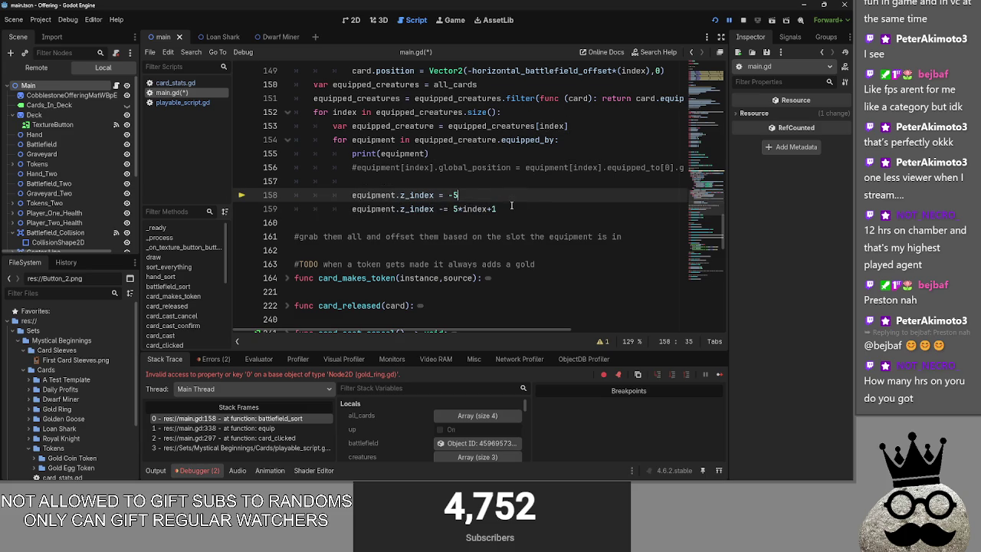
left_click(520, 198)
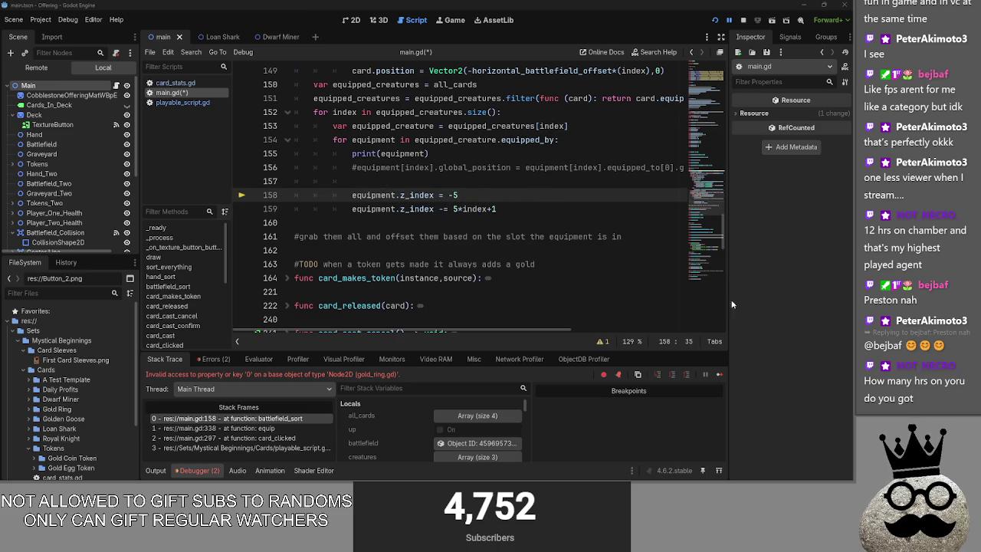
triple_click(460, 196)
left_click_drag(460, 197, 449, 196)
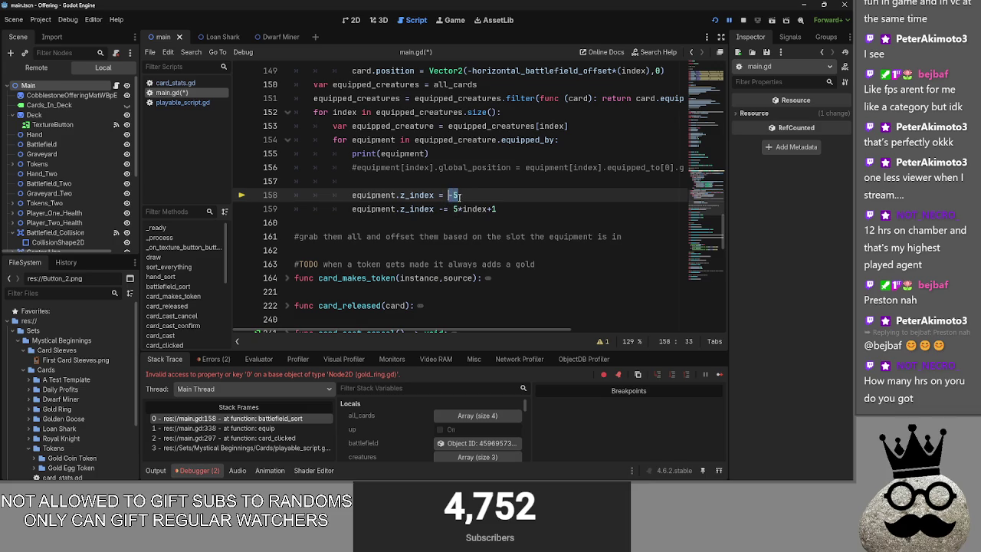
left_click(457, 196)
Delete the blank line 157 above the z_index code, then undo the deletion
key("alt+Tab")
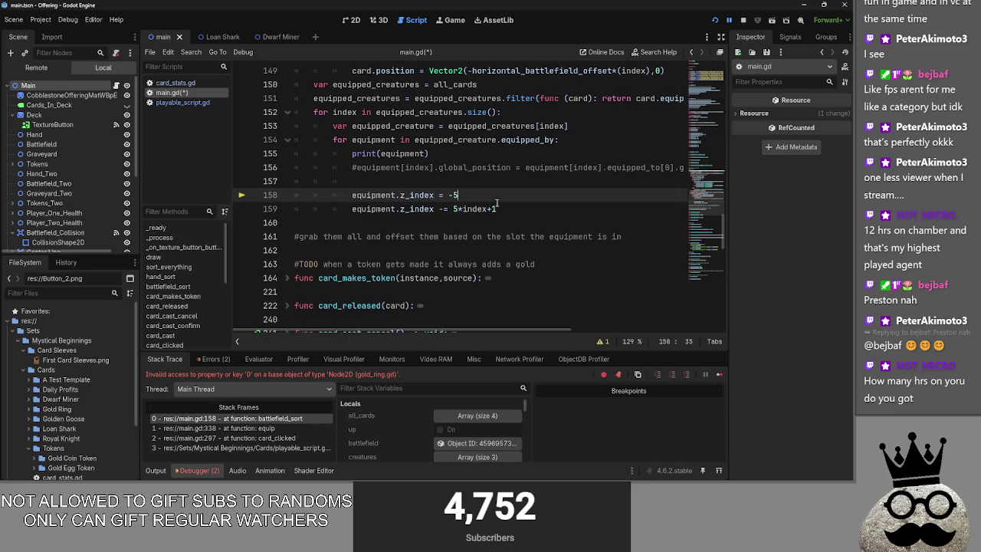
scroll(491, 195, "up", 1)
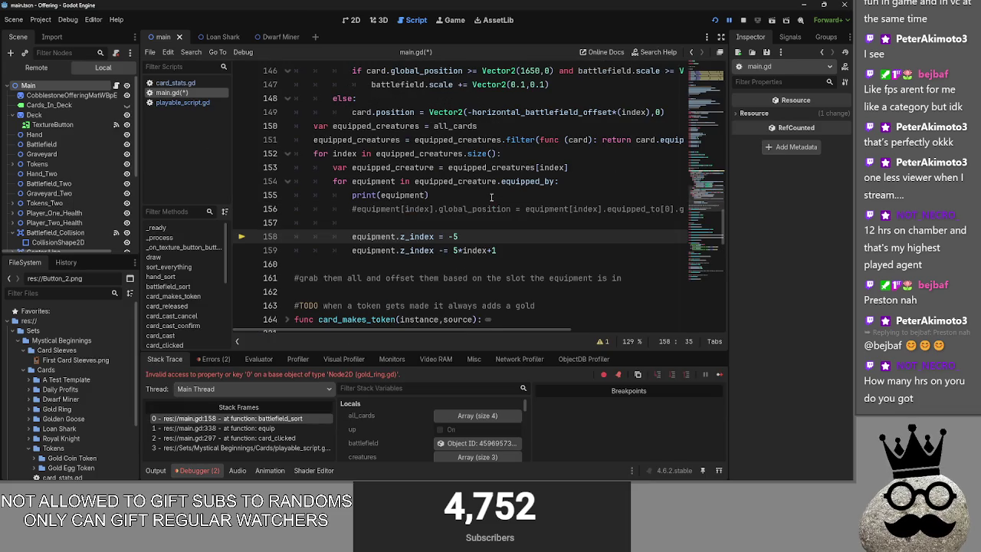
left_click(362, 223)
key("BackSpace")
key("BackSpace")
key("BackSpace")
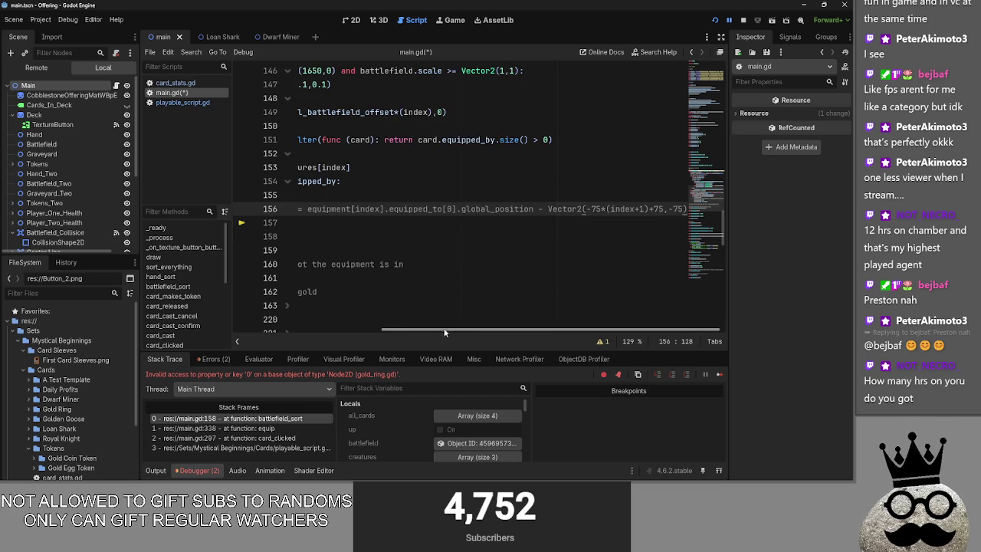
key("ctrl+z")
key("ctrl+z")
key("ctrl+z")
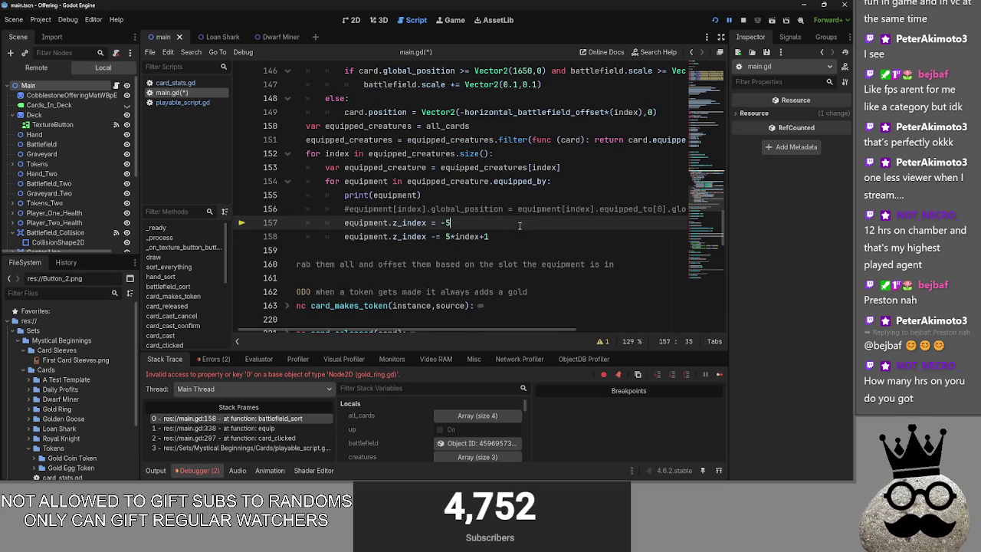
Review the z_index = -5 lines around line 158, then switch to the Obsidian notes
key("Up")
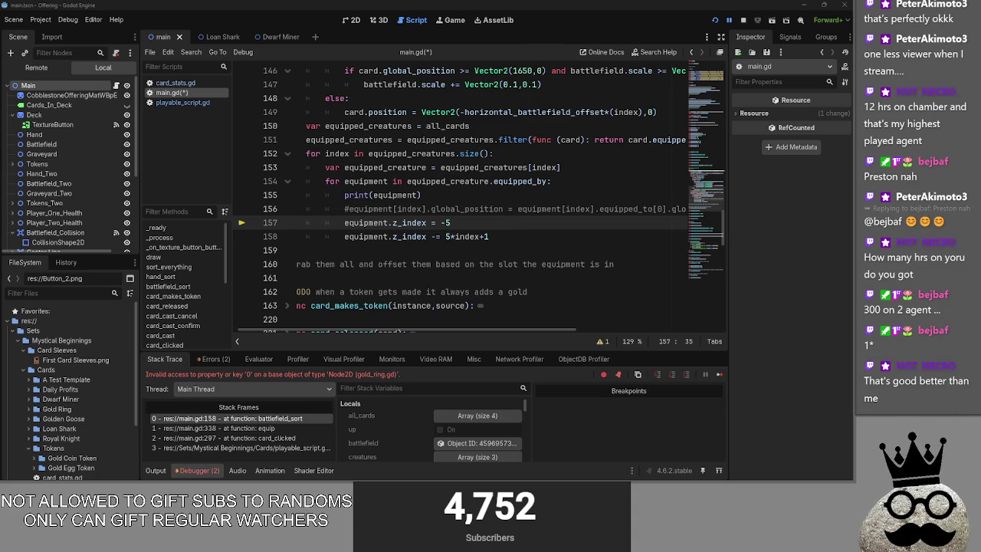
left_click(513, 233)
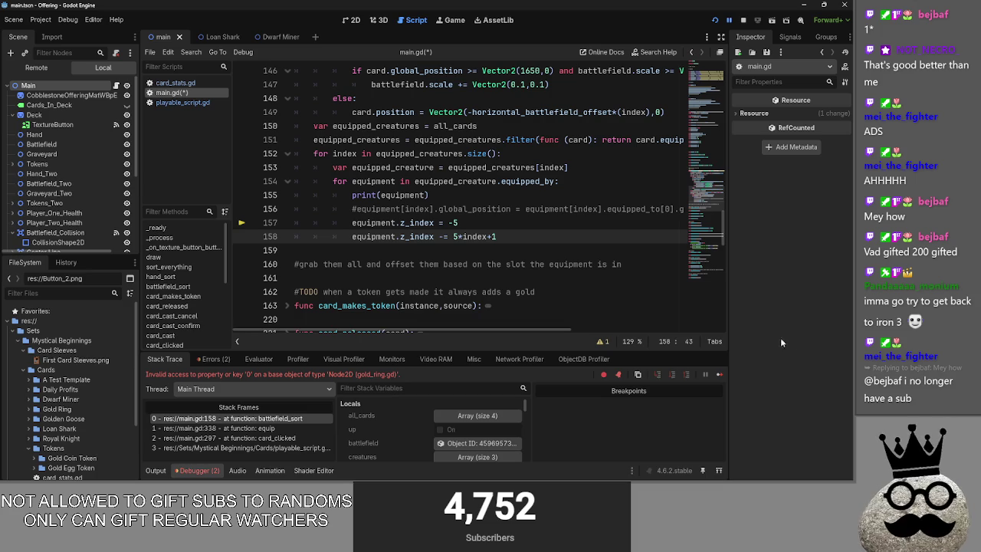
key("Up")
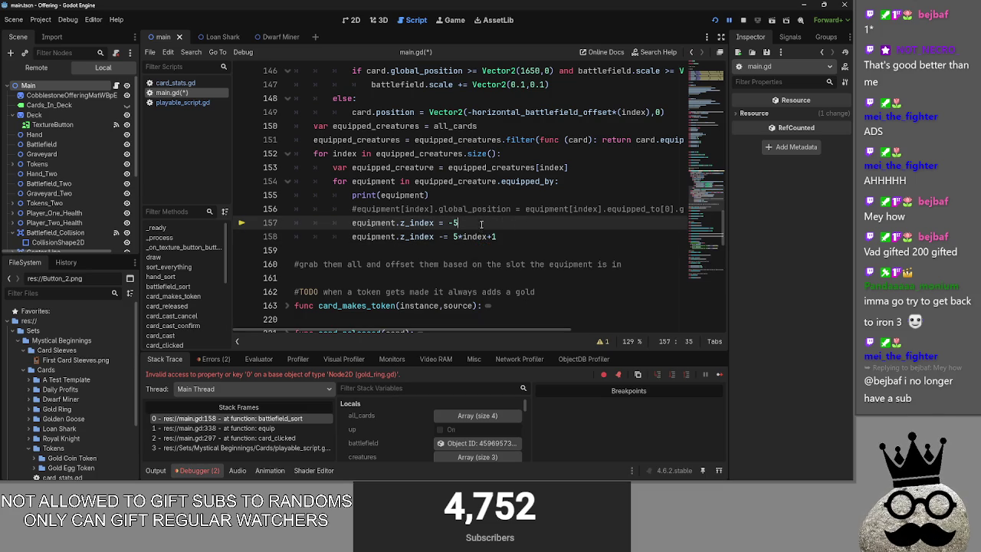
key("alt+Tab")
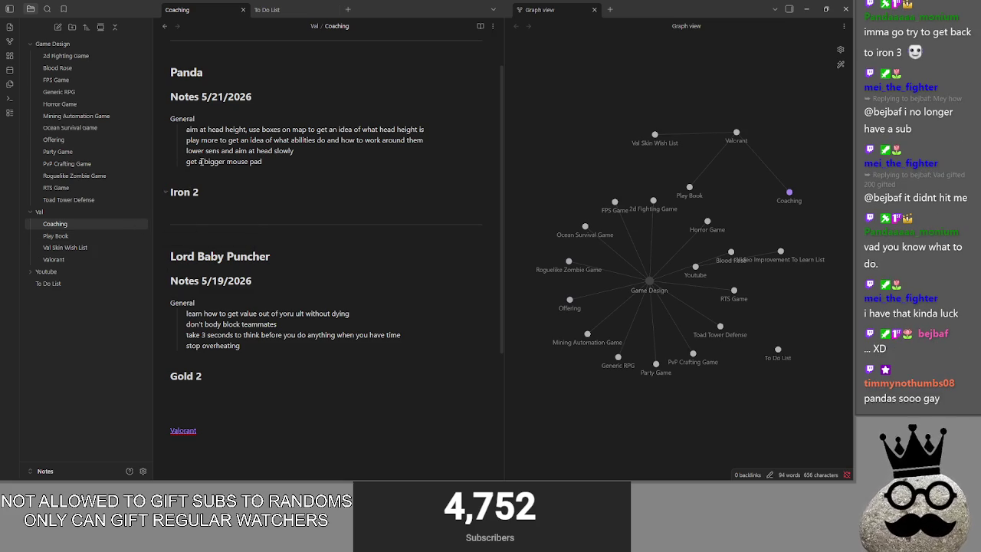
Select the second player's notes and delete the extra blank line under Gold 2
left_click_drag(250, 377, 150, 249)
left_click(244, 375)
left_click_drag(245, 365, 153, 257)
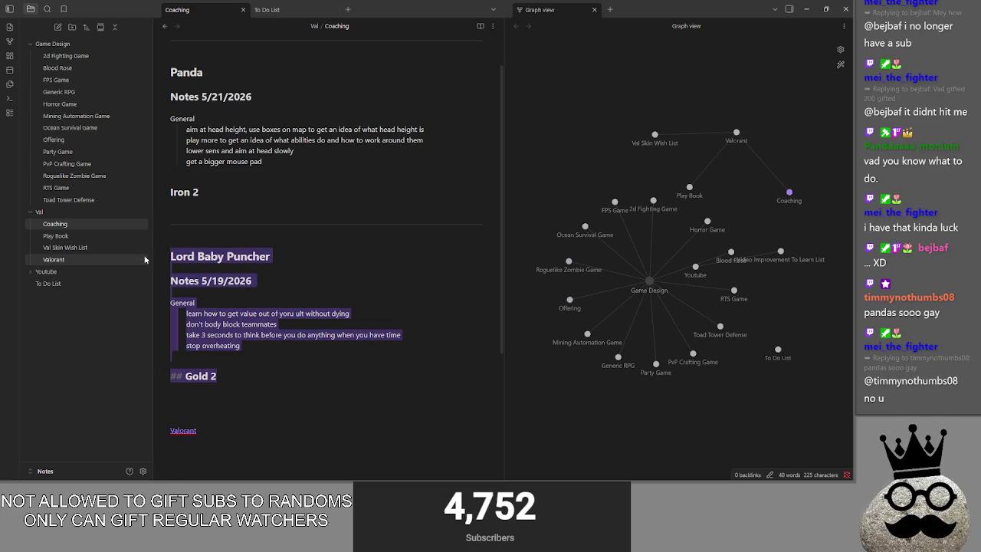
left_click(306, 366)
left_click_drag(288, 376, 156, 250)
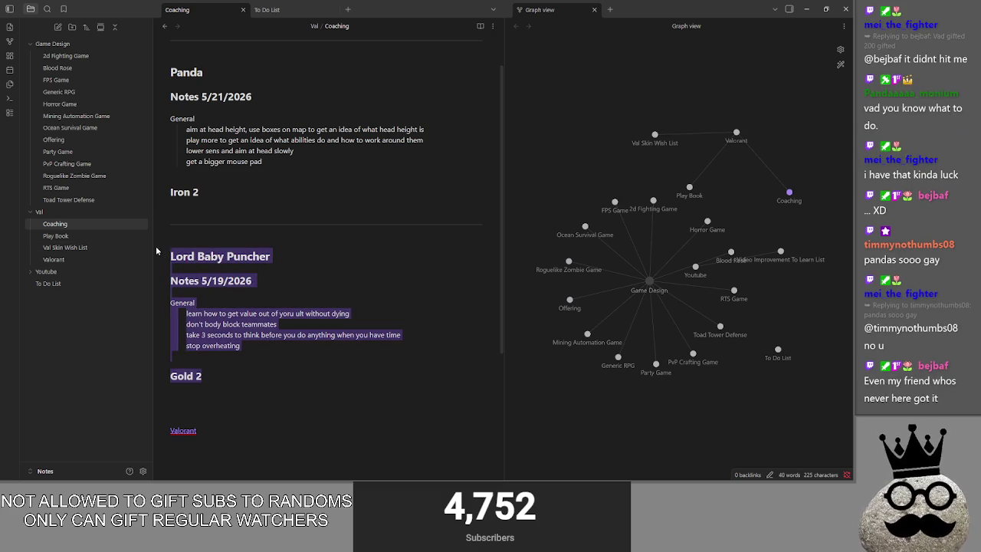
left_click(269, 353)
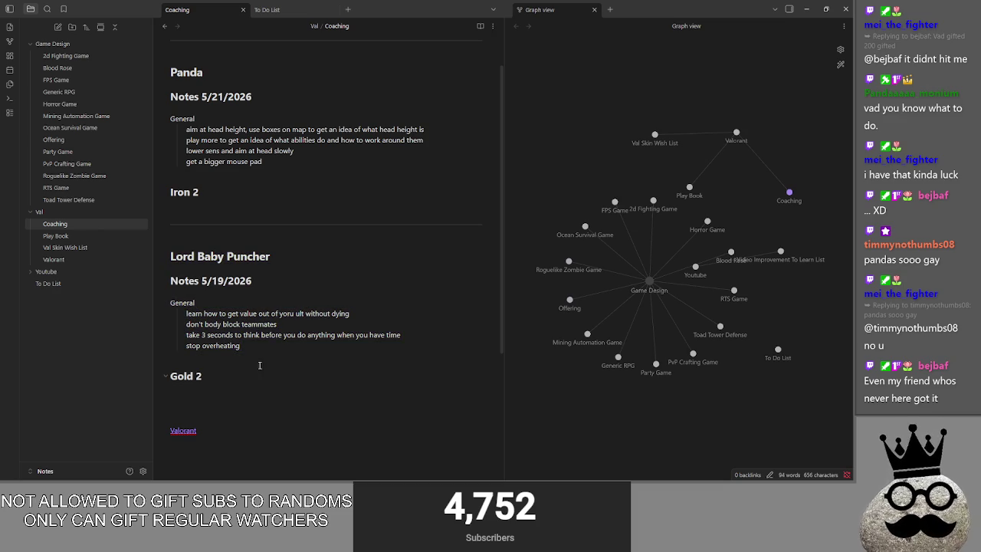
left_click(267, 392)
left_click(258, 400)
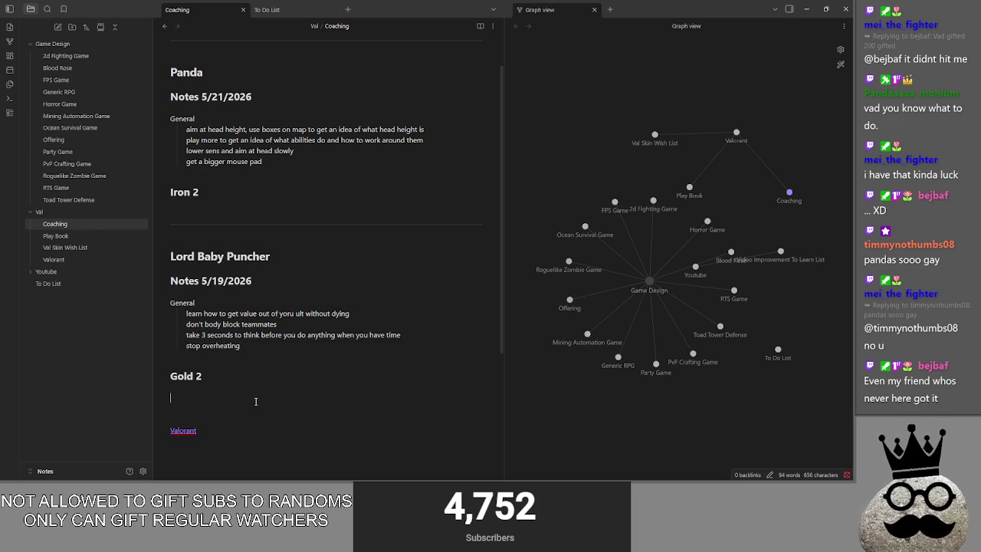
key("BackSpace")
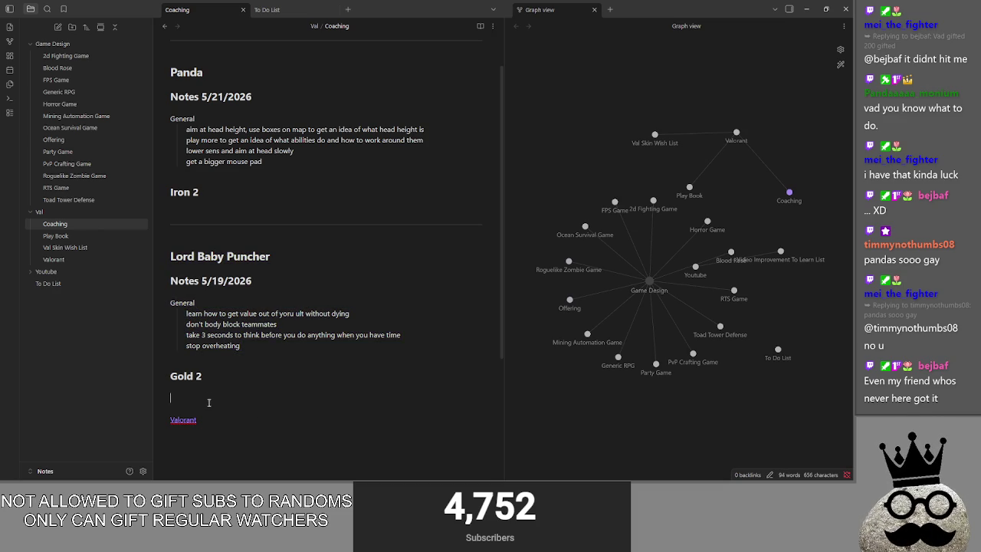
Reselect the second player's notes block, then minimize Obsidian to reveal Godot
left_click_drag(254, 372, 92, 246)
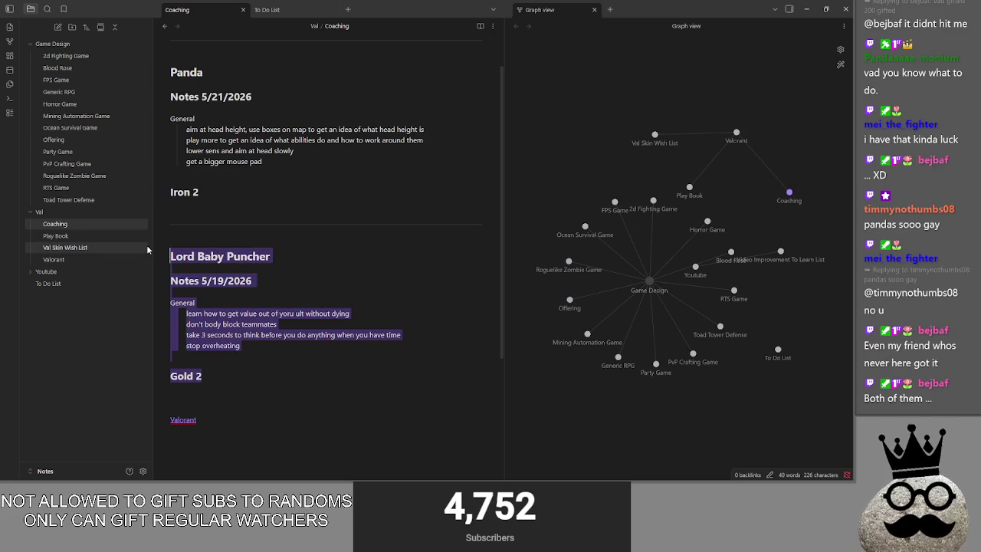
left_click(287, 359)
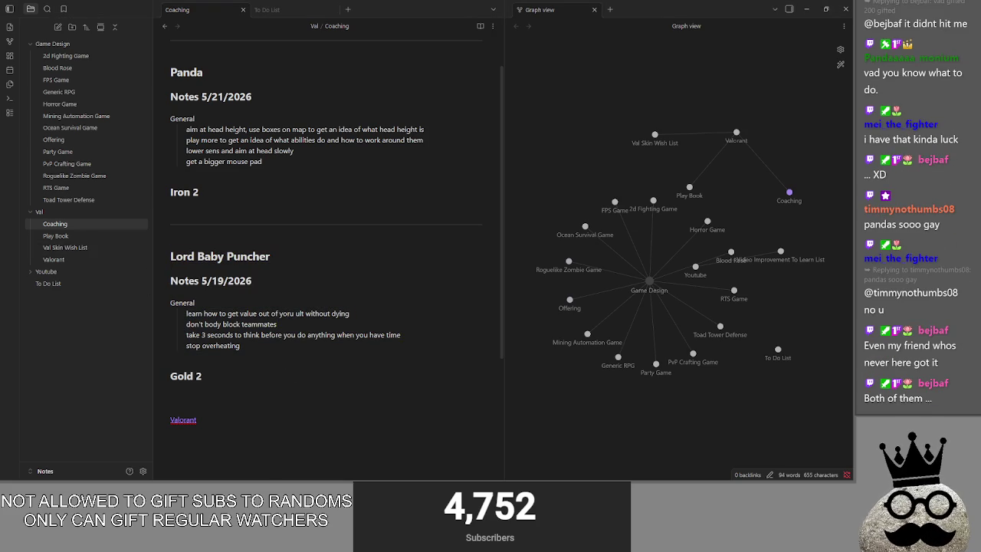
mouse_move(214, 369)
left_mouse_down()
mouse_move(272, 383)
mouse_move(176, 253)
mouse_move(330, 284)
left_mouse_up()
left_click(330, 283)
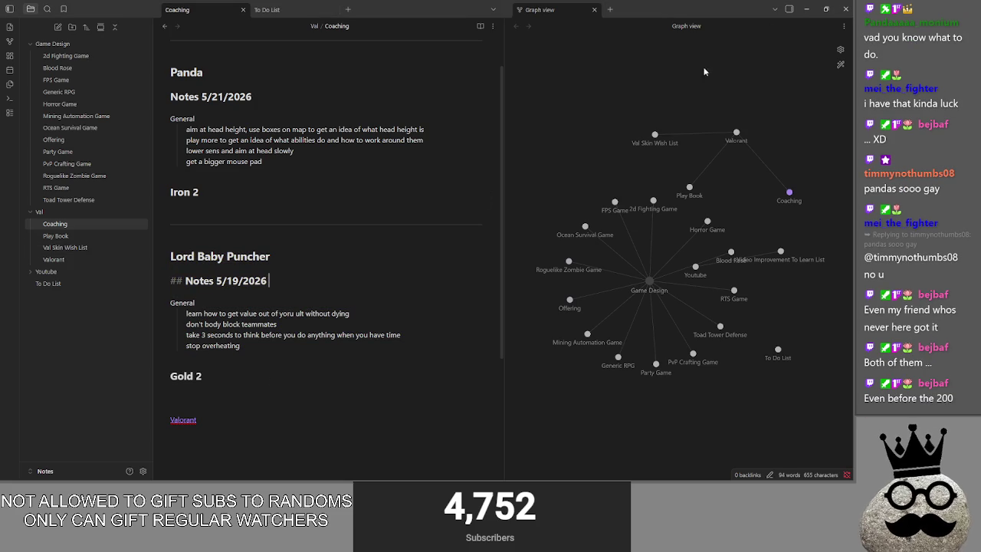
left_click(807, 9)
left_click(502, 222)
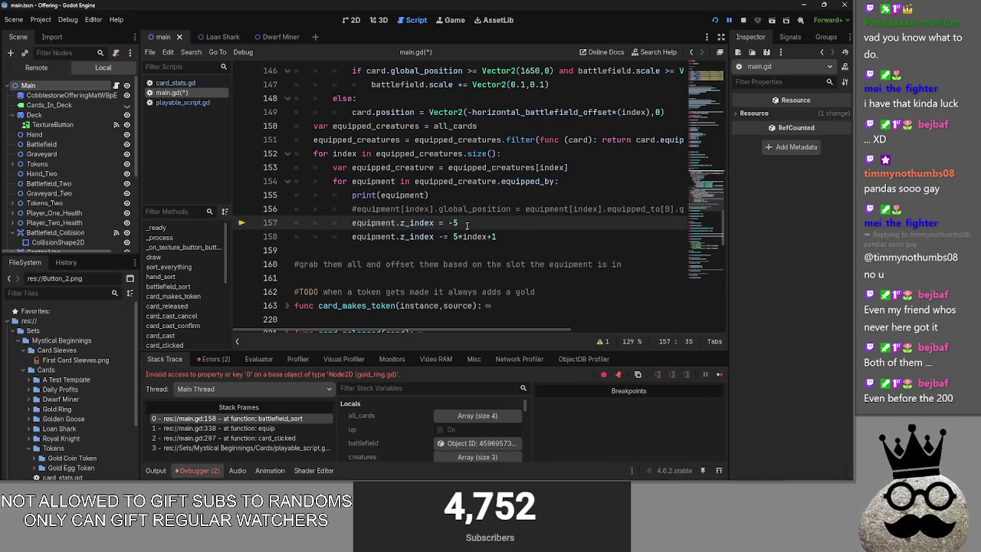
Select the z_index lines 157–158 to review them
left_click_drag(533, 239, 449, 223)
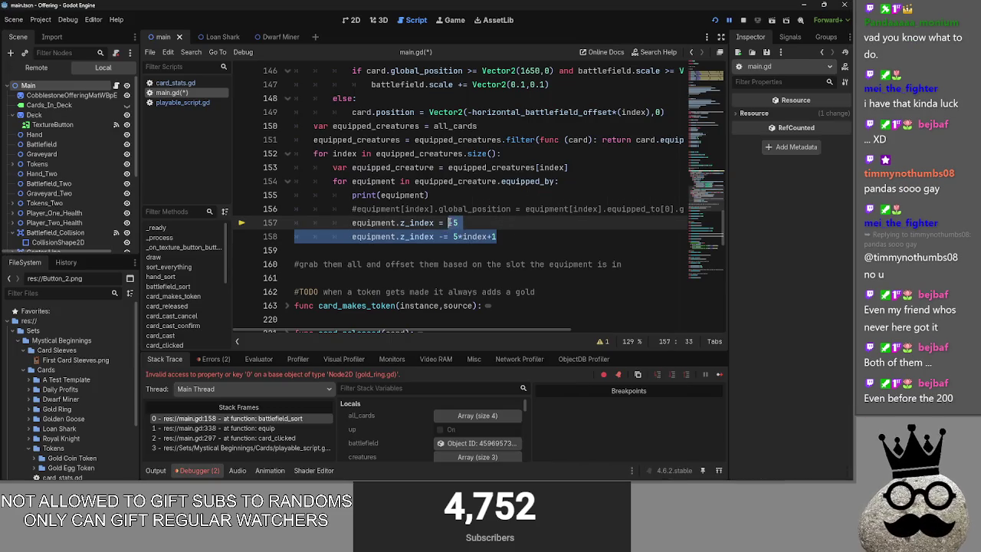
left_click(535, 243)
mouse_move(535, 242)
left_mouse_down()
mouse_move(385, 239)
mouse_move(282, 223)
left_mouse_up()
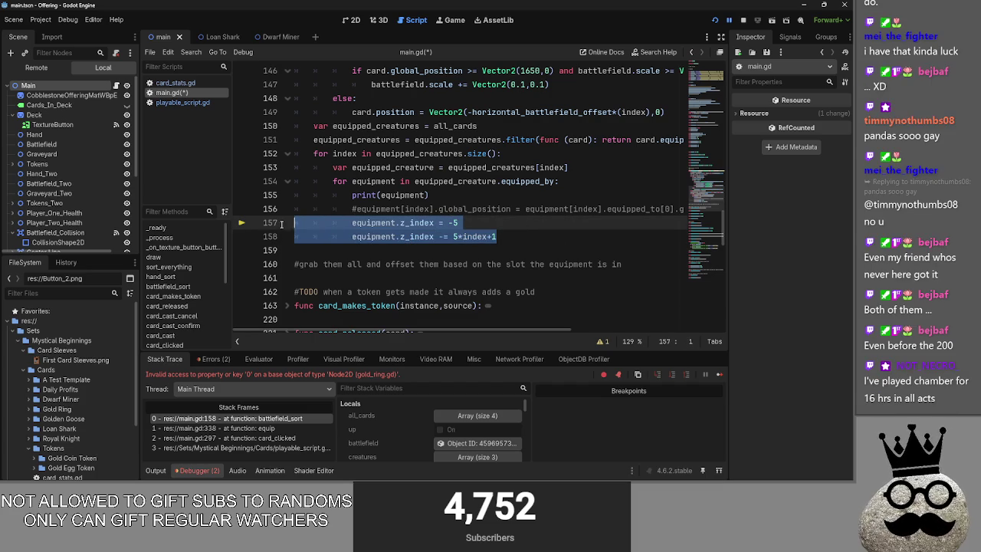
left_click(514, 237)
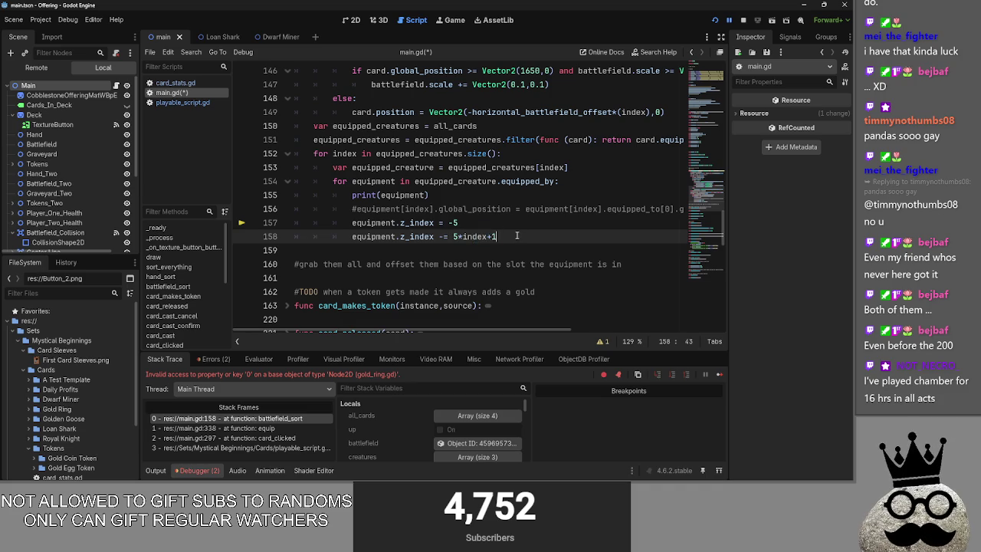
Switch to the Tracker.gg browser window and open its recent players search list
key("alt+Tab")
key("Tab")
key("Escape")
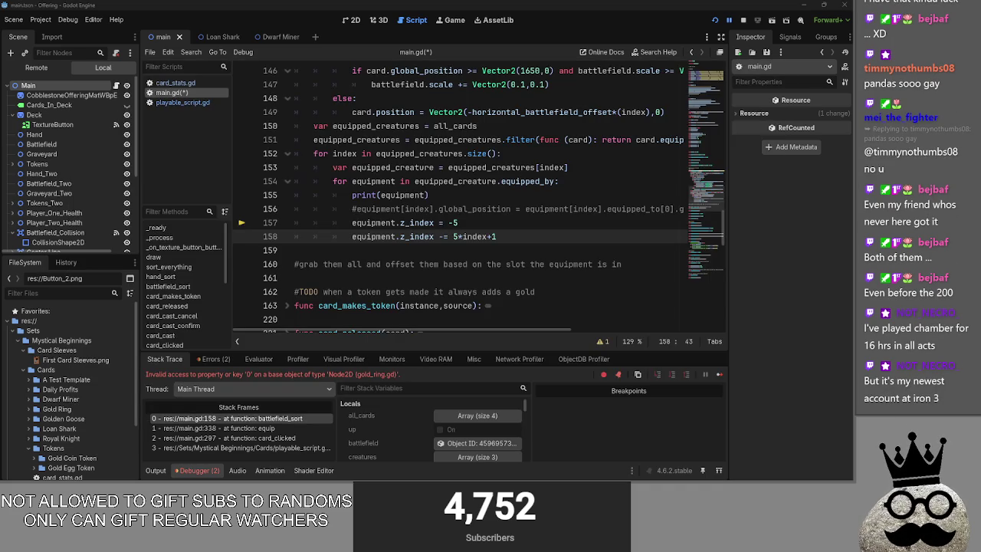
key("alt+Tab")
left_click(575, 214)
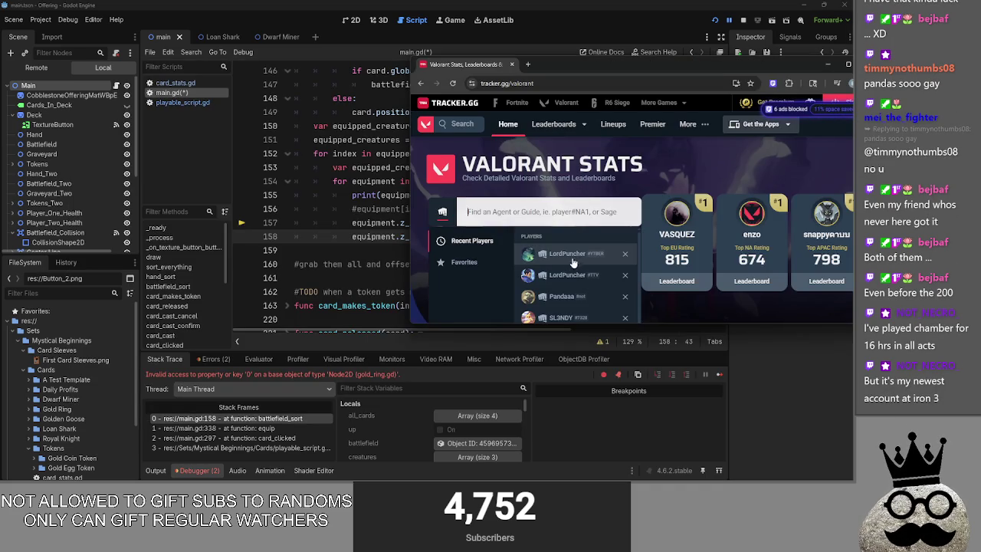
Open a recent player's profile full-screen and view its agent stats across all acts
left_click(577, 255)
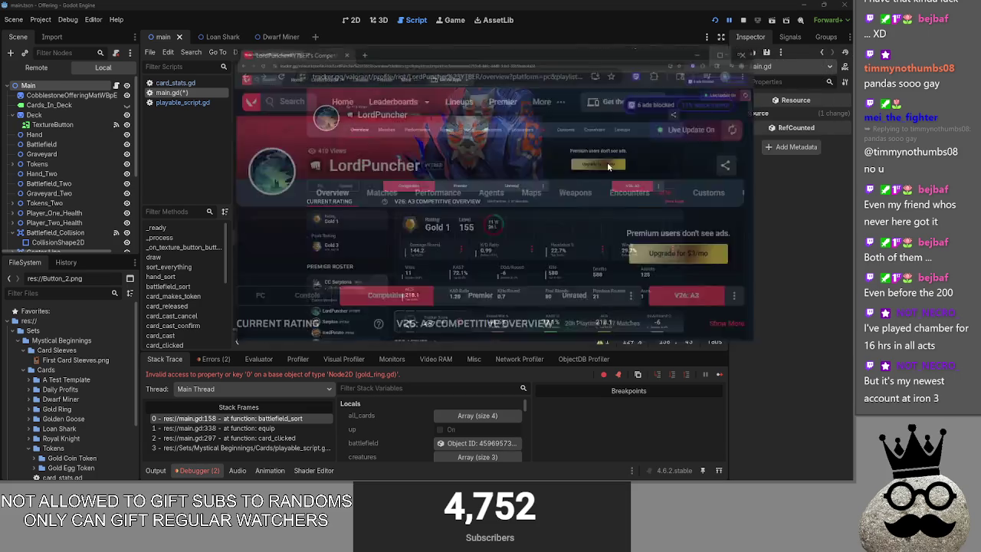
key("super+Up")
left_click(344, 133)
left_click(383, 223)
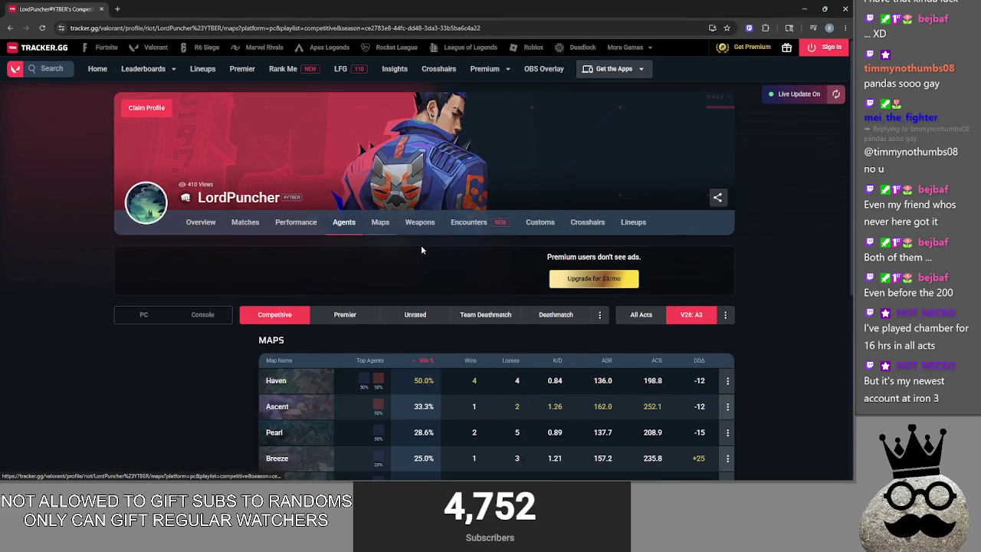
left_click(344, 222)
left_click(657, 314)
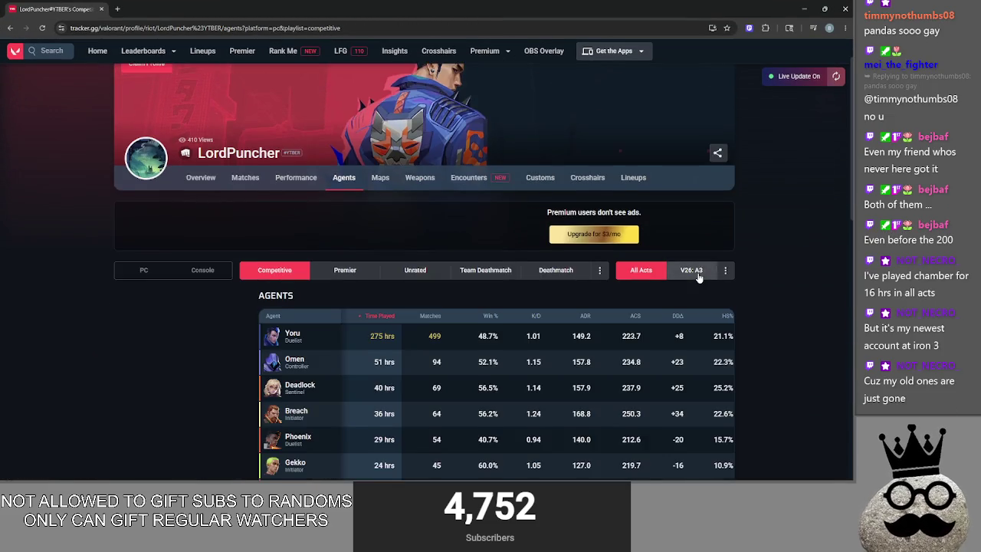
Scroll through the agent stats, highlighting Chamber's 57.5% win rate
scroll(699, 278, "down", 2)
scroll(698, 279, "down", 1)
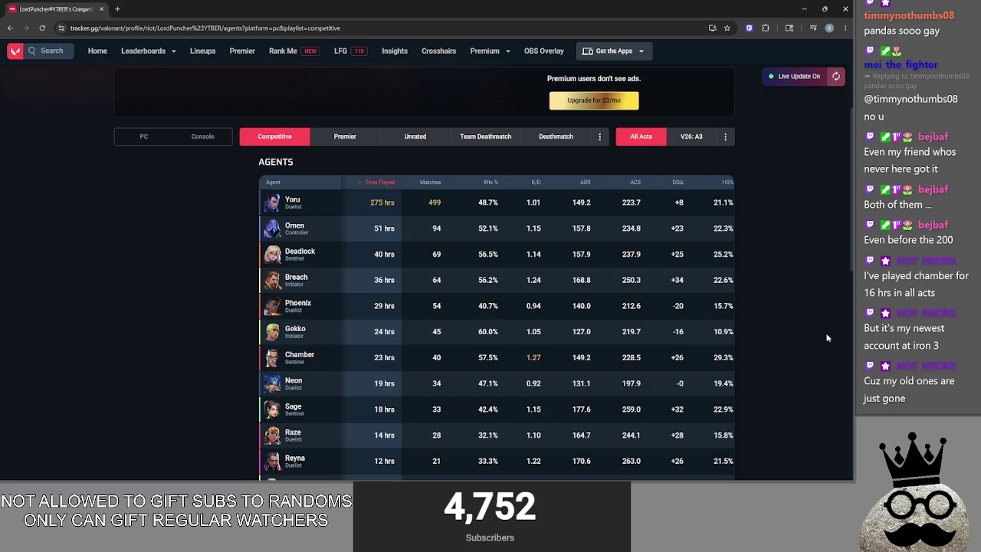
scroll(326, 315, "down", 2)
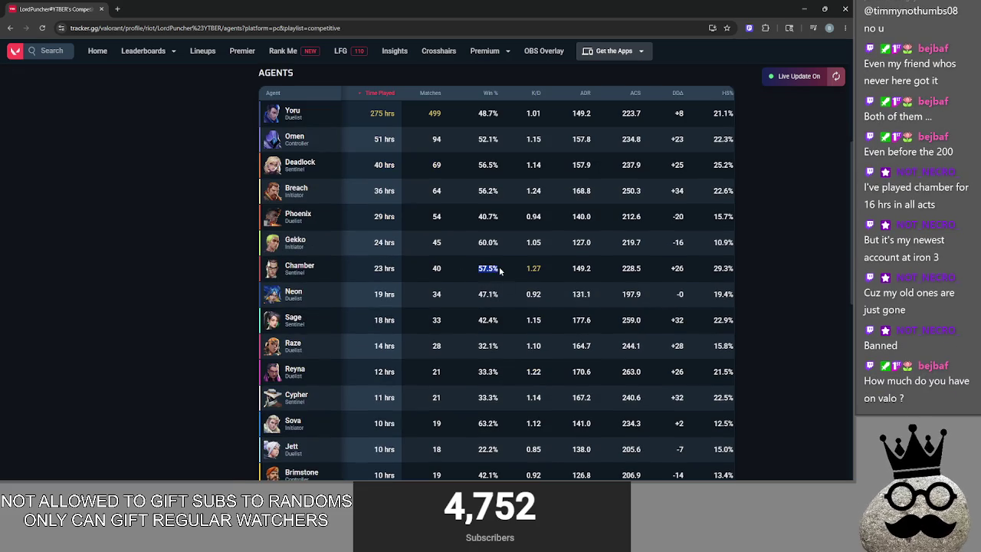
left_click_drag(476, 268, 508, 263)
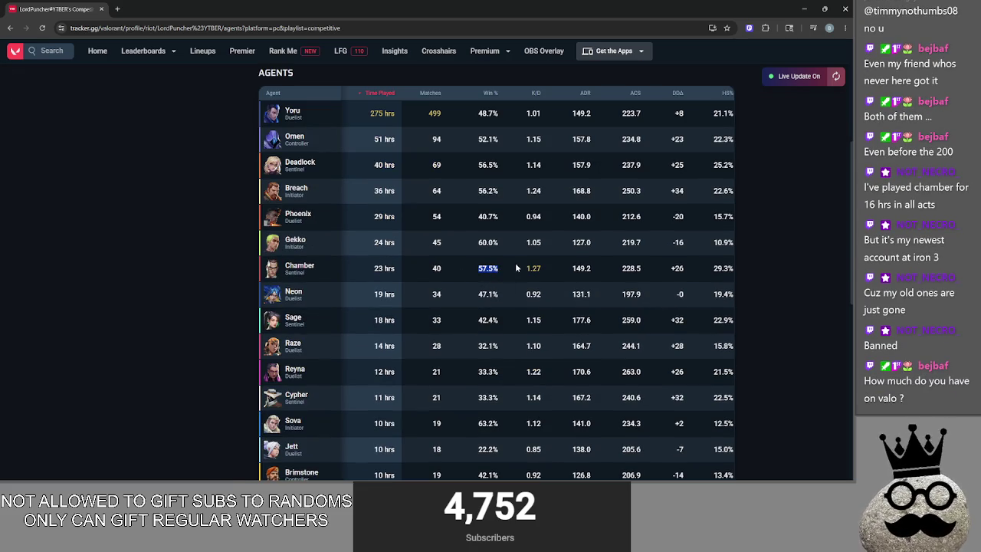
left_click(518, 267)
scroll(518, 267, "up", 1)
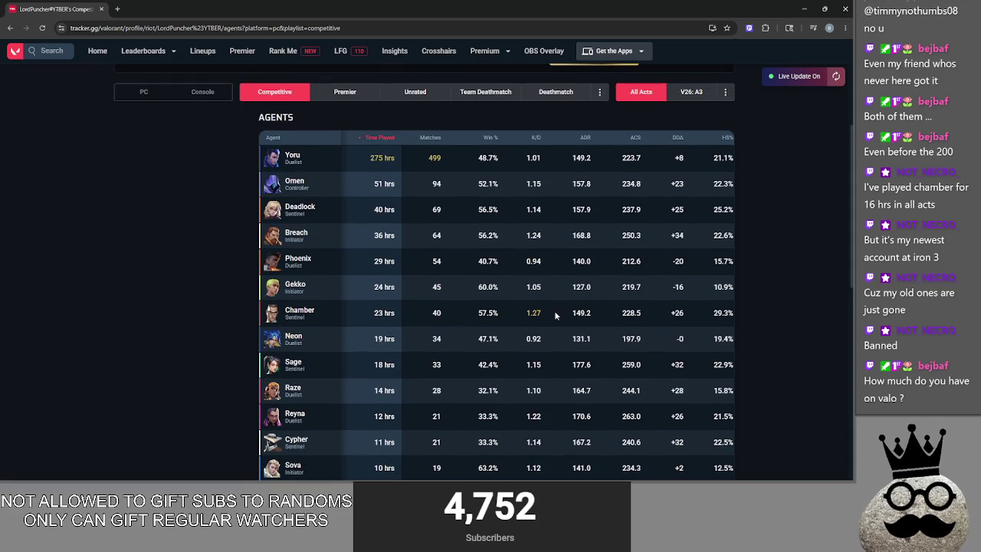
scroll(556, 321, "down", 1)
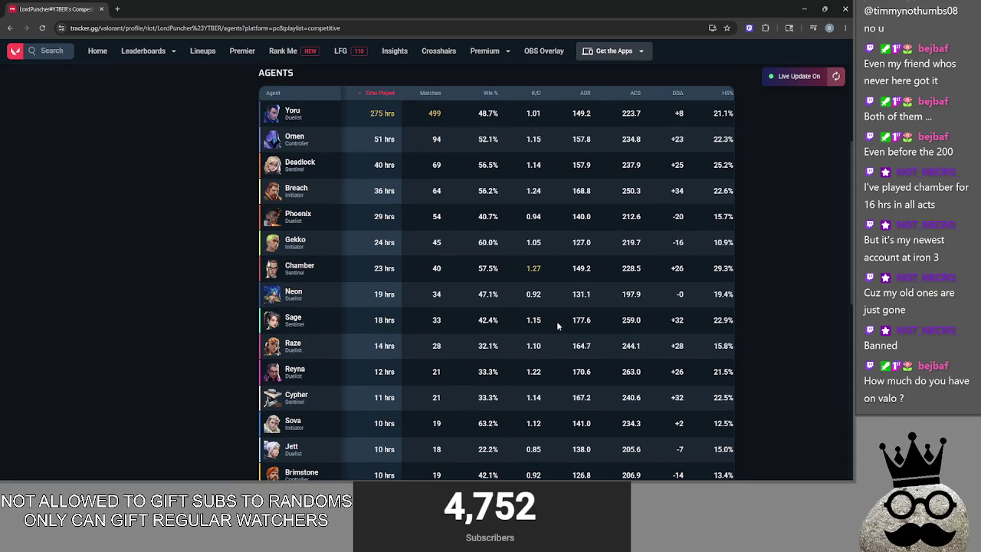
scroll(580, 327, "up", 2)
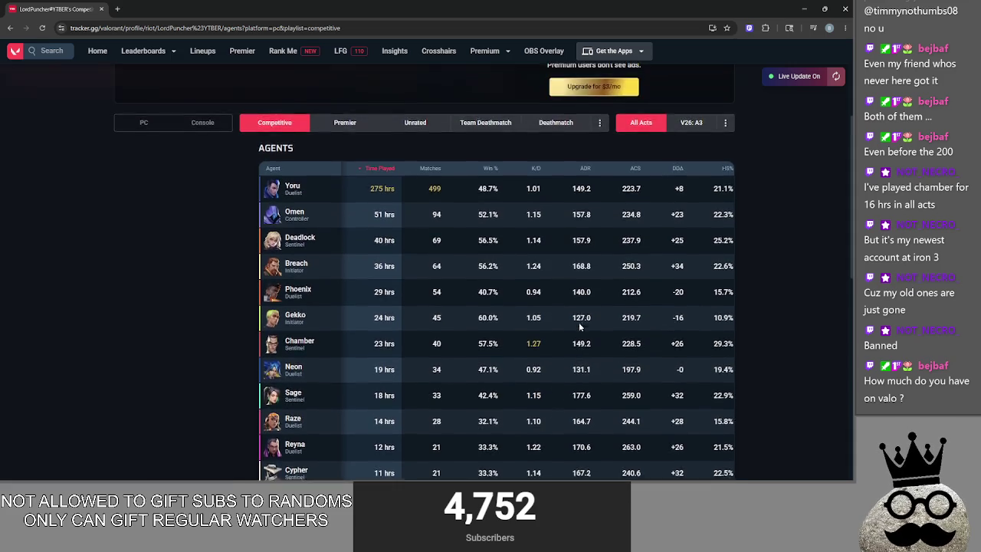
scroll(580, 327, "up", 3)
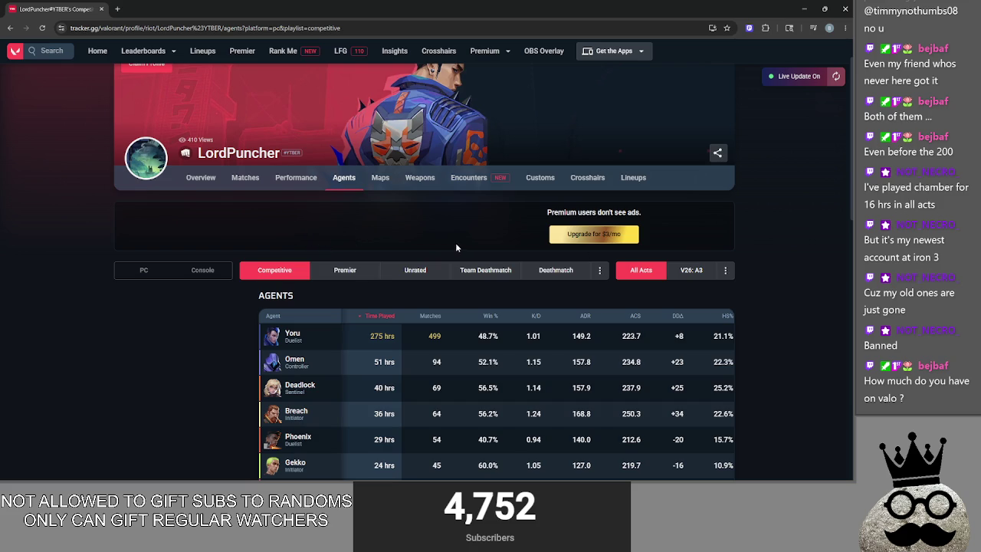
Return to the profile overview and view Unrated, Team Deathmatch and Deathmatch stats
left_click(214, 181)
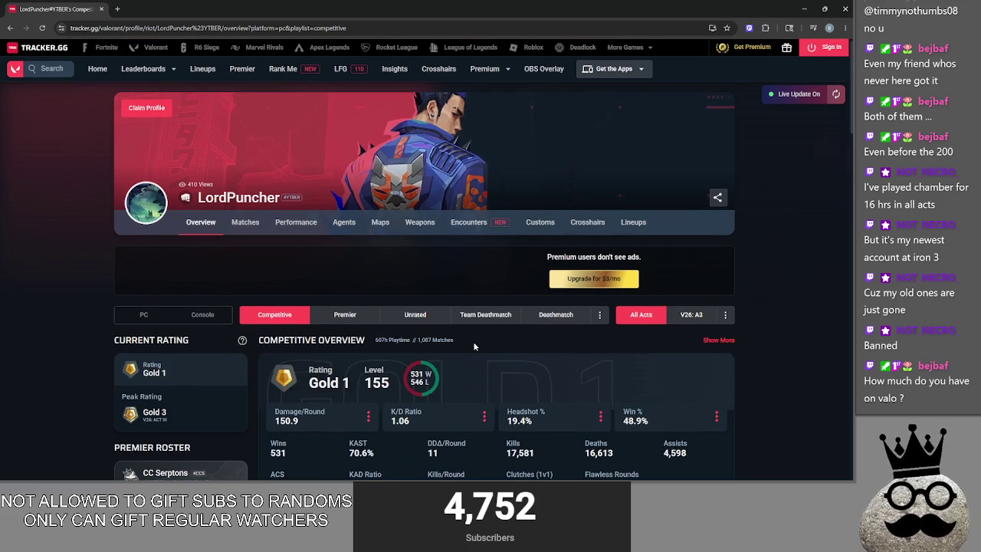
scroll(472, 341, "down", 5)
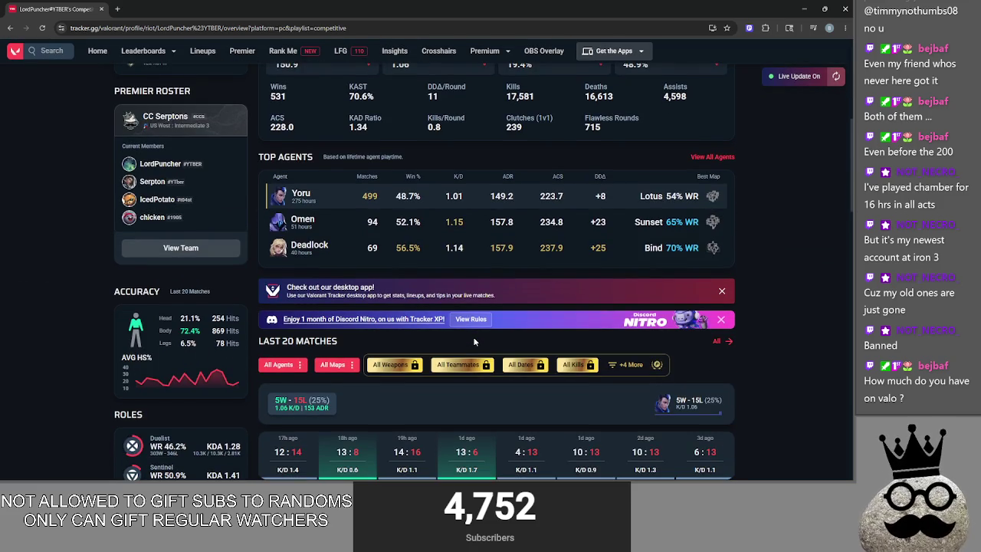
scroll(472, 342, "up", 4)
left_click(415, 226)
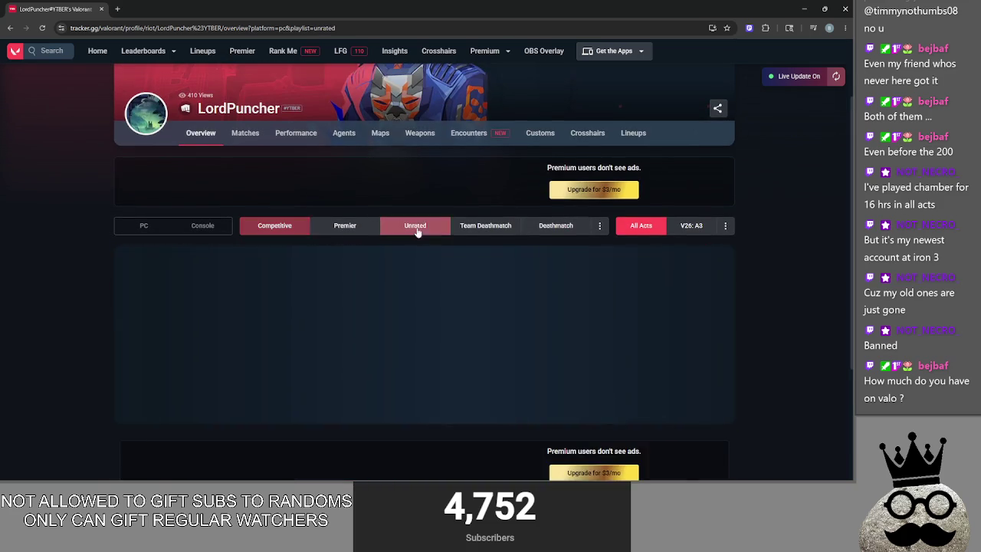
left_click(485, 225)
left_click(547, 227)
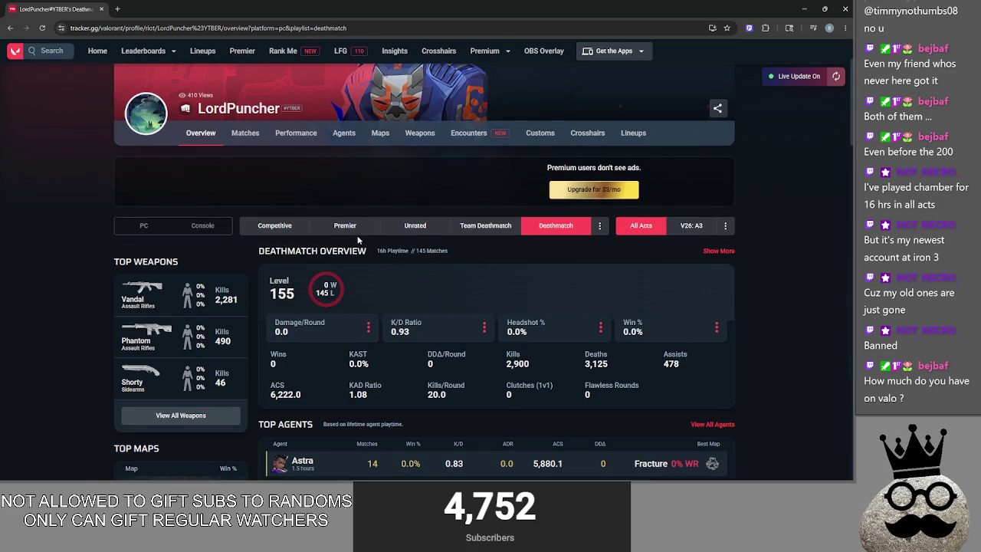
Switch back to Competitive and open the player's other account from the player search
key("/")
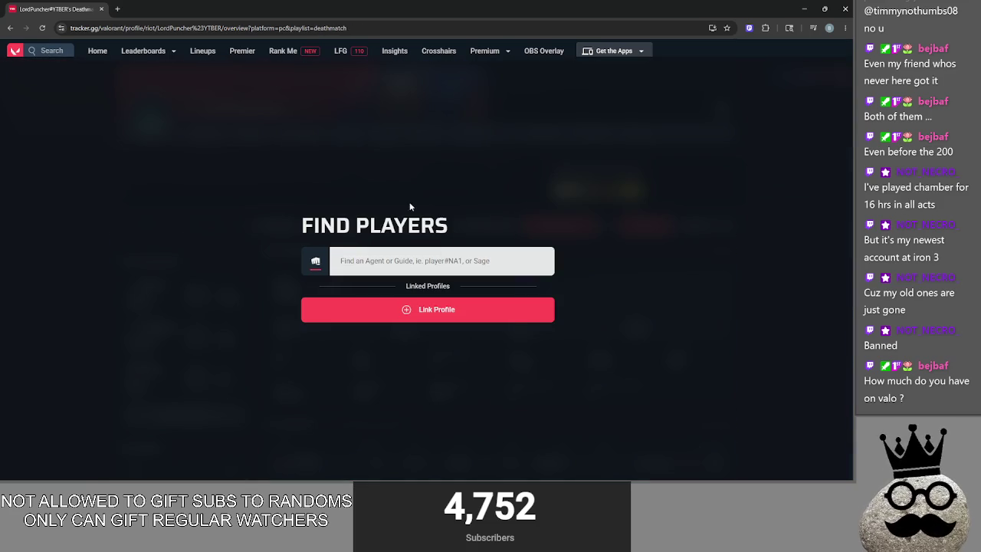
key("Escape")
left_click(274, 225)
key("/")
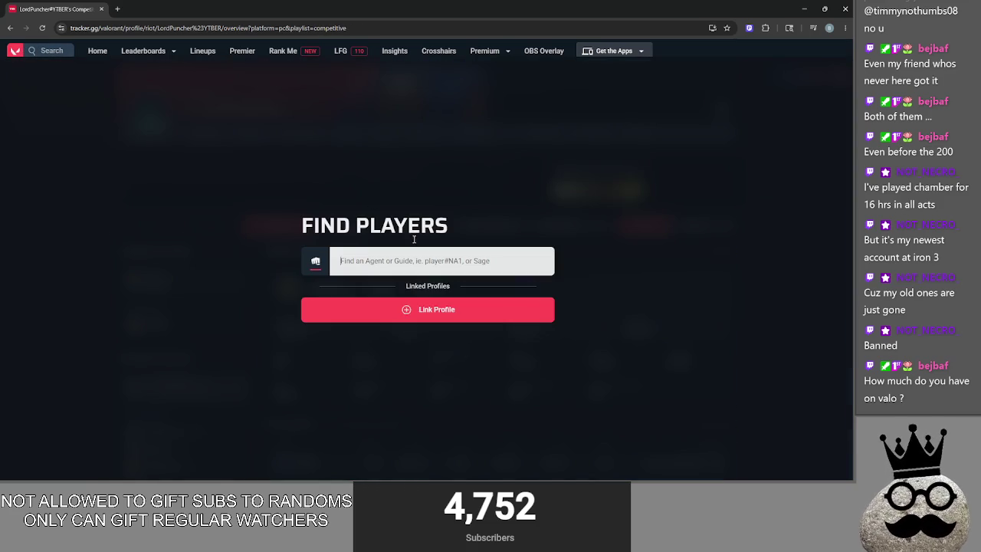
left_click(498, 324)
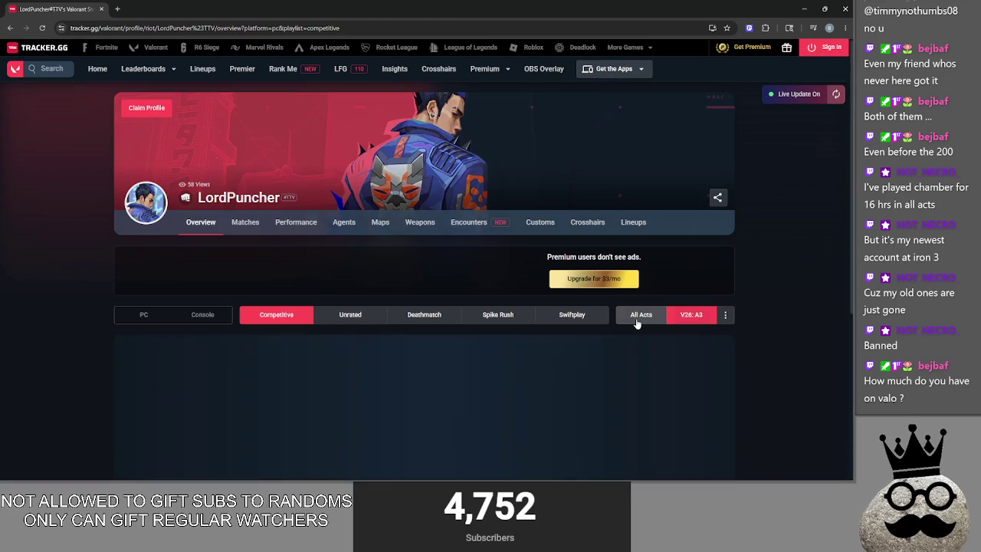
left_click(636, 323)
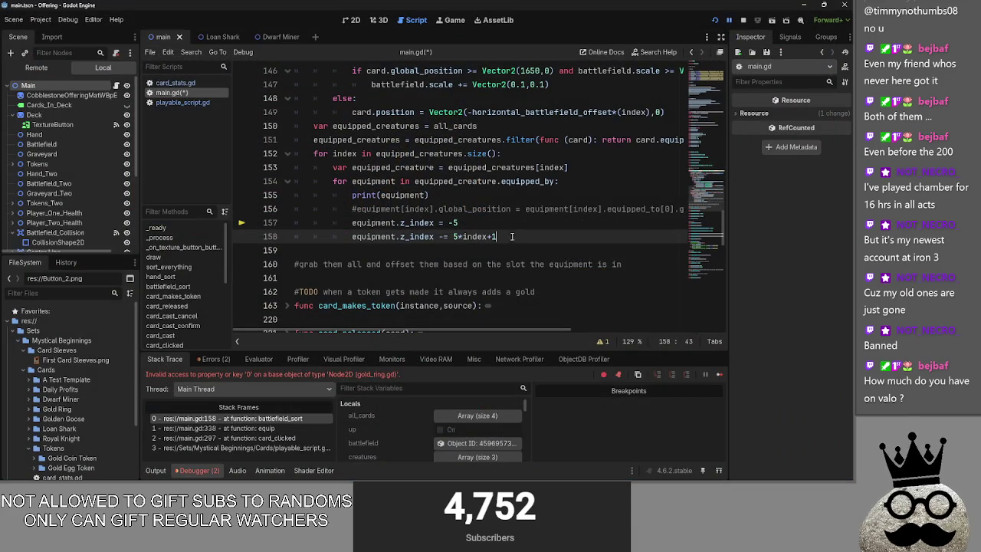
Select the two z_index lines around line 157, then clear the selection
key("Up")
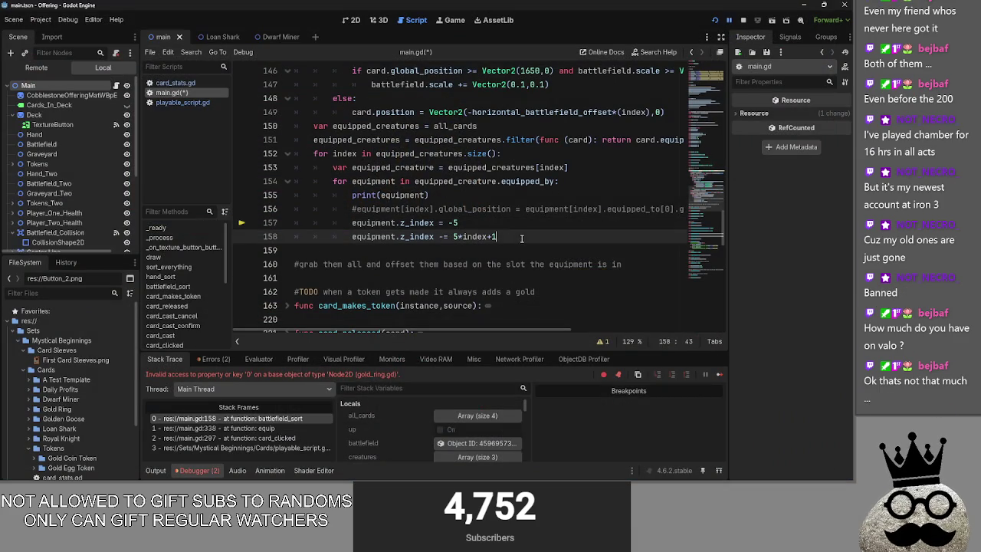
key("Down")
key("End")
key("shift+Up")
key("shift+Home")
key("shift+Home")
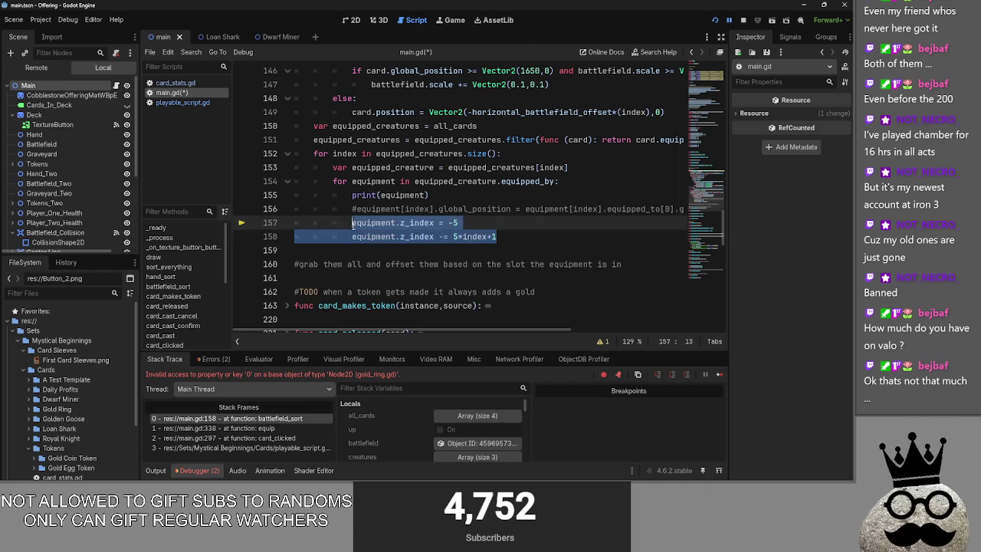
left_click(521, 239)
key("shift+Up")
key("shift+Home")
key("shift+Home")
left_click(522, 239)
key("shift+Up")
key("shift+Home")
key("shift+Home")
left_click(524, 234)
key("shift+Up")
key("shift+Home")
key("shift+Home")
left_click(525, 234)
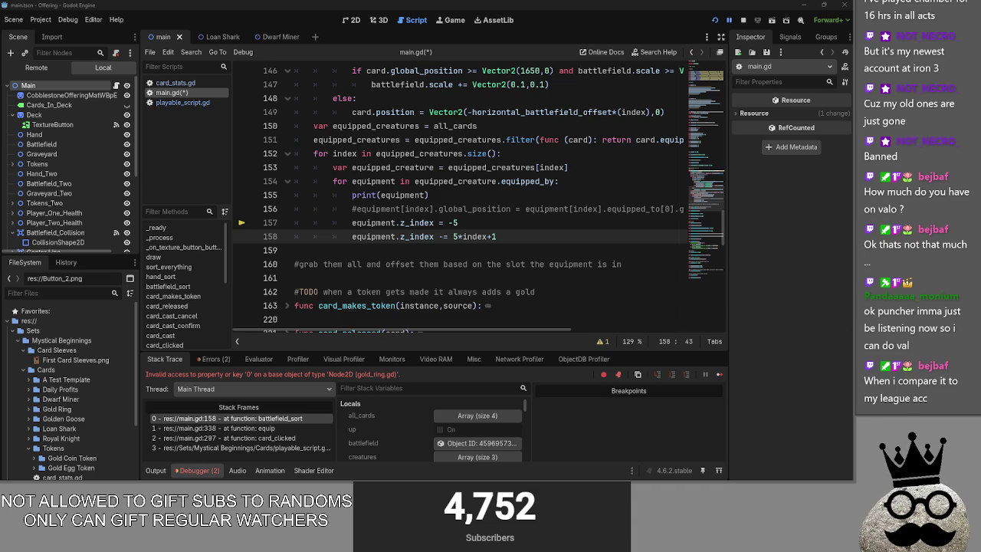
left_click(525, 224)
scroll(527, 230, "up", 1)
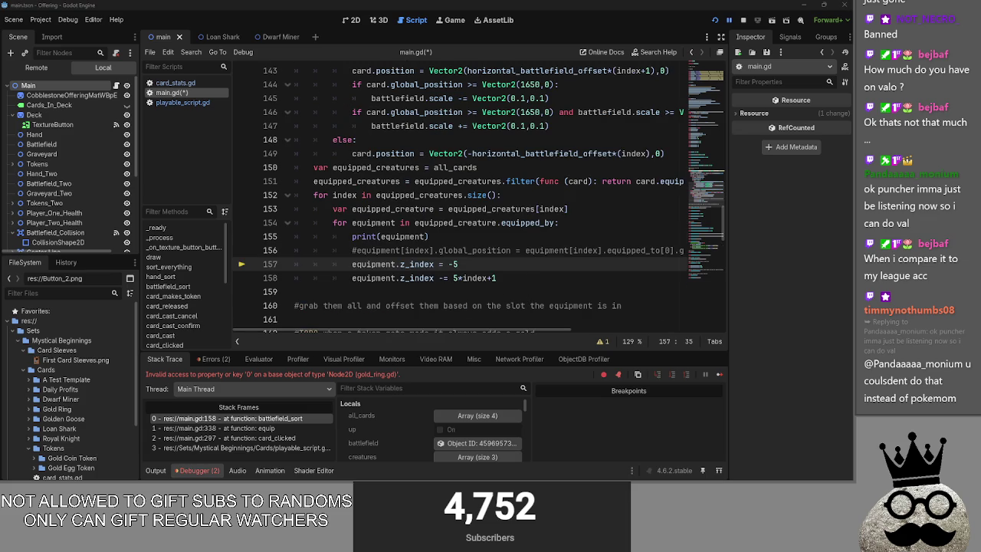
Uncomment the equipment global_position line 156 and remove its [index] lookup
left_click(354, 250)
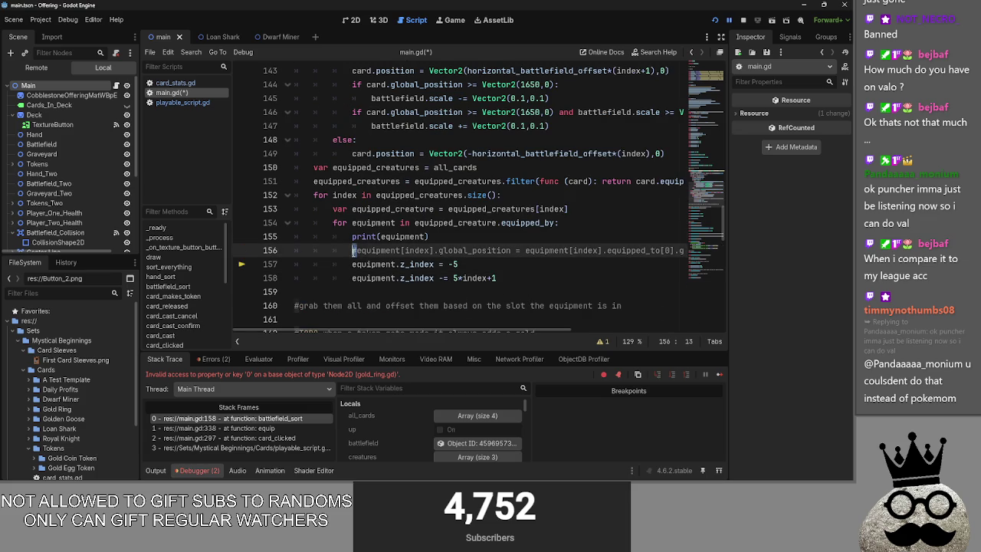
key("Delete")
left_click(465, 264)
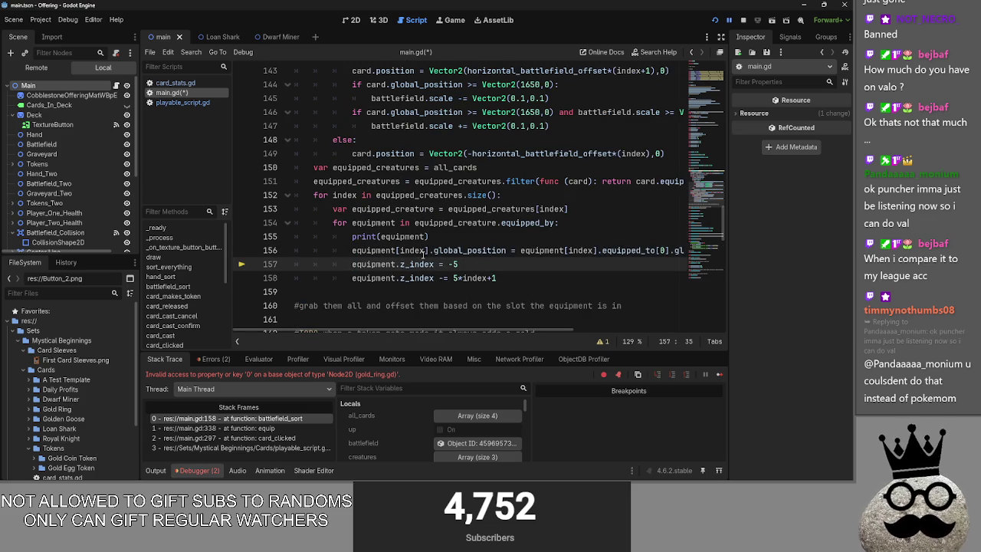
left_click_drag(432, 251, 396, 251)
key("BackSpace")
Delete the print(equipment) debug line and relaunch the game with F5
mouse_move(533, 330)
left_mouse_down()
mouse_move(642, 332)
mouse_move(529, 331)
left_mouse_up()
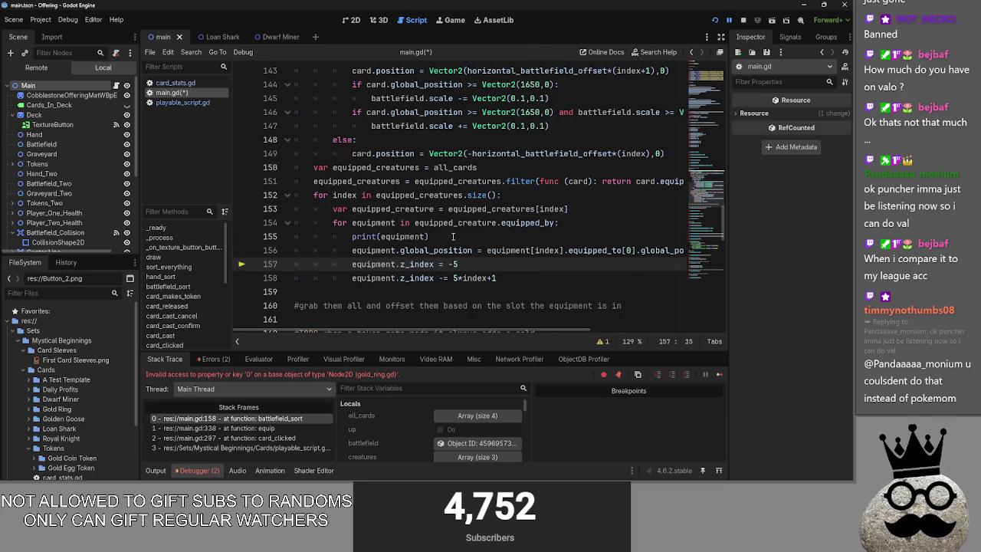
triple_click(452, 237)
key("BackSpace")
key("BackSpace")
key("F5")
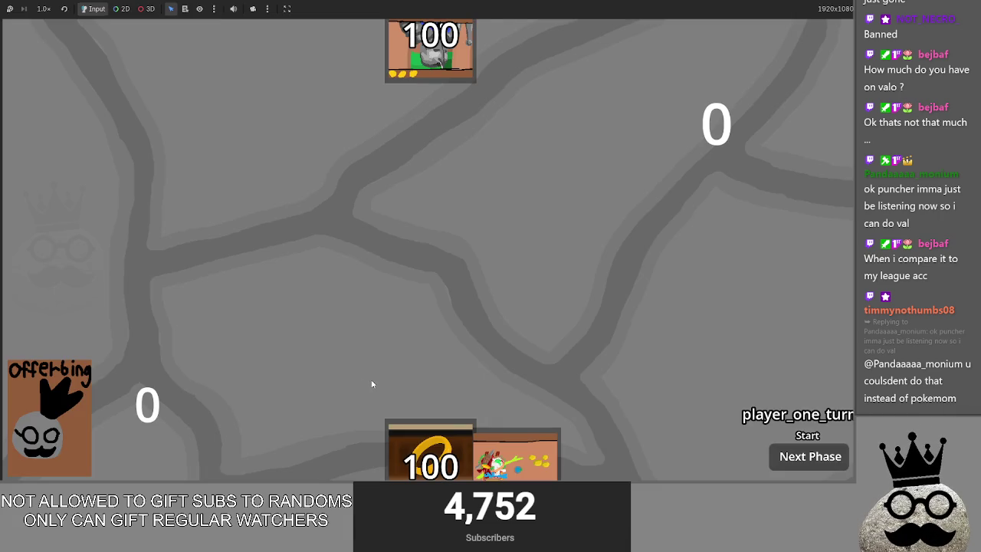
Bring main.gd to the front and place the caret at the end of line 157
key("alt+Tab")
left_click_drag(544, 261, 536, 197)
left_click(536, 264)
scroll(519, 267, "down", 1)
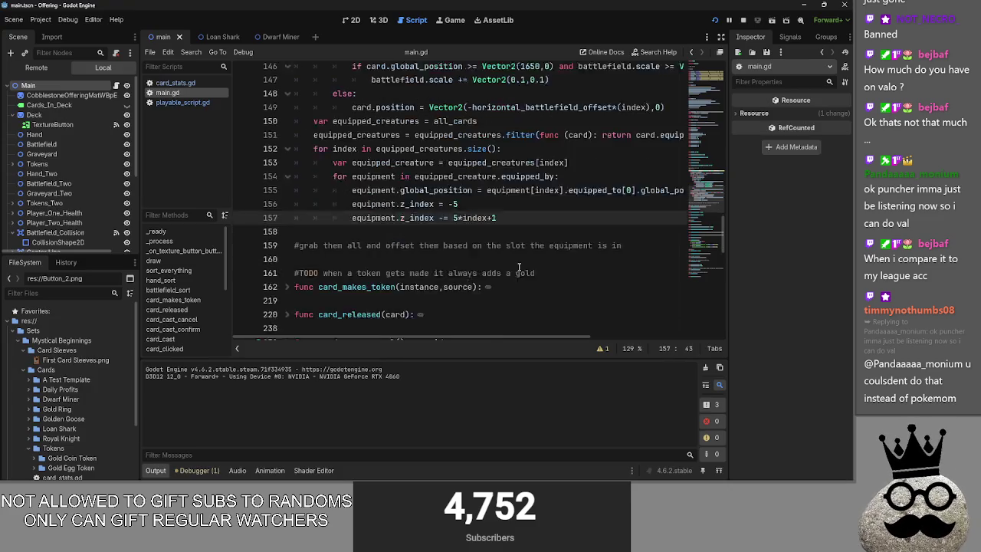
In the running game, cast the cave Makes card and ring cards until five cards are on the board
key("alt+Tab")
left_click(387, 448)
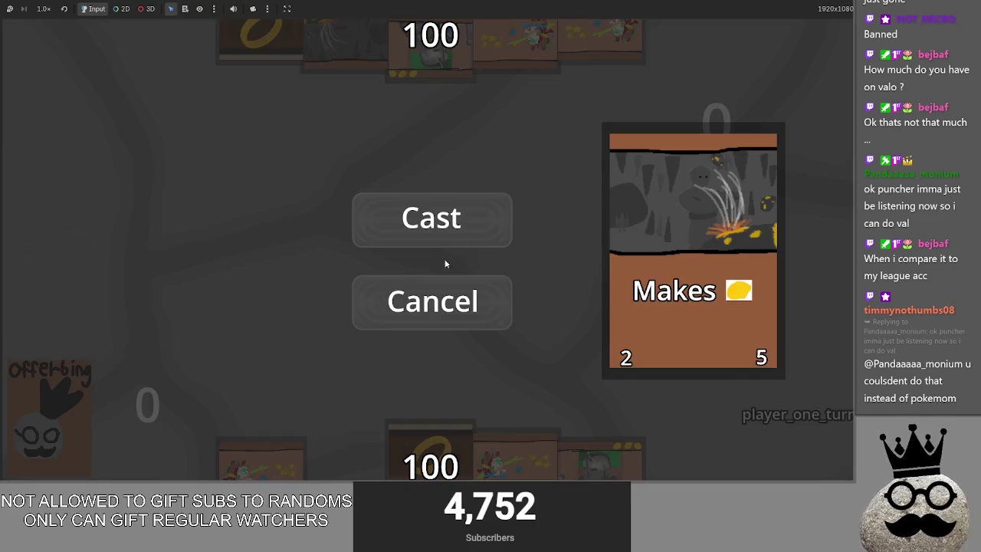
left_click(434, 229)
left_click(429, 452)
left_click(509, 219)
left_click(429, 452)
left_click(431, 295)
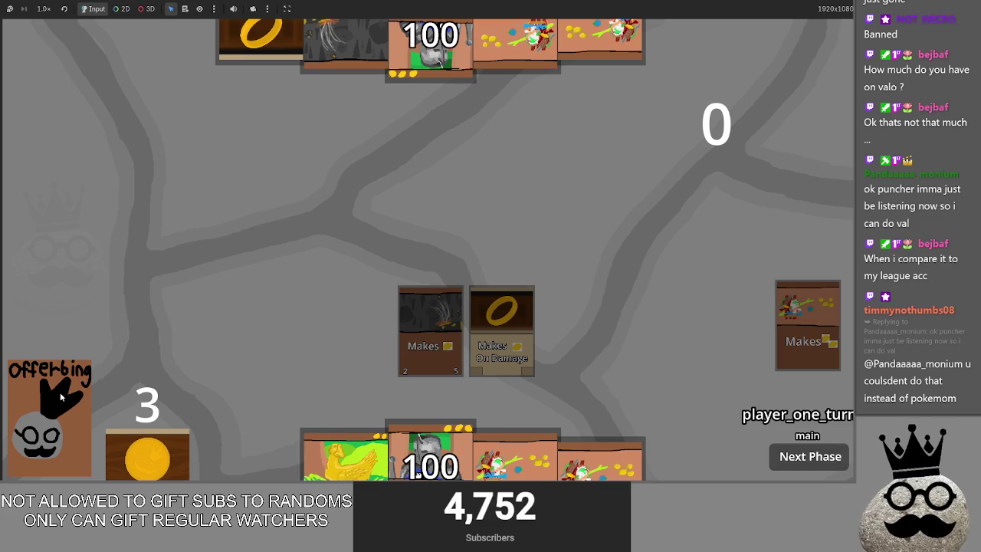
left_click(674, 459)
left_click(432, 219)
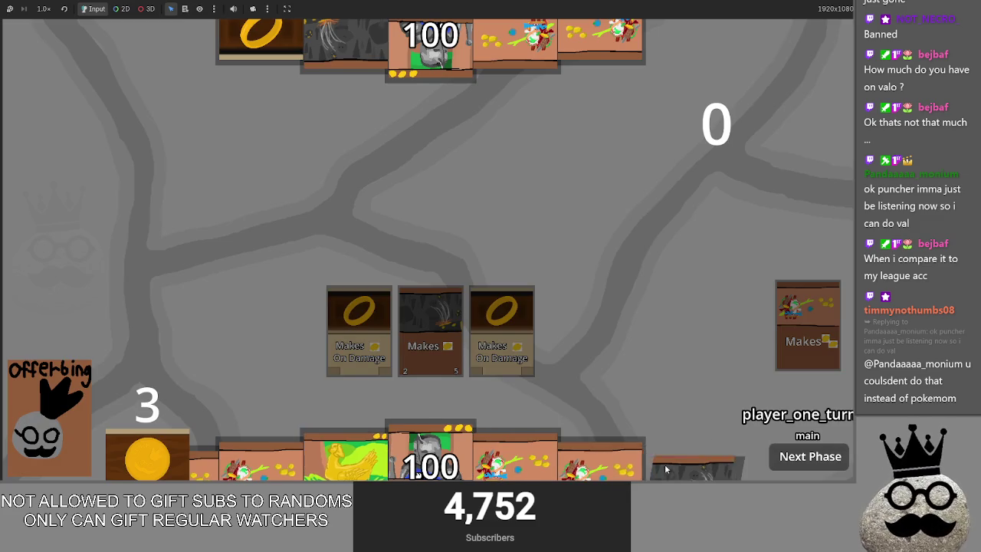
left_click(684, 463)
left_click(431, 218)
left_click(203, 460)
left_click(431, 219)
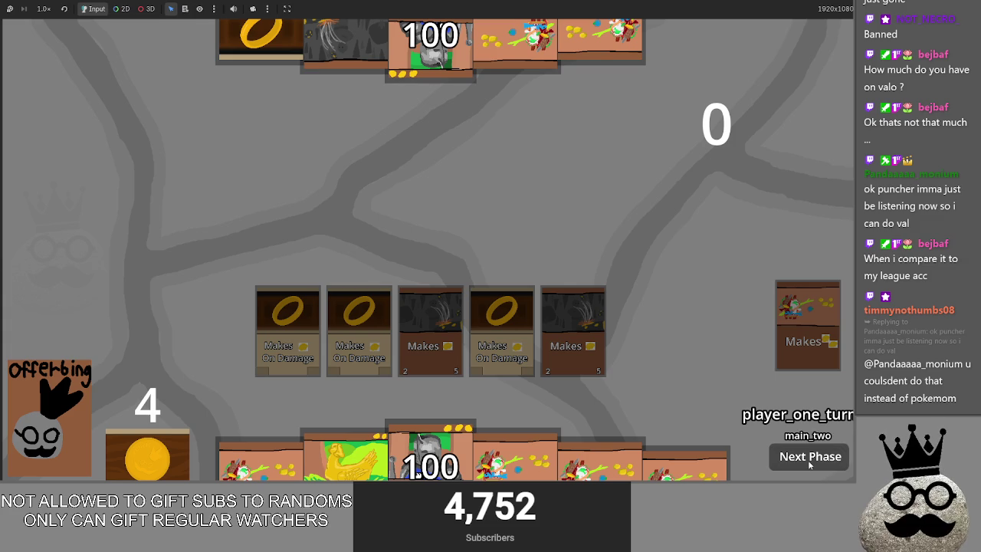
End the turn, advance to main_two, and click the fourth ring card, triggering the line 155 error
left_click(808, 460)
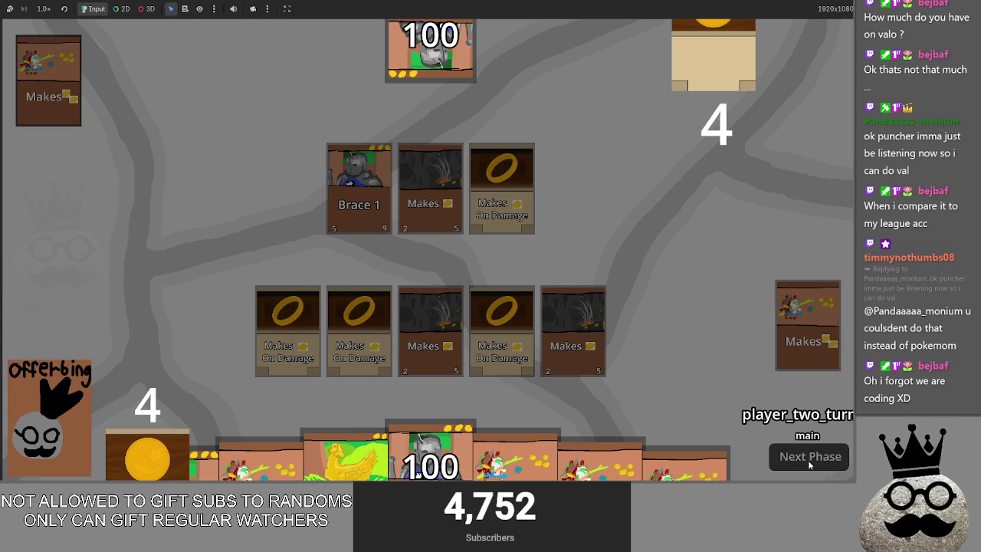
left_click(808, 460)
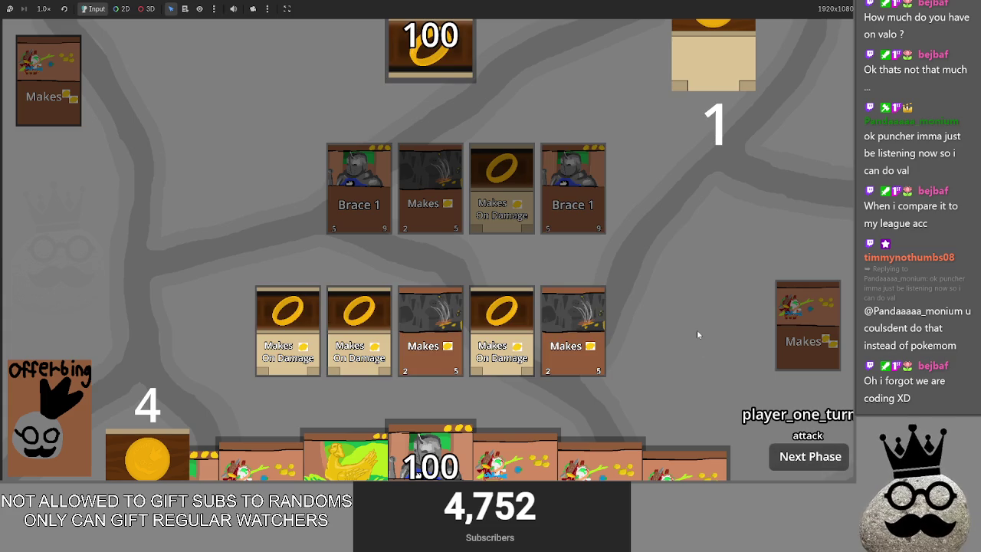
left_click(819, 466)
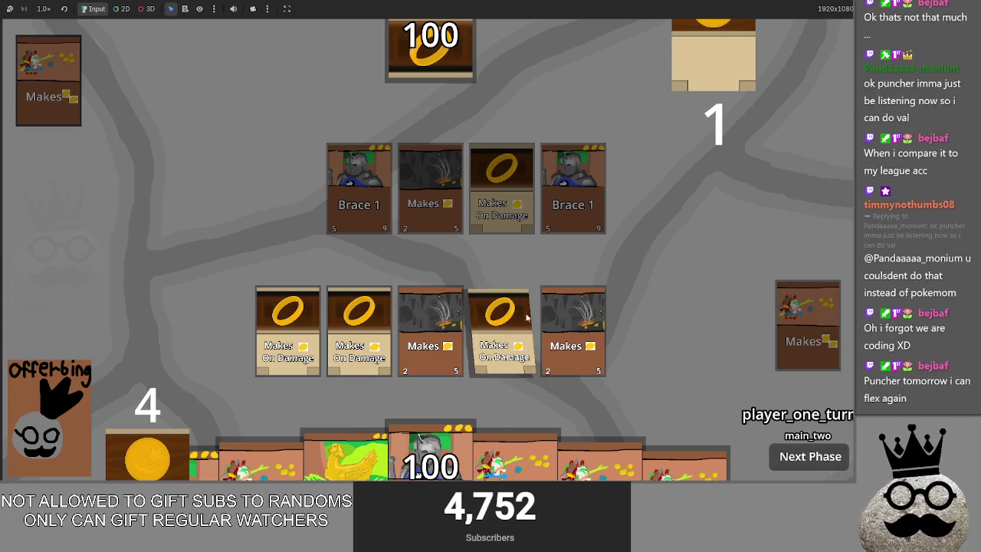
left_click(496, 315)
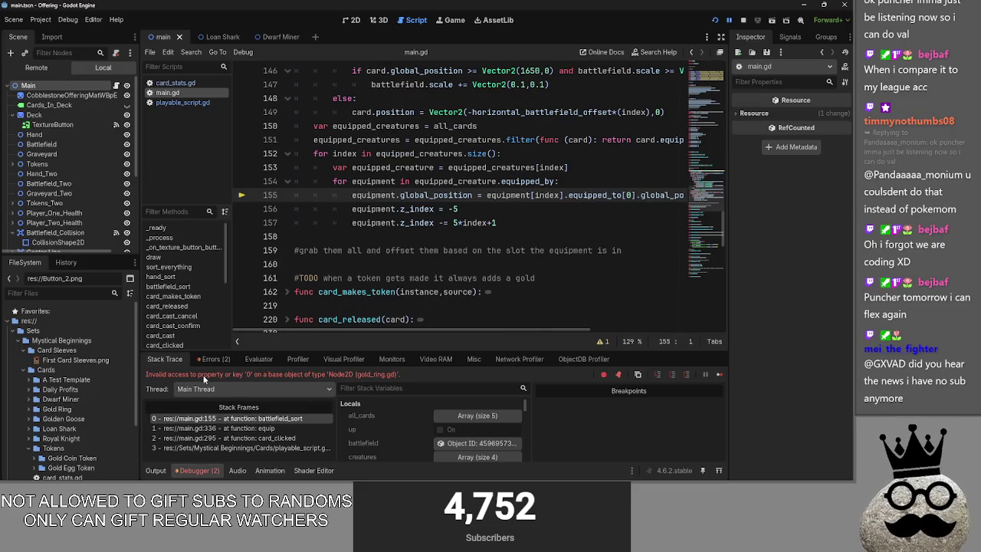
Review the debugger error and delete the [index] lookup on line 155
left_click_drag(203, 375, 331, 373)
left_click(288, 383)
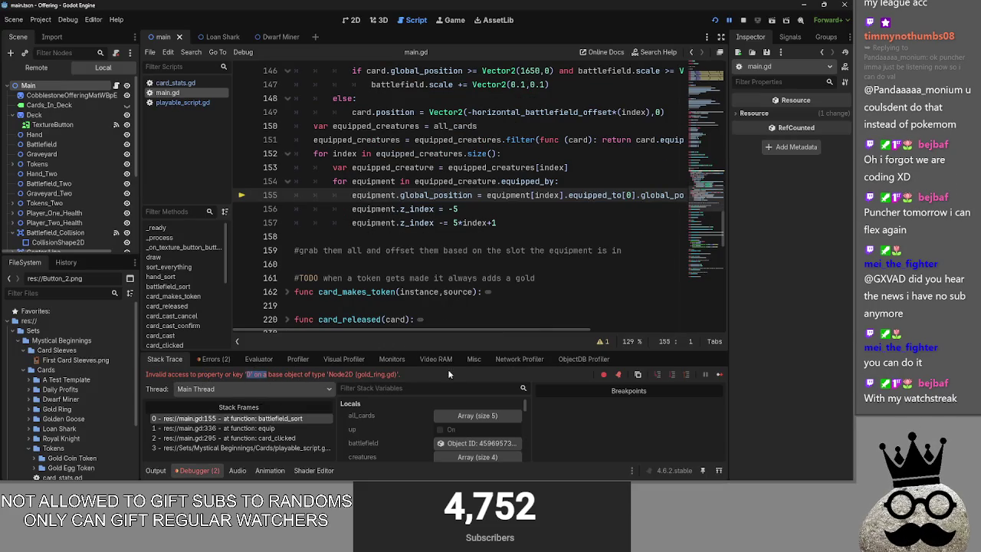
left_click_drag(564, 196, 531, 196)
key("BackSpace")
Check equipped_by and equipped_to on lines 154-155, fold the functions, and rerun the game
mouse_move(590, 333)
left_mouse_down()
mouse_move(699, 333)
mouse_move(586, 333)
left_mouse_up()
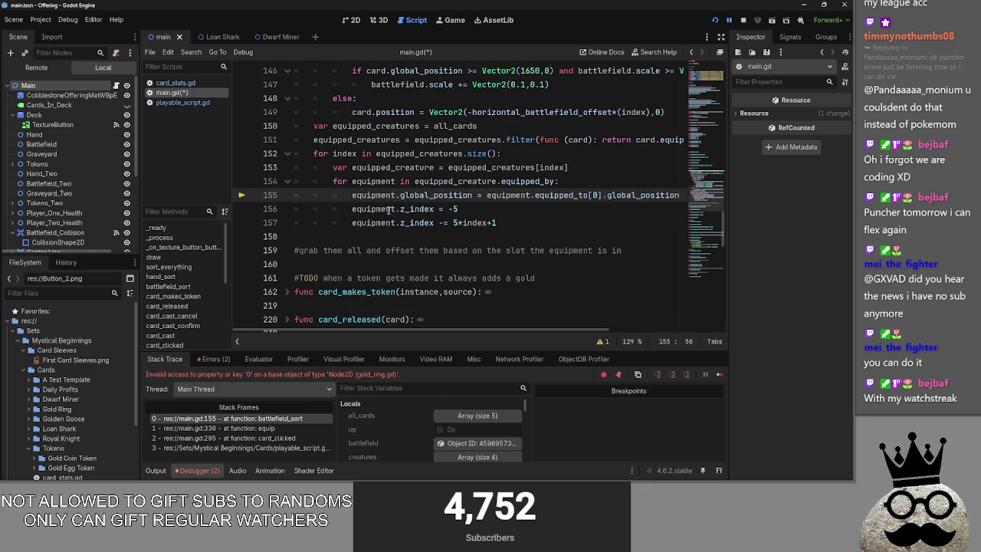
double_click(528, 181)
left_click(473, 195)
left_click_drag(535, 195, 589, 194)
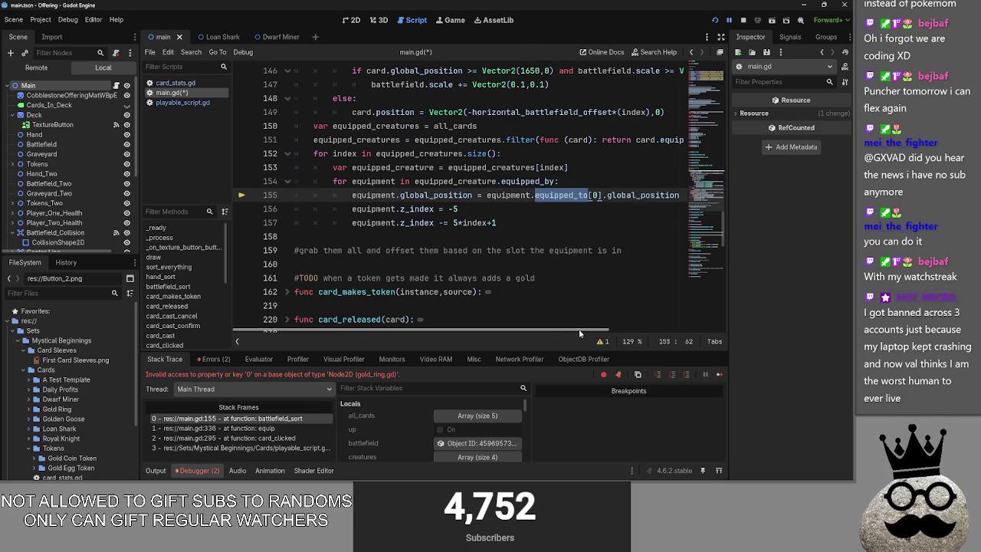
left_click_drag(579, 335, 678, 334)
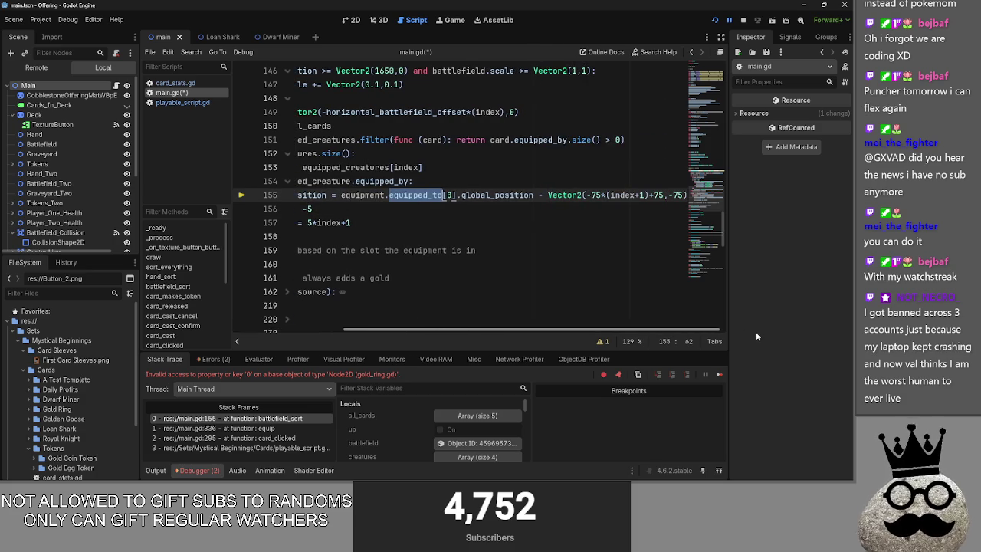
left_click_drag(542, 195, 679, 195)
left_click(531, 326)
key("ctrl+z")
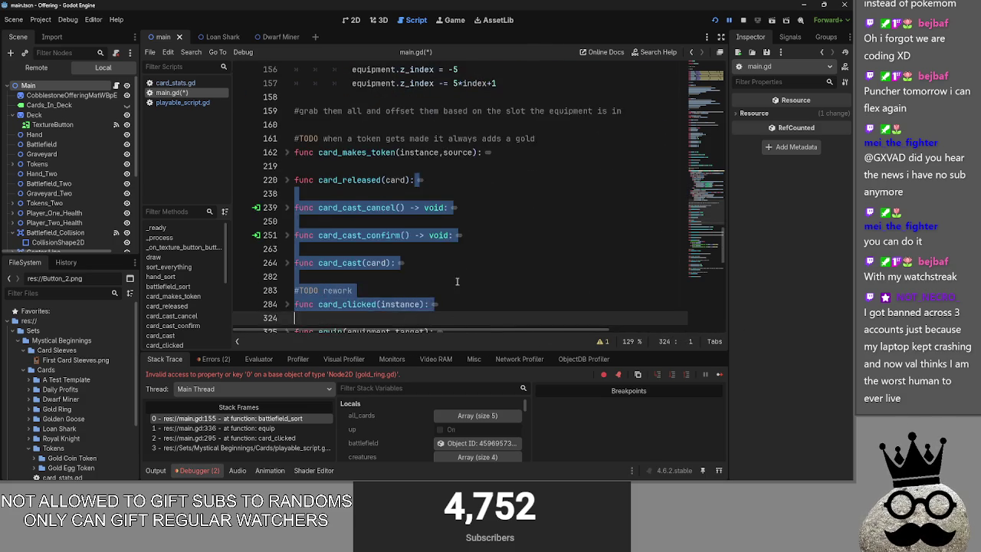
scroll(455, 280, "up", 8)
scroll(455, 280, "down", 3)
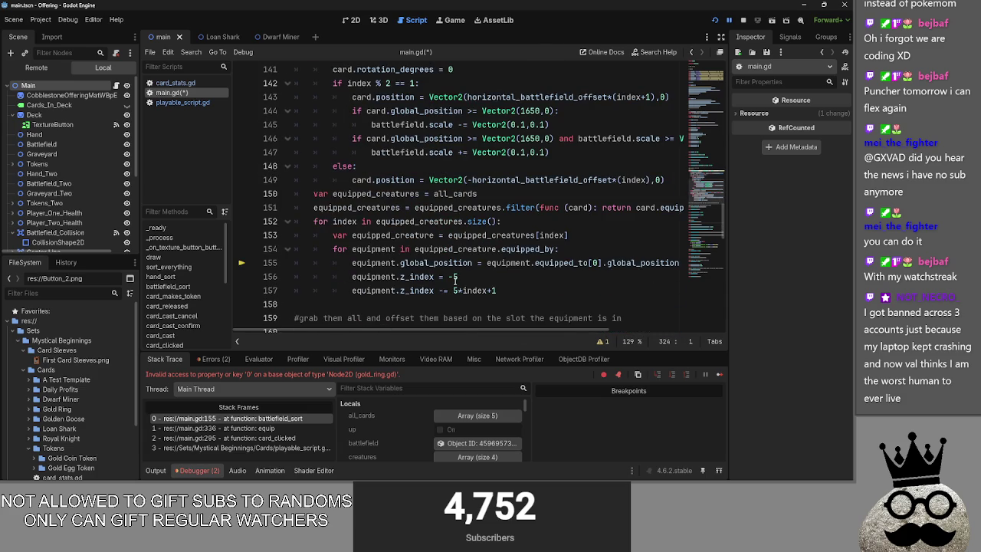
left_click(715, 20)
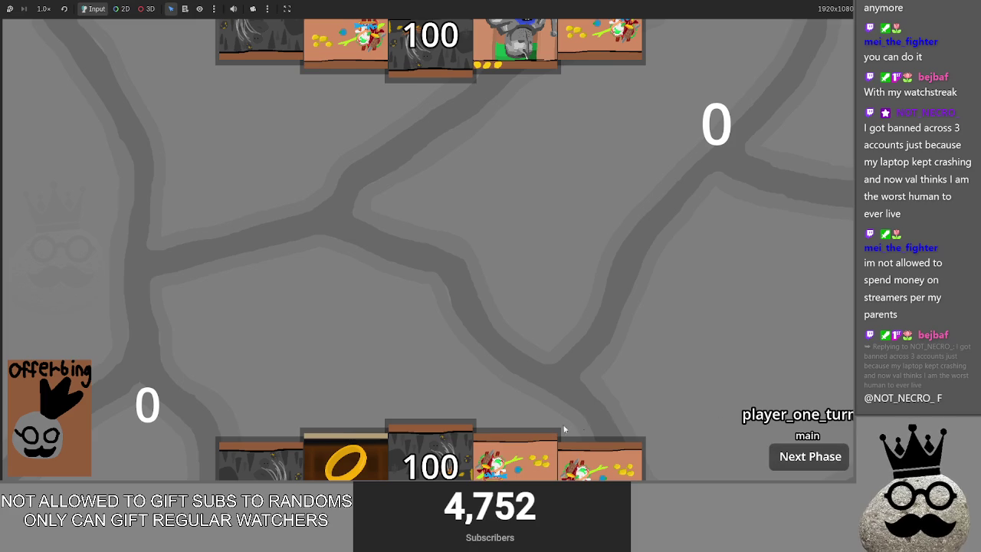
Cast the grey Makes card and three ring equipment cards beside it
left_click(429, 448)
left_click(462, 213)
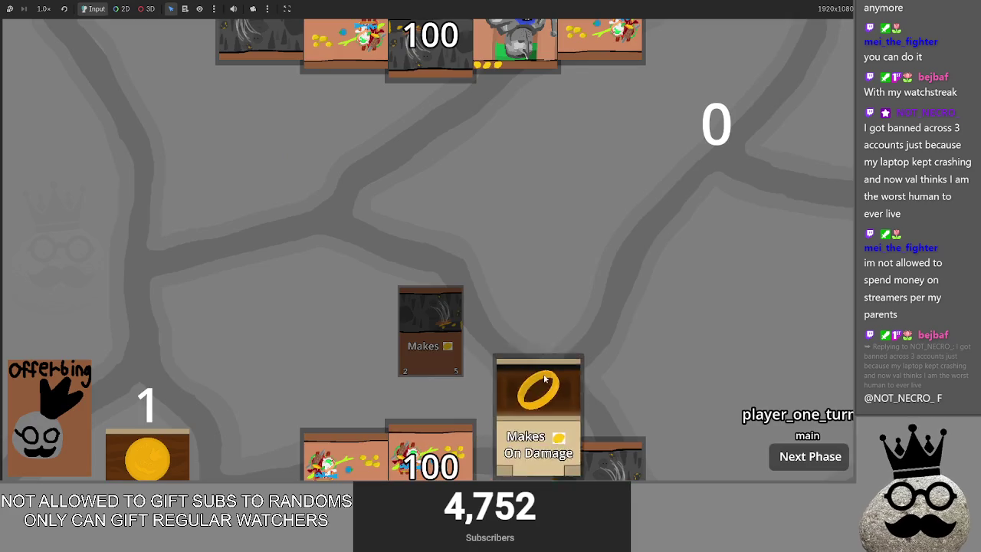
left_click(544, 380)
left_click(483, 237)
left_click(639, 437)
left_click(475, 222)
left_click(323, 295)
left_click(449, 237)
Advance to main_two, end the turn, then return to main.gd and select index on line 155
left_click(824, 465)
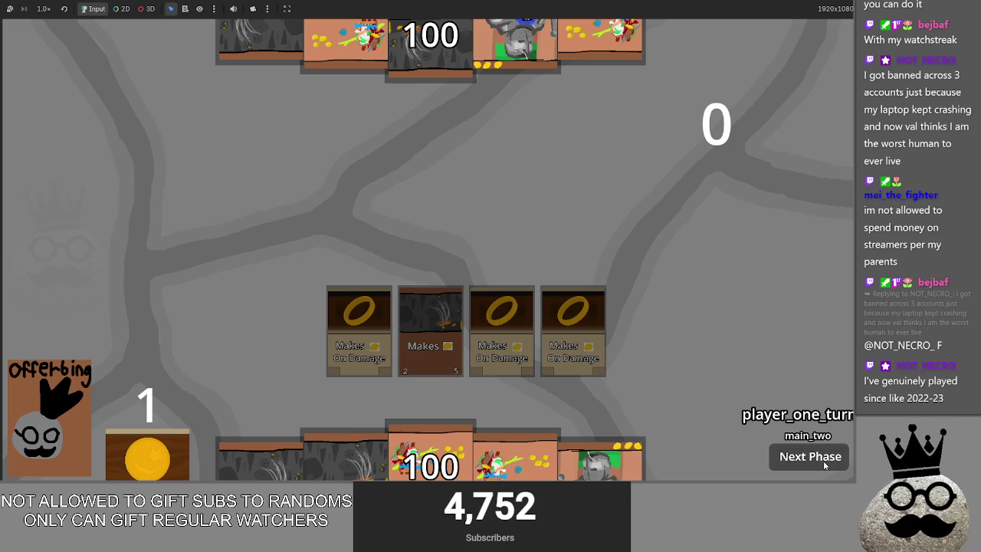
left_click(825, 465)
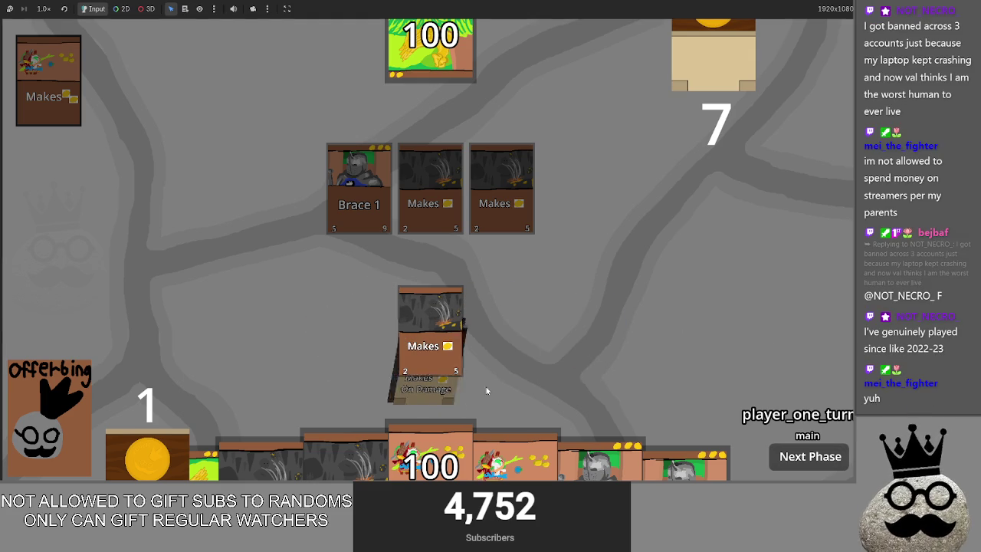
key("alt+Tab")
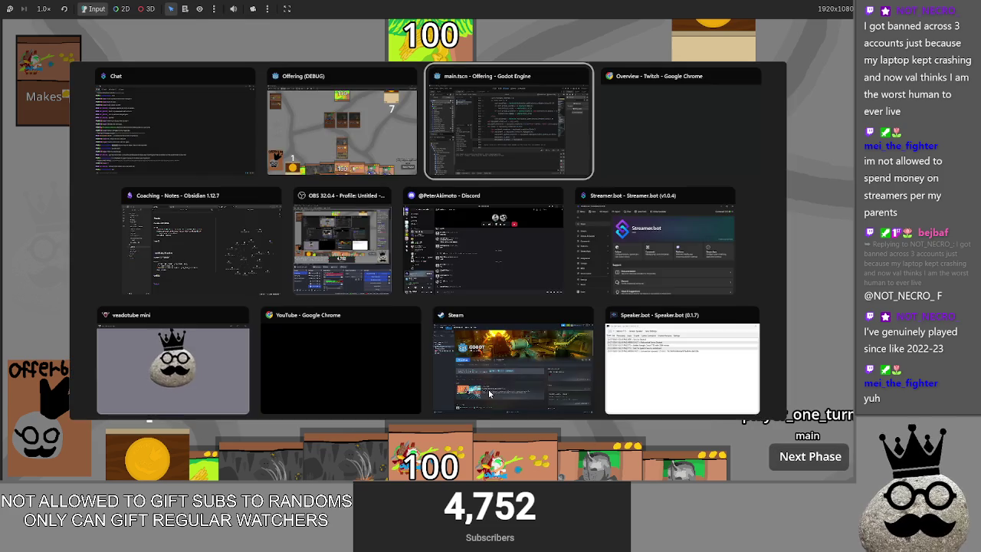
left_click_drag(538, 337, 650, 338)
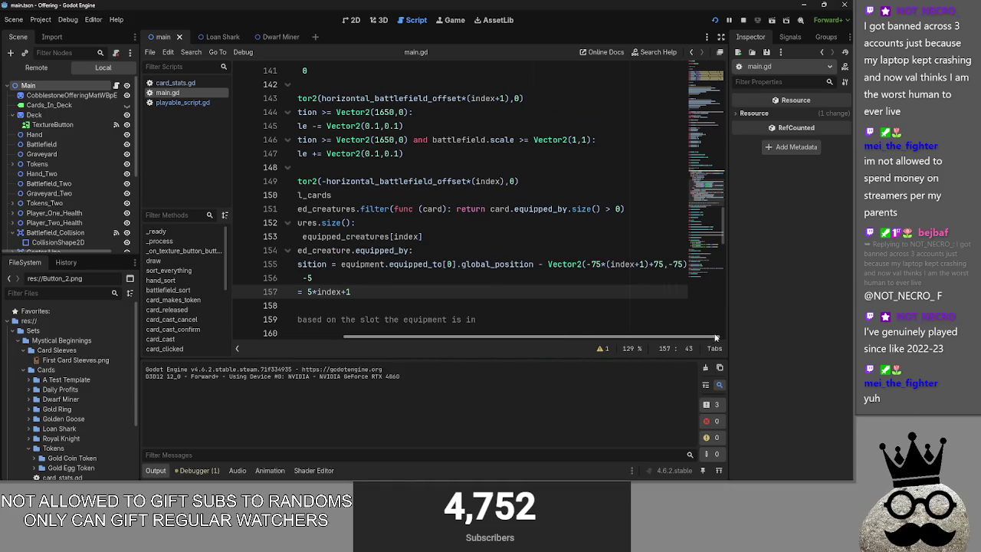
double_click(617, 264)
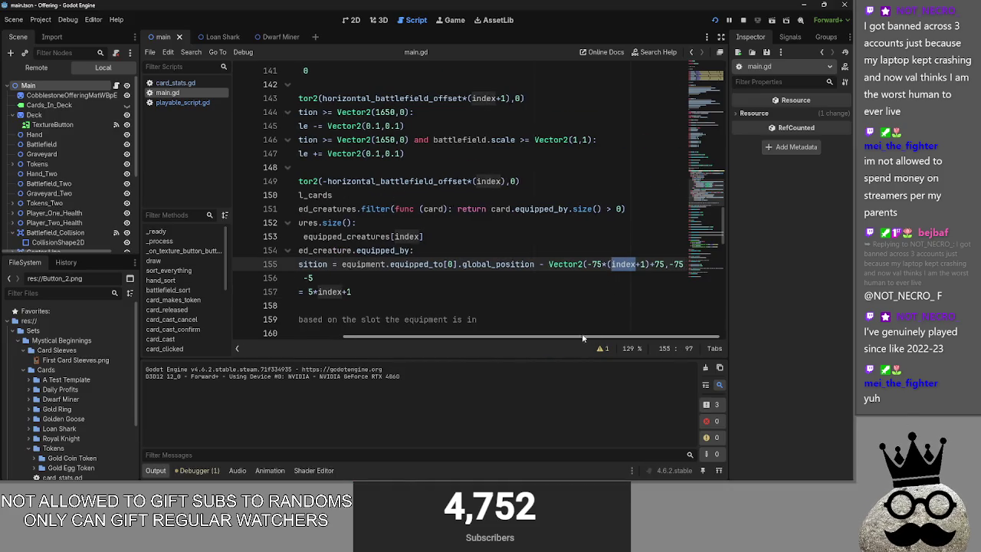
left_click_drag(587, 338, 434, 344)
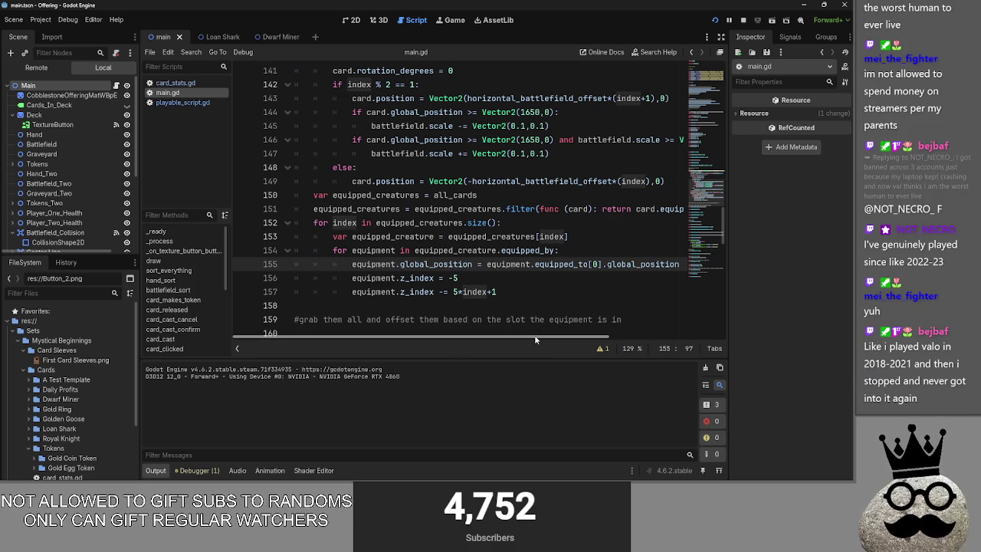
left_click(601, 239)
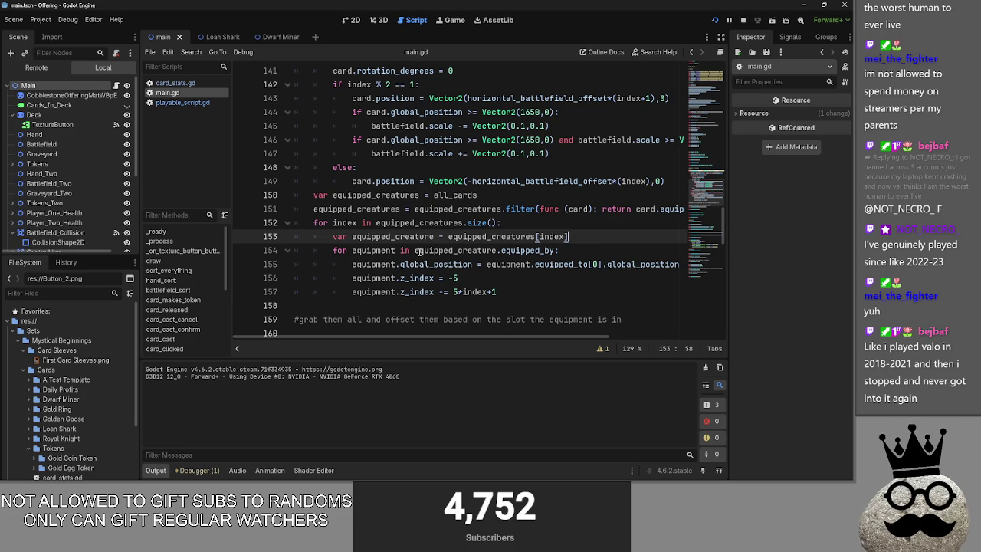
double_click(419, 252)
left_click(414, 251)
left_click_drag(415, 251, 496, 250)
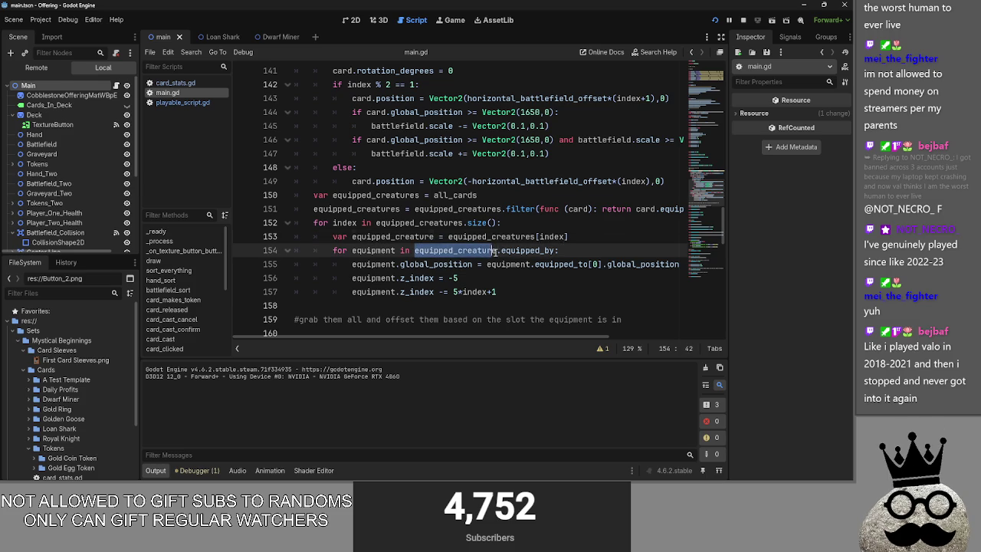
scroll(505, 327, "down", 6)
scroll(514, 331, "up", 6)
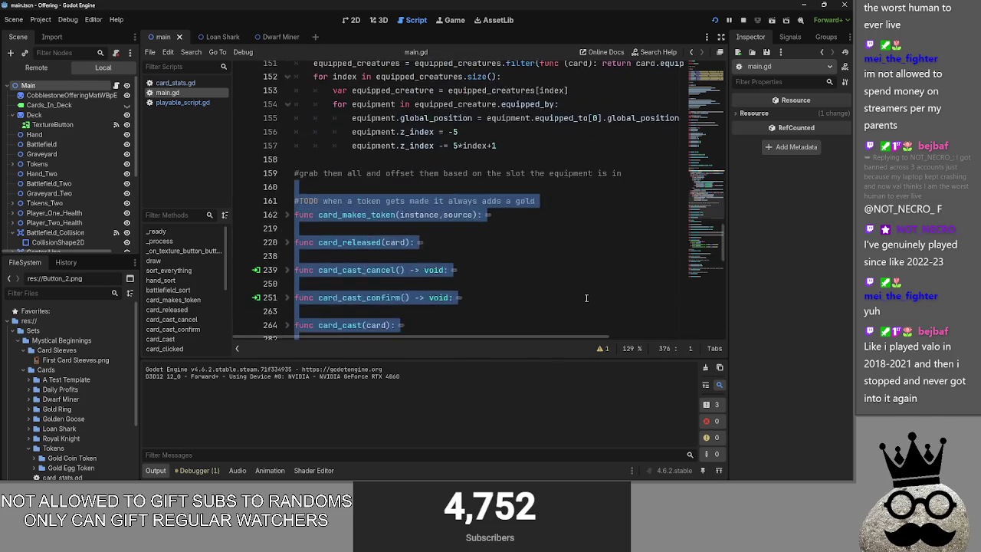
key("Down")
key("Down")
key("Down")
double_click(474, 270)
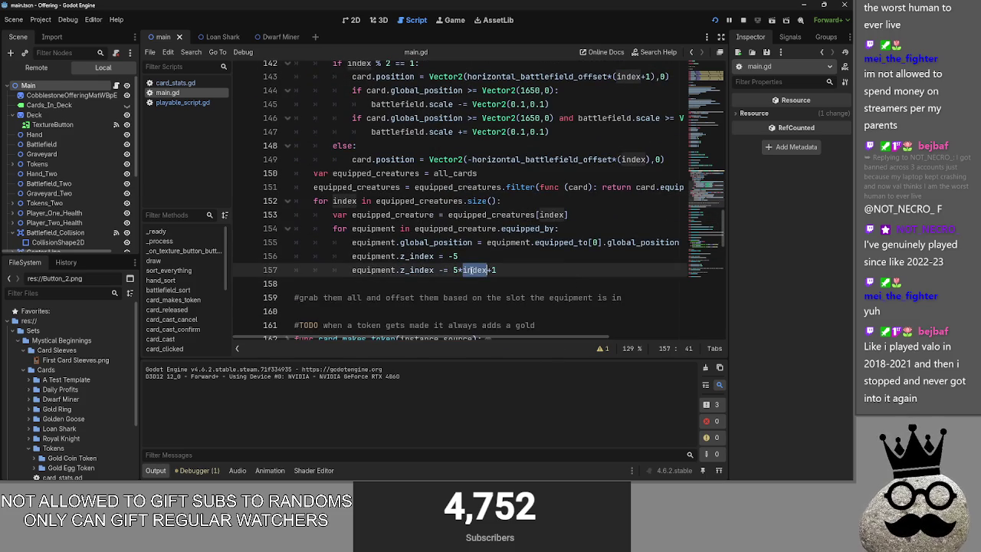
double_click(344, 200)
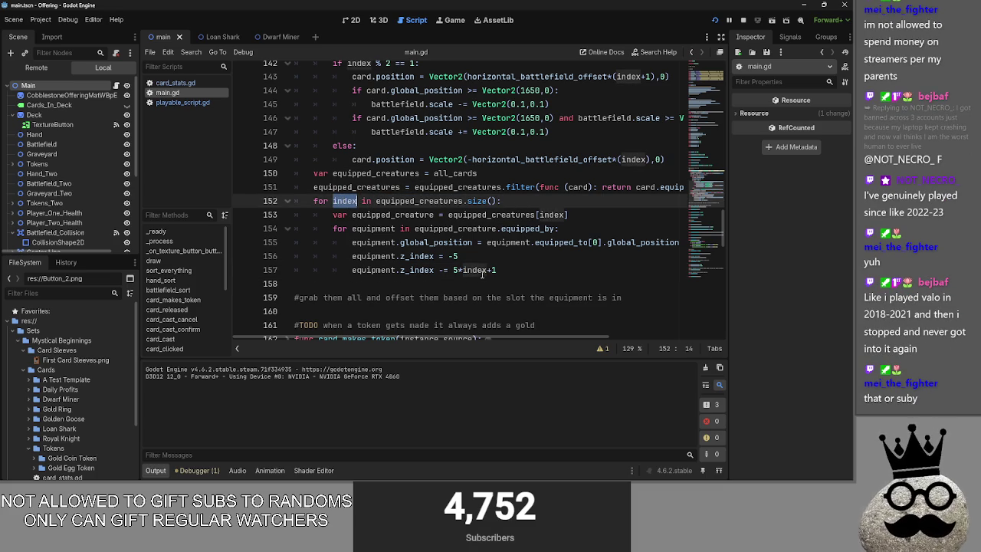
double_click(421, 201)
key("ctrl+c")
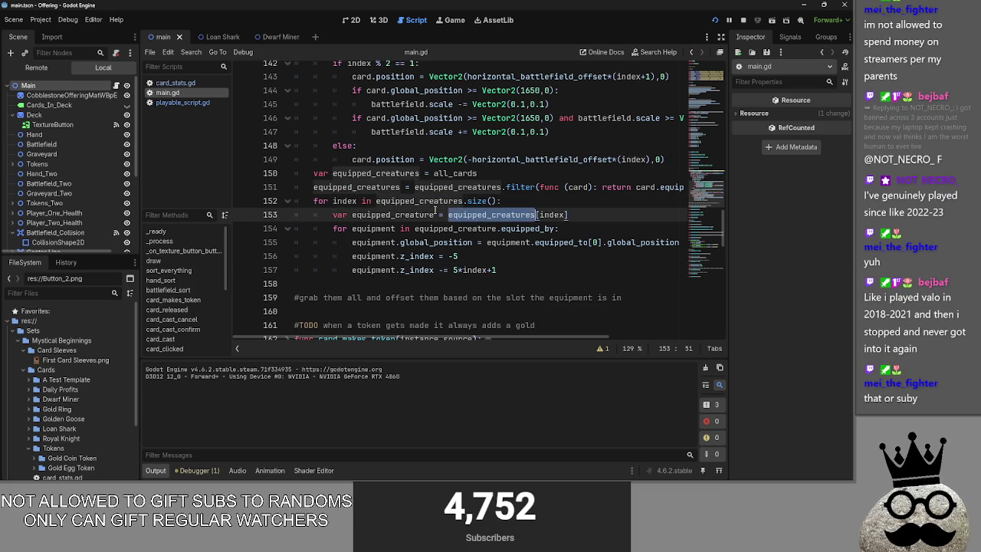
double_click(474, 270)
key("ctrl+v")
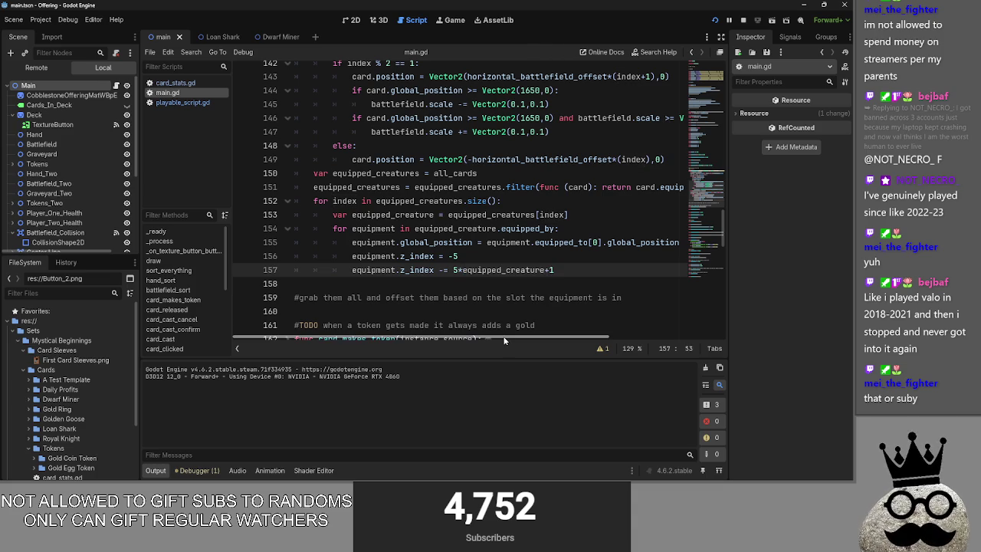
key("ctrl+z")
key("ctrl+y")
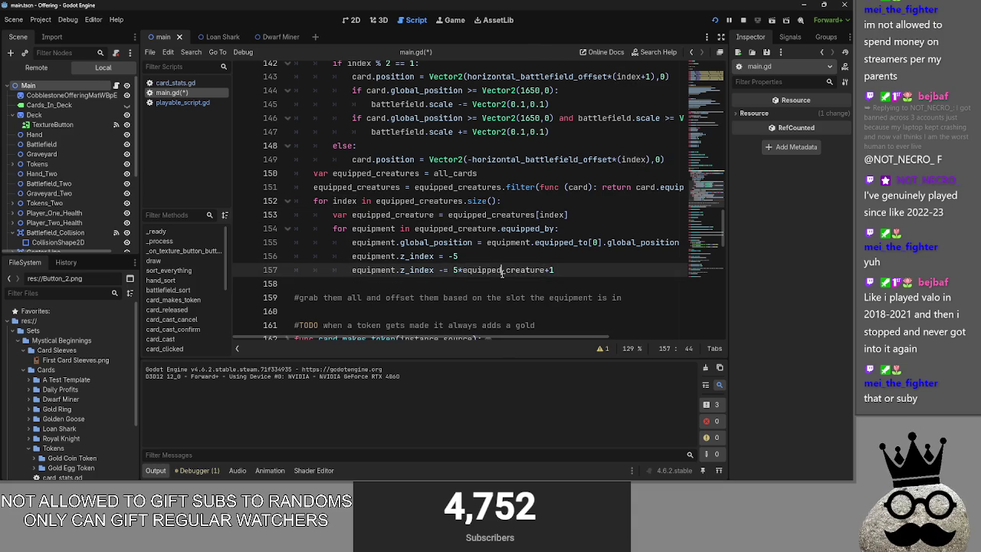
key("ctrl+z")
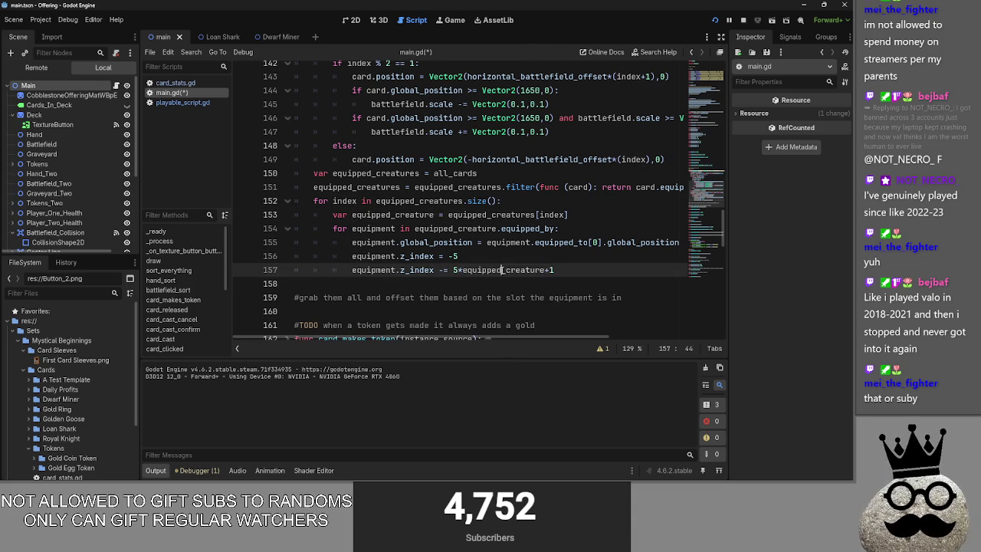
key("ctrl+y")
left_click(545, 270)
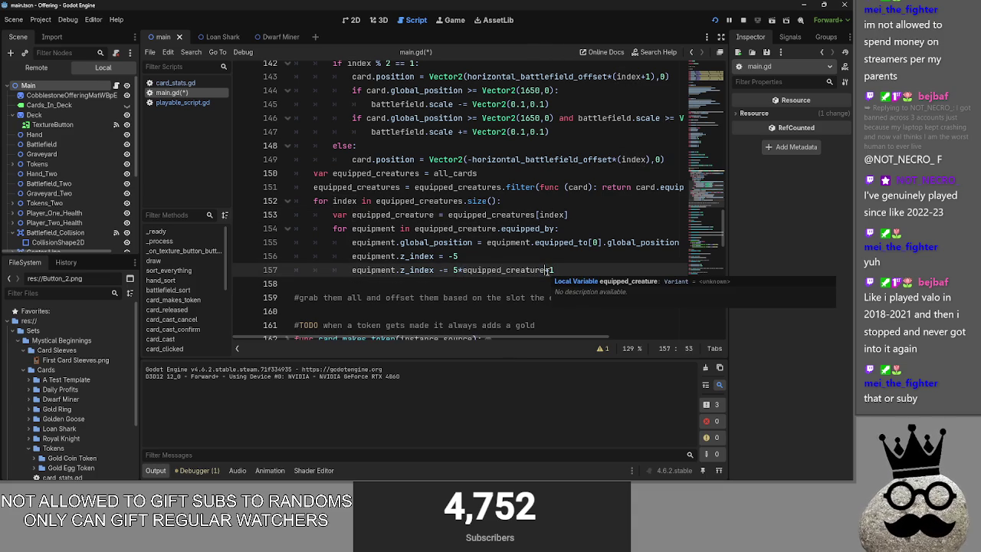
key("BackSpace")
key("BackSpace")
key("BackSpace")
key("BackSpace")
key("BackSpace")
key("BackSpace")
type("index")
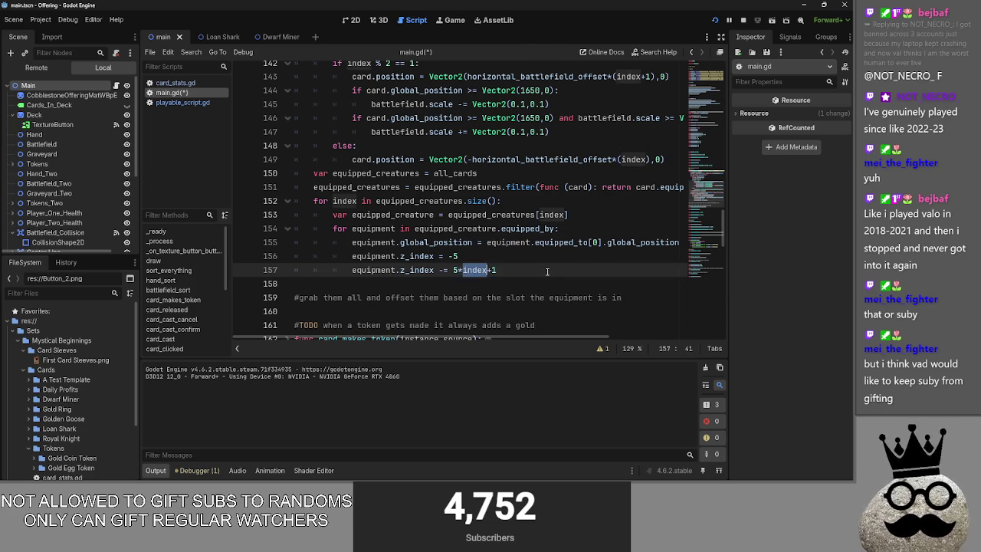
left_click(551, 253)
key("ctrl+s")
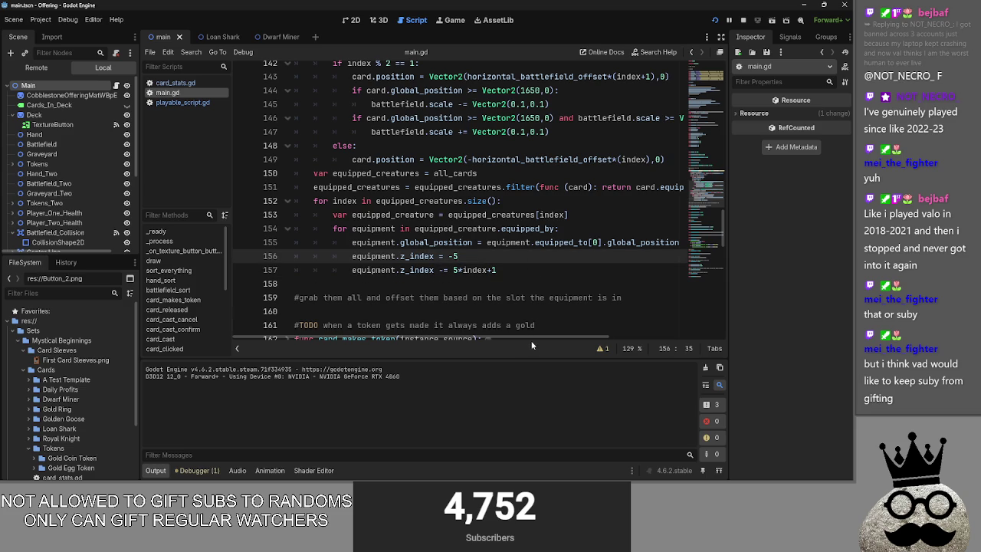
mouse_move(551, 339)
left_mouse_down()
mouse_move(667, 341)
mouse_move(604, 341)
left_mouse_up()
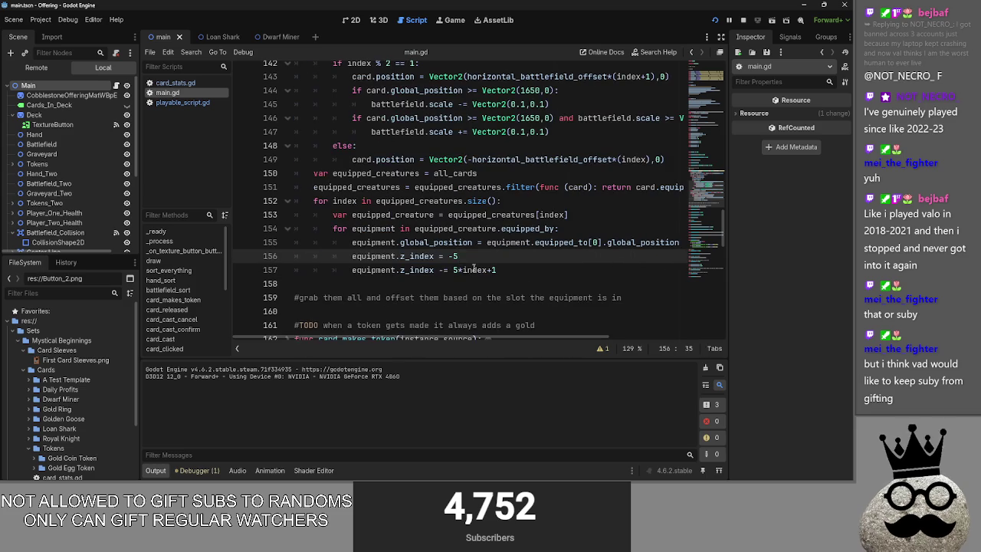
key("Down")
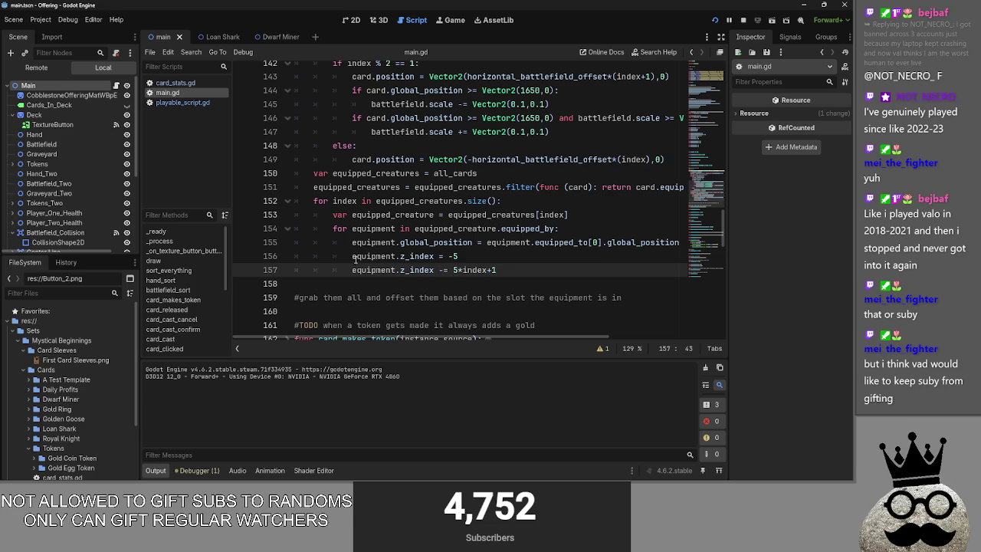
double_click(376, 270)
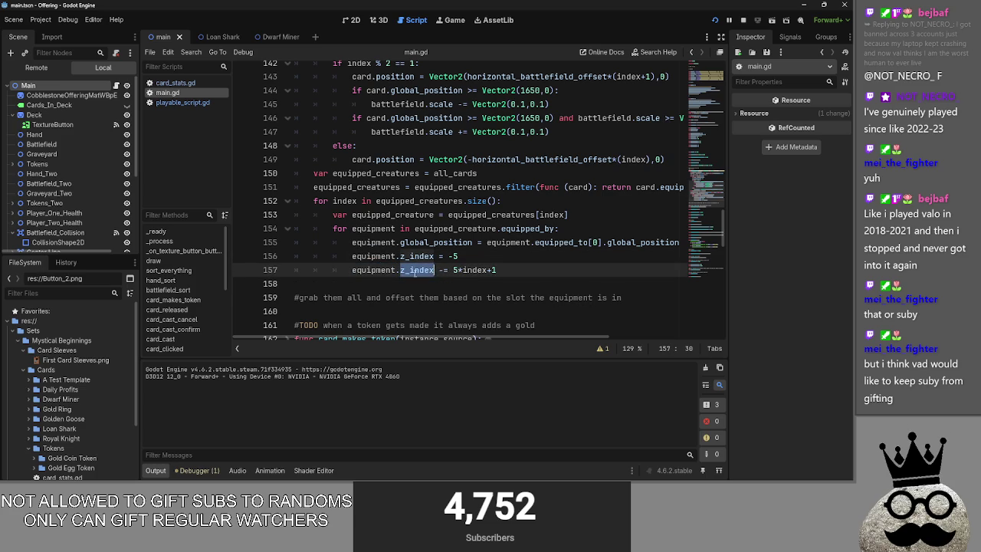
left_click(377, 256)
double_click(426, 269)
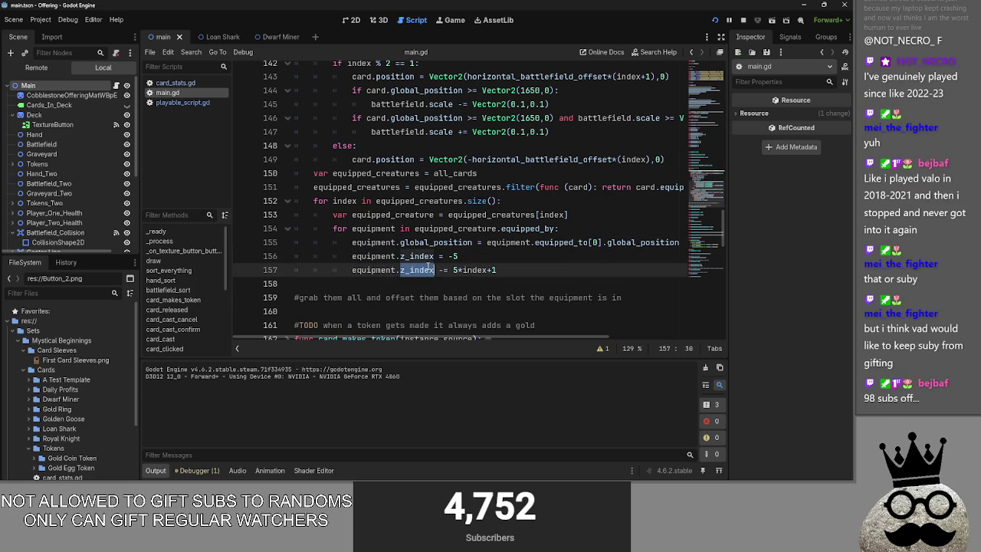
left_click(563, 280)
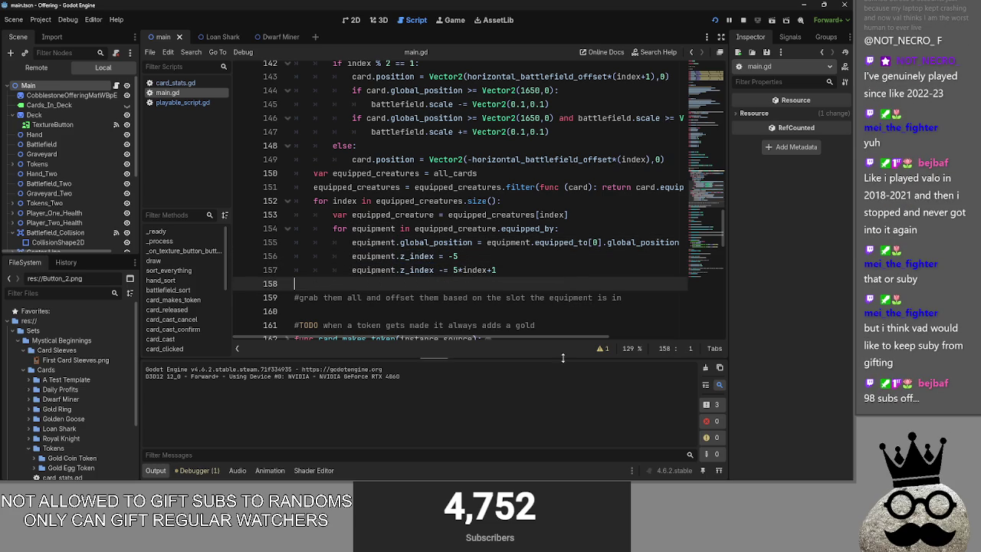
mouse_move(571, 338)
left_mouse_down()
mouse_move(648, 338)
mouse_move(571, 338)
left_mouse_up()
left_click(492, 256)
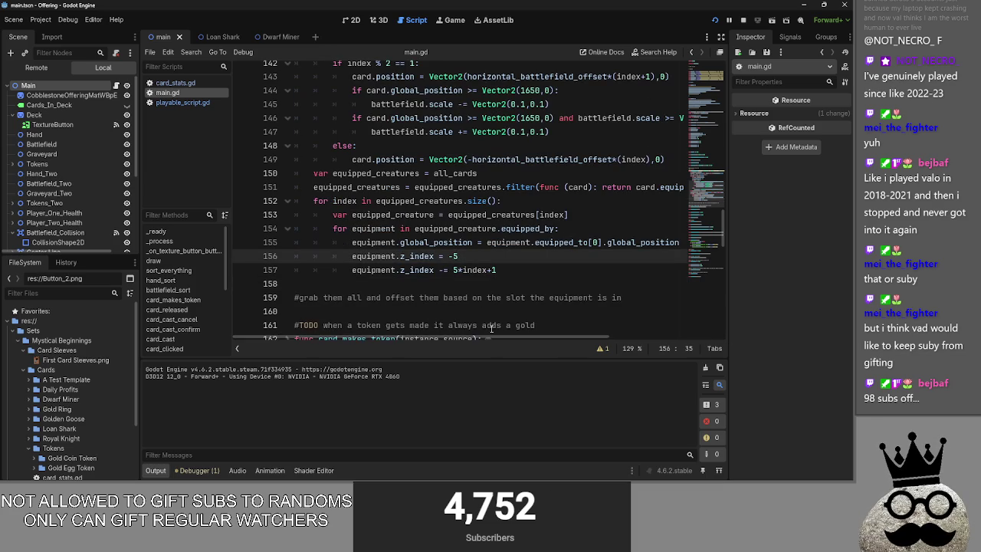
left_click_drag(498, 336, 610, 336)
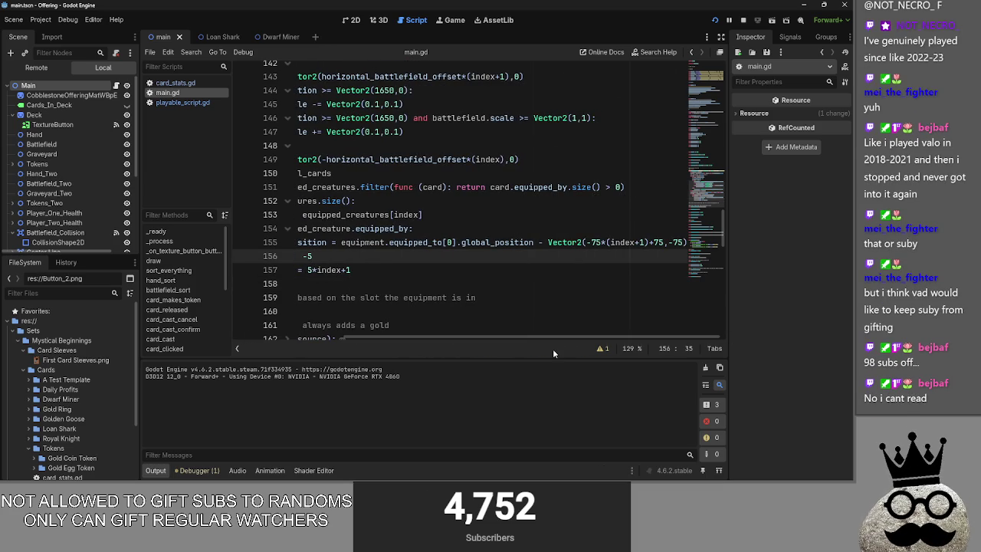
left_click_drag(589, 336, 478, 336)
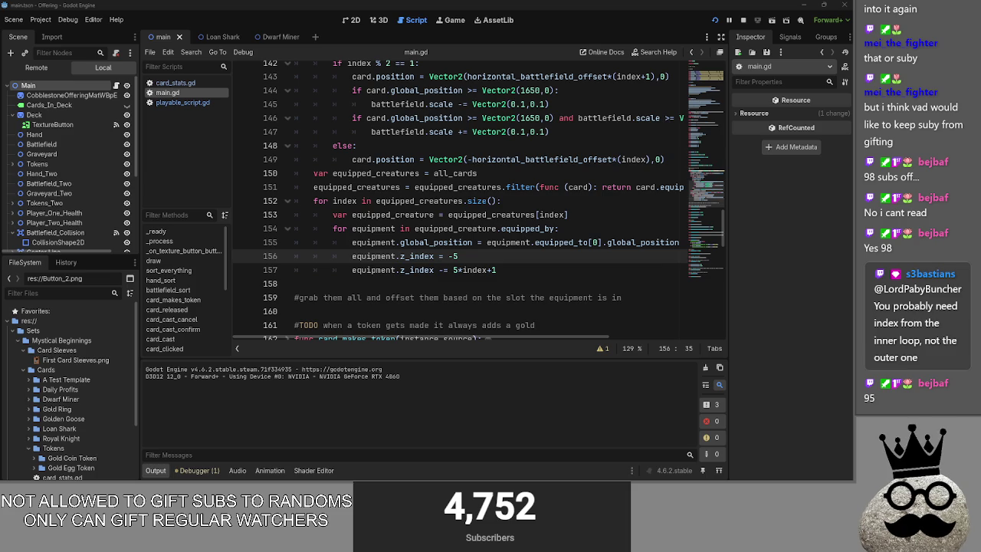
double_click(422, 201)
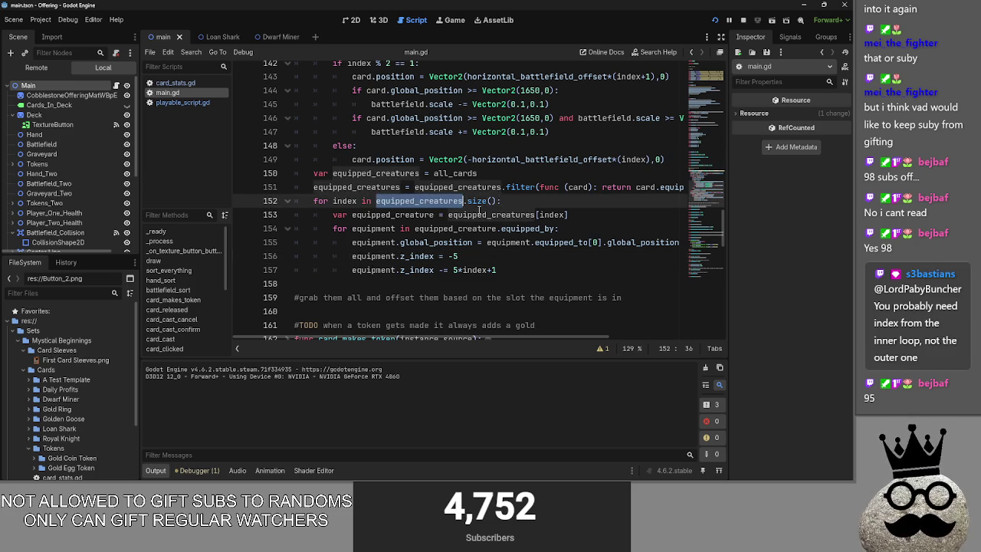
Inspect the loop header on line 152 and insert an empty line above the for loop
left_click(524, 207)
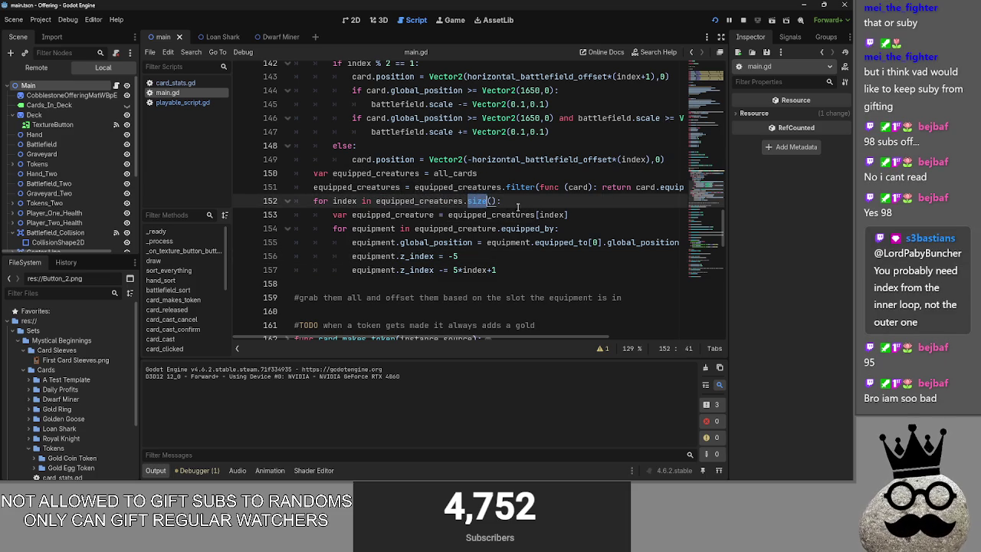
left_click(619, 217)
double_click(391, 214)
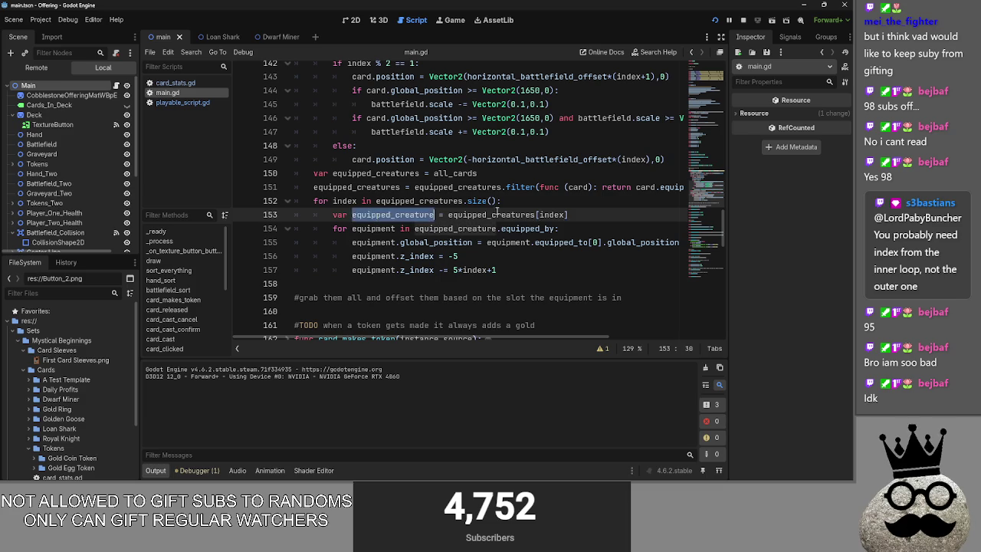
double_click(344, 201)
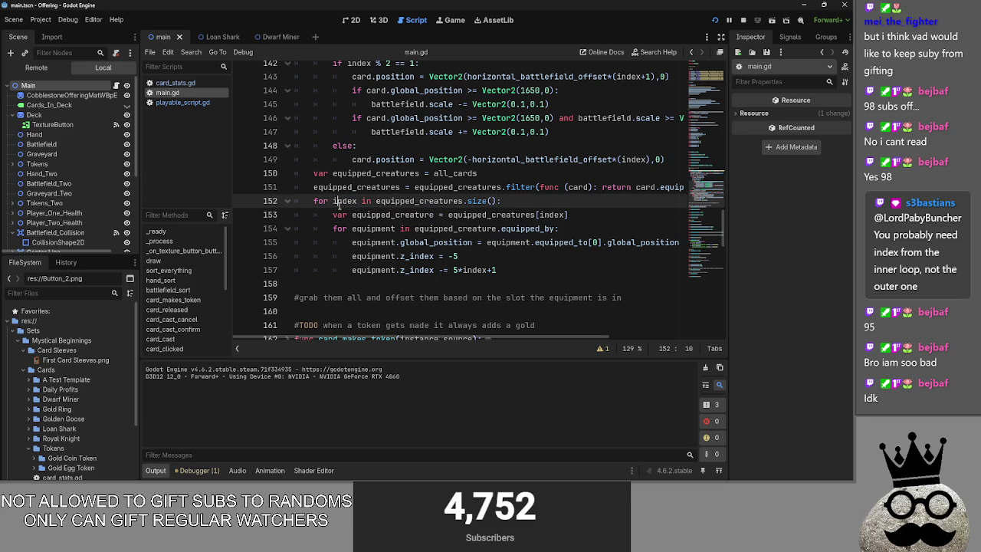
double_click(449, 201)
left_click(513, 200)
key("Up")
key("End")
key("Return")
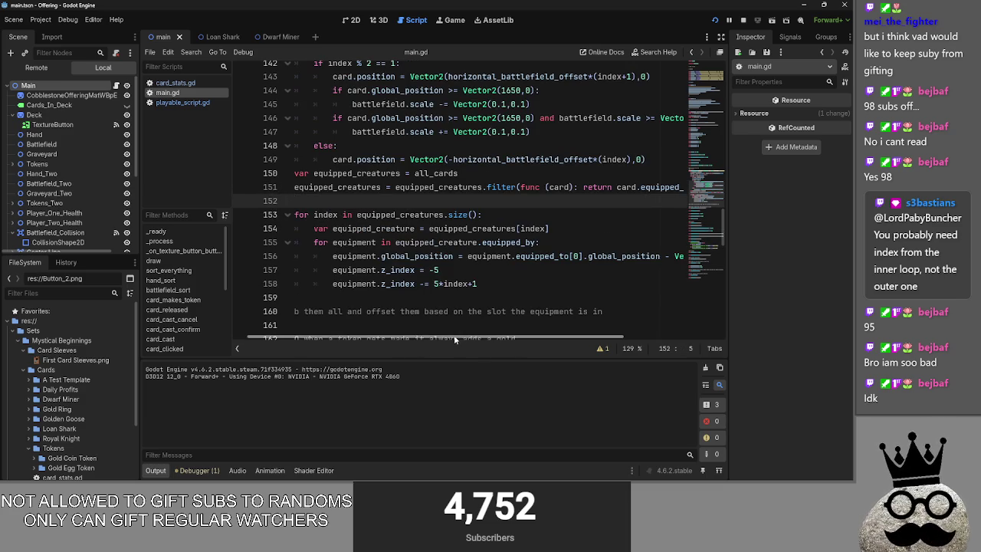
Add a new line after the equipment loop and type the comment text 'very equipped creature'
left_click_drag(475, 337, 460, 337)
left_click_drag(314, 215, 426, 228)
left_click(363, 298)
key("Return")
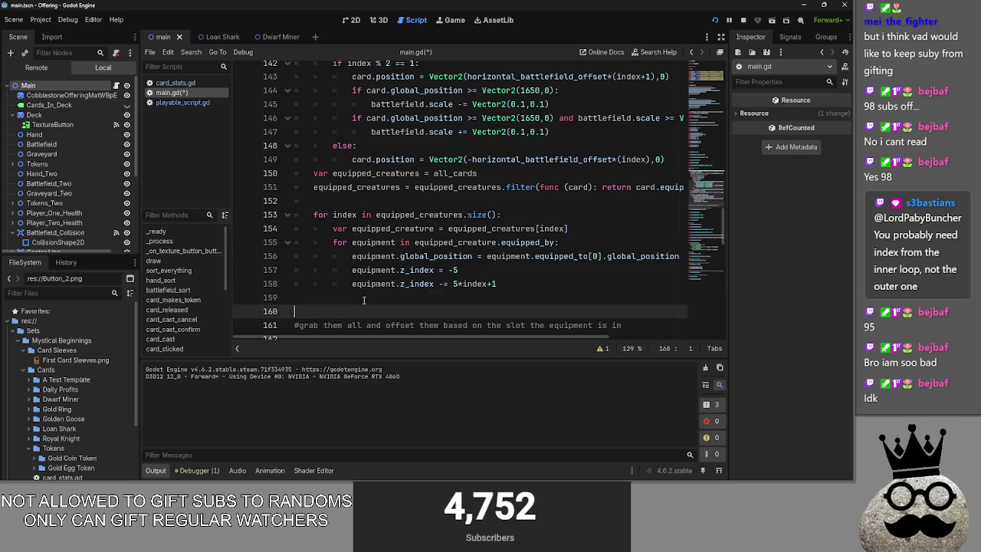
type("#get every equipped creature")
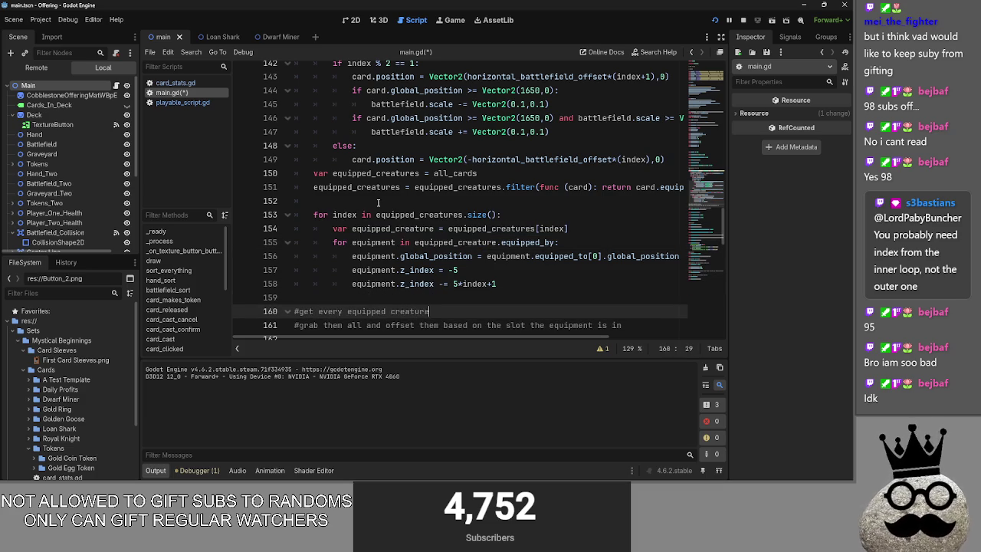
Compare the equipped_creatures occurrences and delete .size() from the loop header
left_click(354, 215)
double_click(398, 218)
double_click(450, 190)
double_click(363, 187)
double_click(429, 217)
left_click_drag(497, 216, 463, 216)
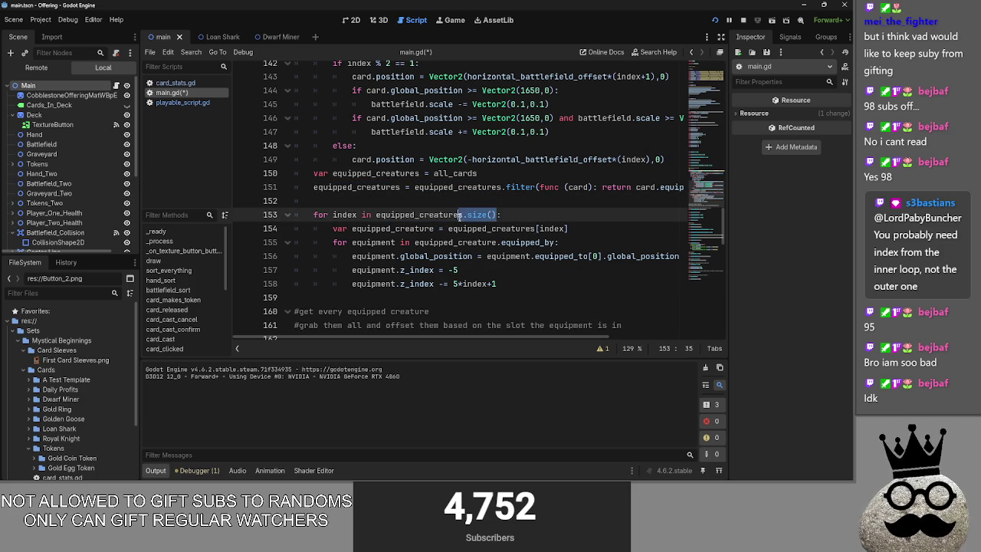
key("BackSpace")
Replace index with equipped_creature in the loop header, then delete the loop header and var line
double_click(436, 228)
key("ctrl+c")
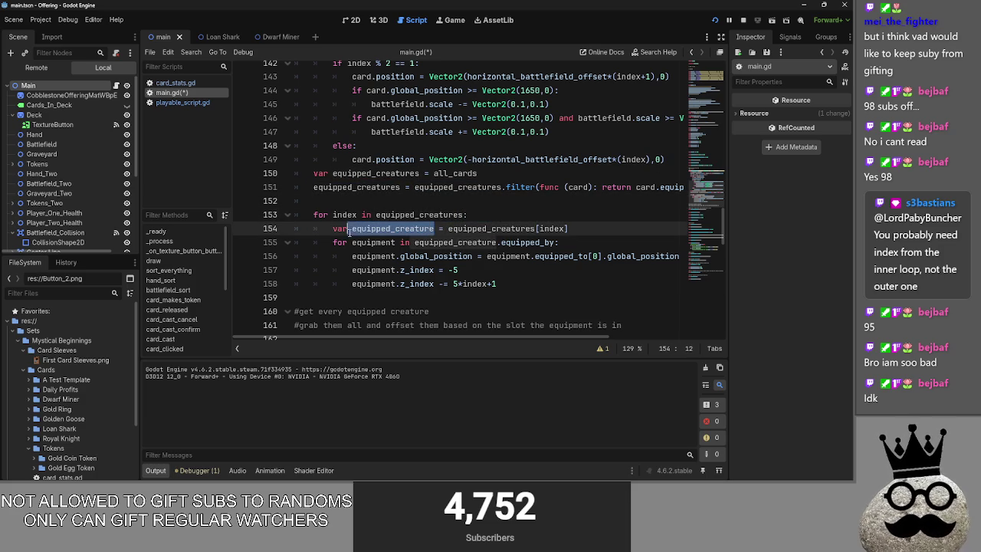
left_click_drag(357, 215, 333, 215)
key("ctrl+v")
mouse_move(569, 228)
left_mouse_down()
mouse_move(291, 229)
mouse_move(294, 215)
left_mouse_up()
key("BackSpace")
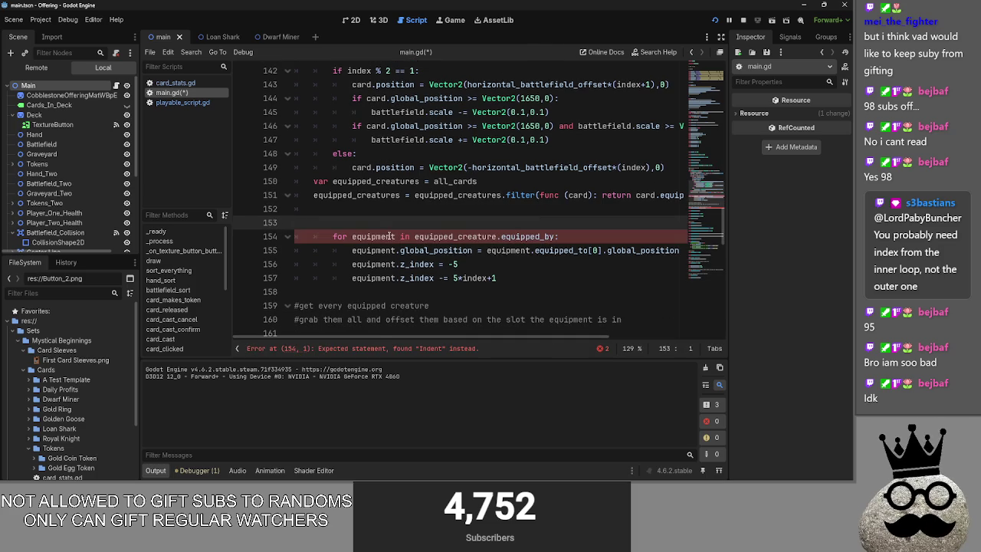
Restore the two deleted loop lines, then delete the duplicate equipped_creature var line and its leftover blank line
key("ctrl+z")
left_click(586, 236)
left_click_drag(586, 236, 294, 236)
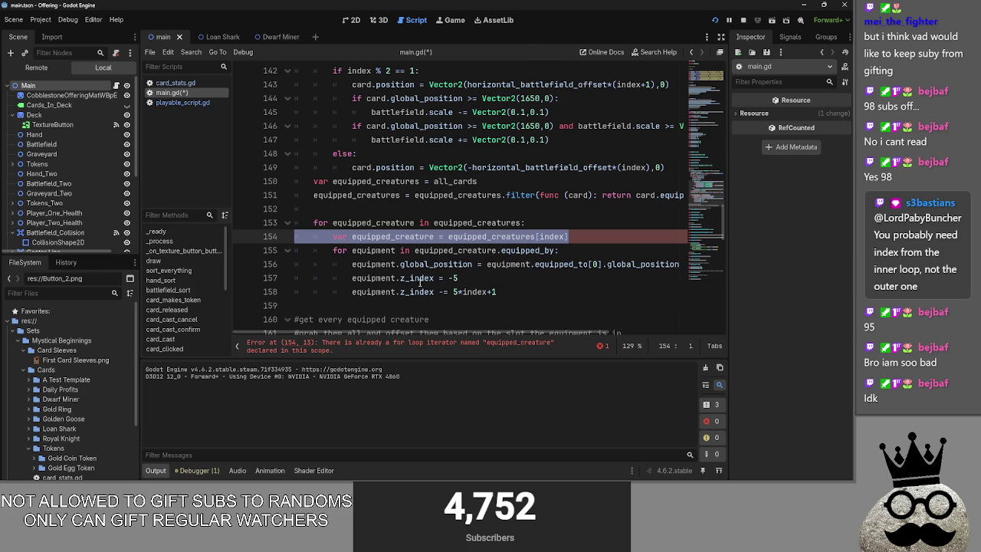
key("BackSpace")
key("BackSpace")
key("Return")
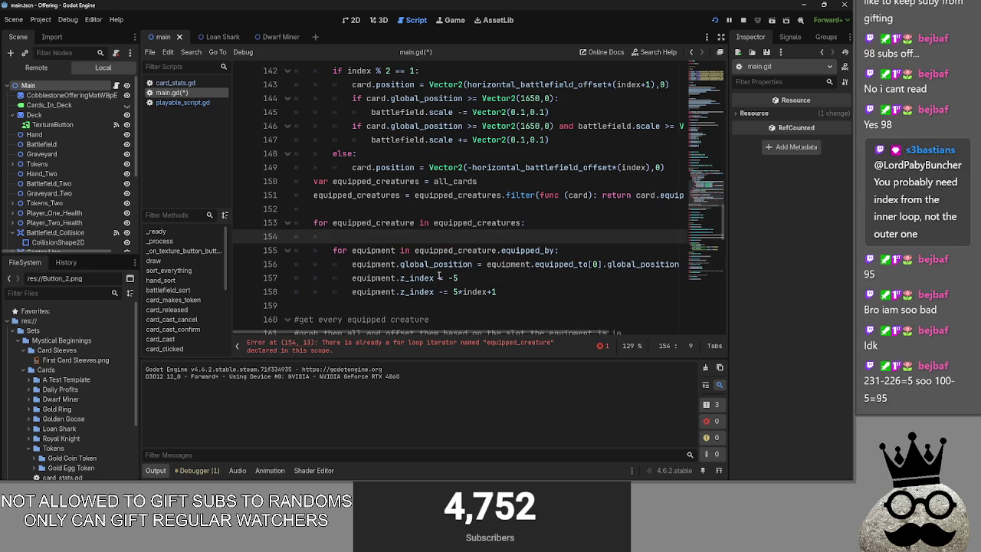
key("BackSpace")
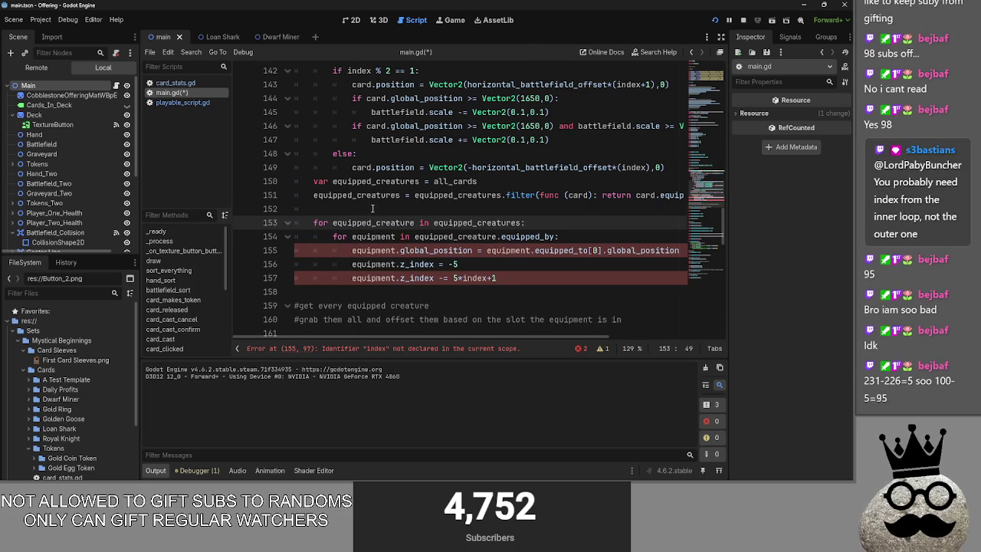
key("Up")
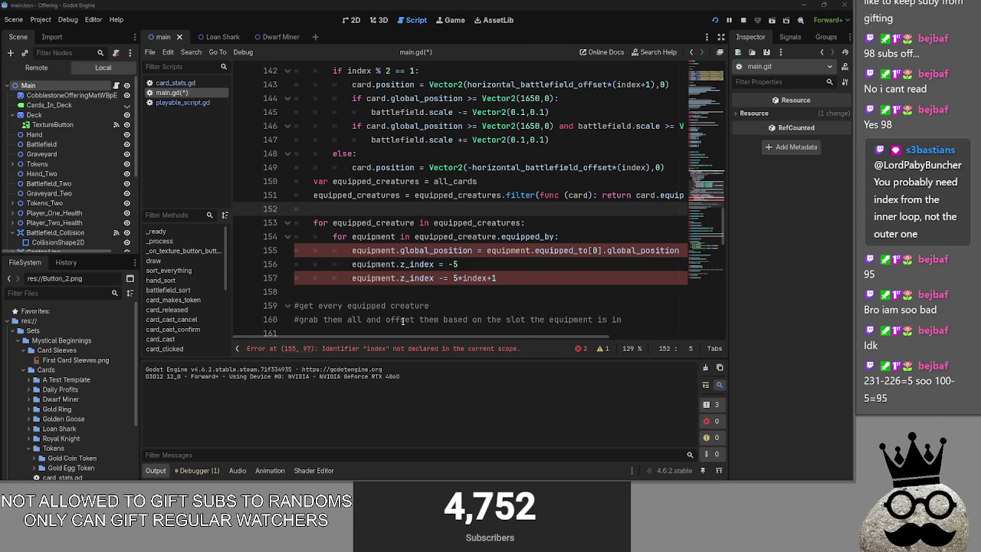
Comment out the equipment position line in the inner loop with '#'
scroll(412, 330, "up", 2)
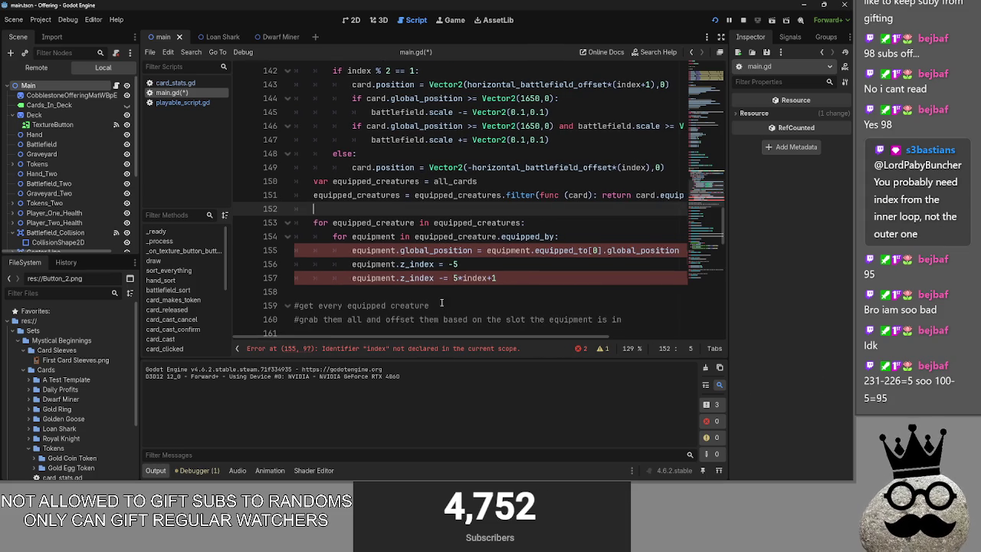
scroll(441, 303, "down", 2)
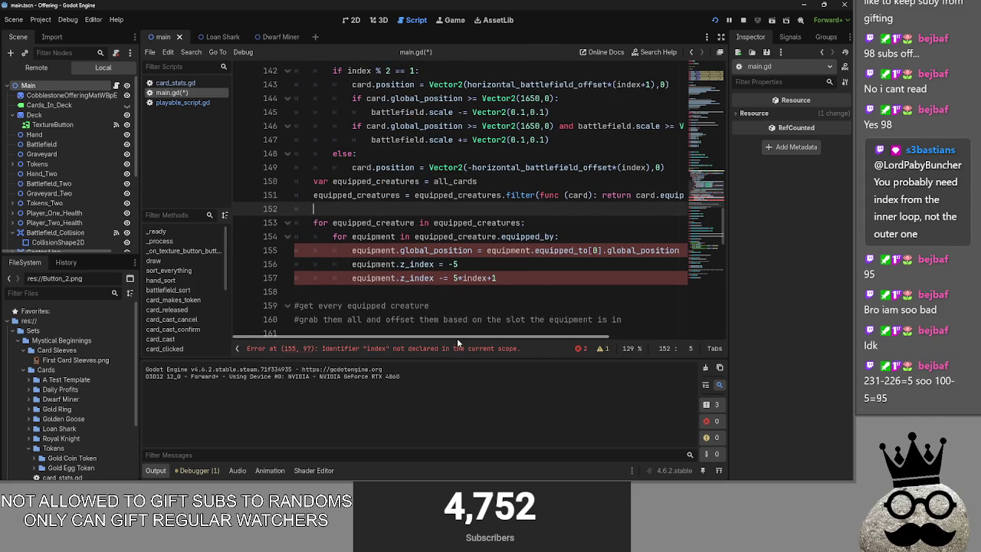
left_click_drag(457, 338, 658, 348)
scroll(382, 324, "left", 4)
scroll(550, 330, "up", 1)
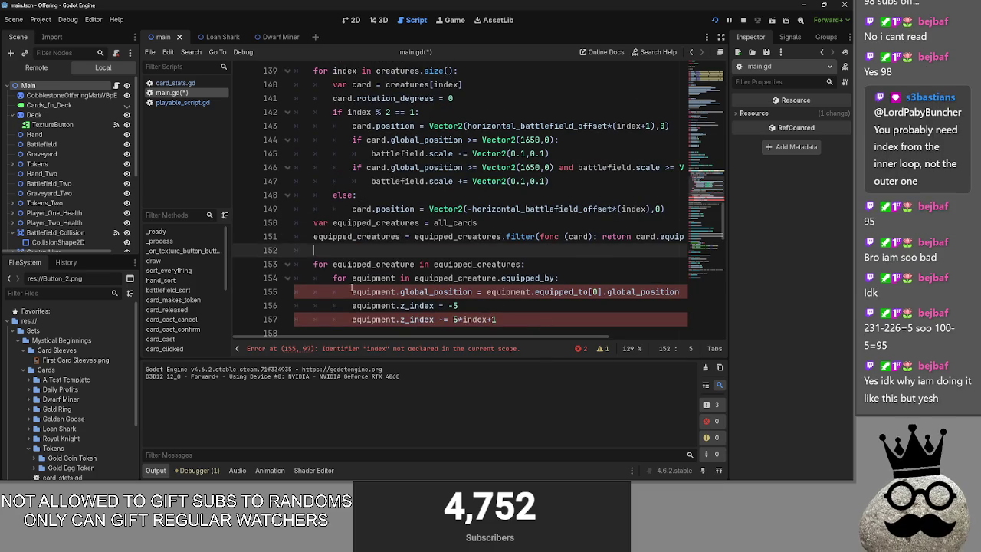
left_click_drag(350, 291, 541, 319)
left_click(352, 292)
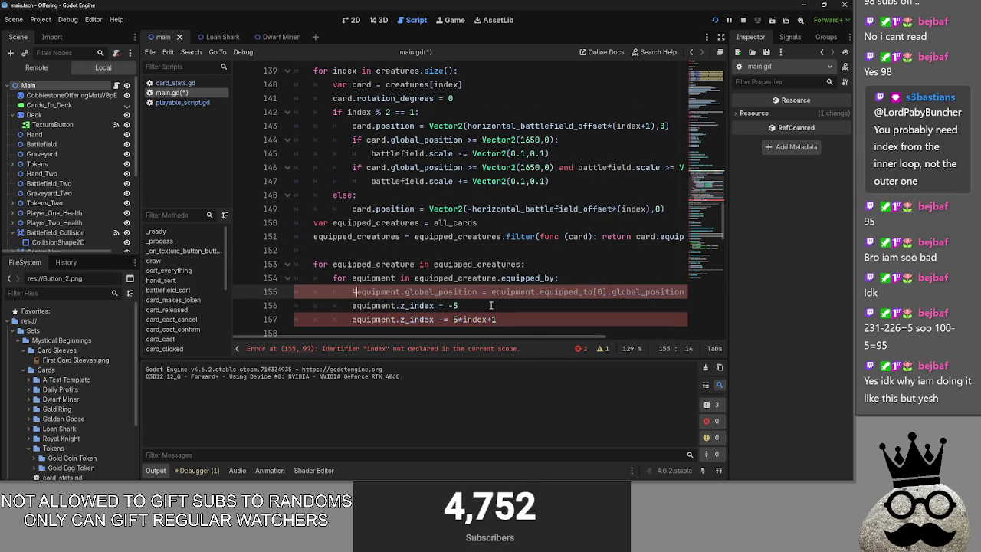
type("#")
left_click_drag(354, 291, 515, 306)
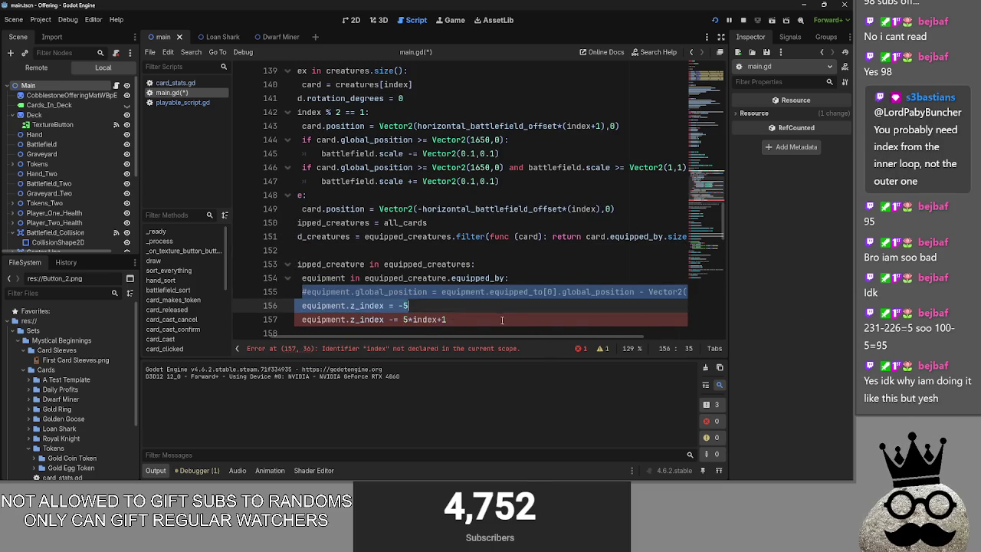
left_click(496, 305)
left_click_drag(475, 335, 323, 331)
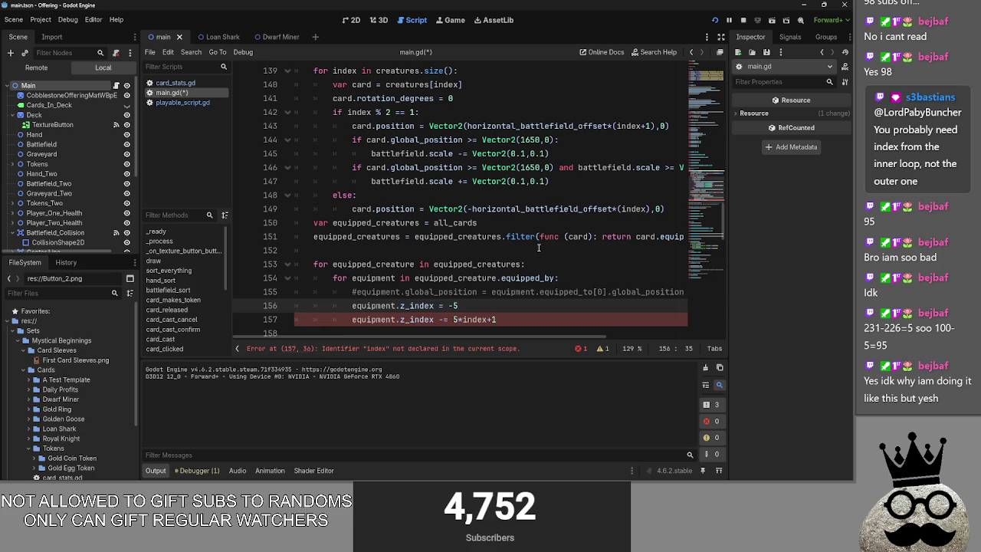
Make the inner loop iterate over equipped_creature.equipped_by.size()
left_click(334, 264)
left_click_drag(341, 263, 527, 264)
left_click(341, 264)
double_click(342, 263)
left_click(386, 264)
double_click(385, 263)
double_click(456, 278)
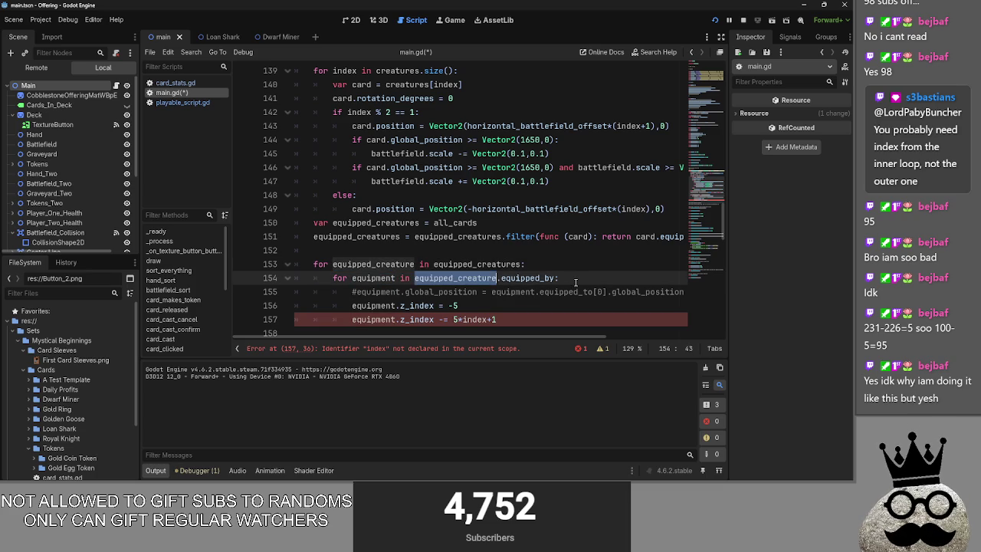
double_click(374, 277)
left_click(473, 277)
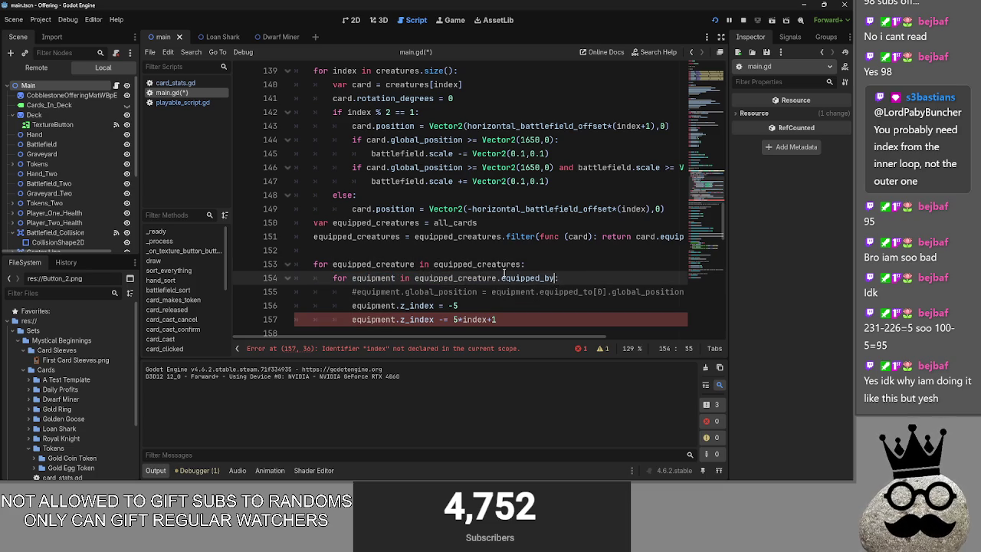
left_click(357, 264)
left_click(557, 281)
type("ize(")
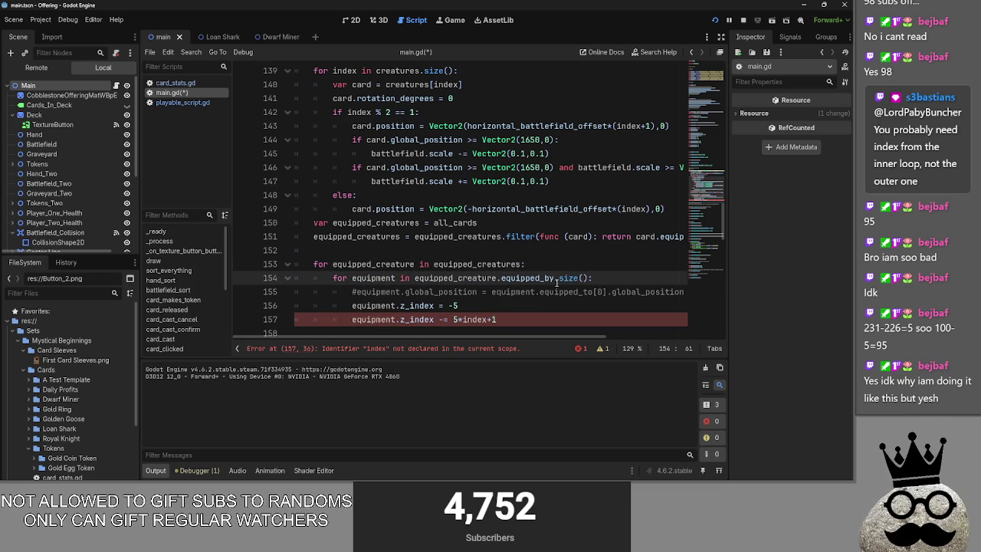
Rename the inner loop variable from equipment to index, fixing the typo
double_click(378, 279)
type("indxe")
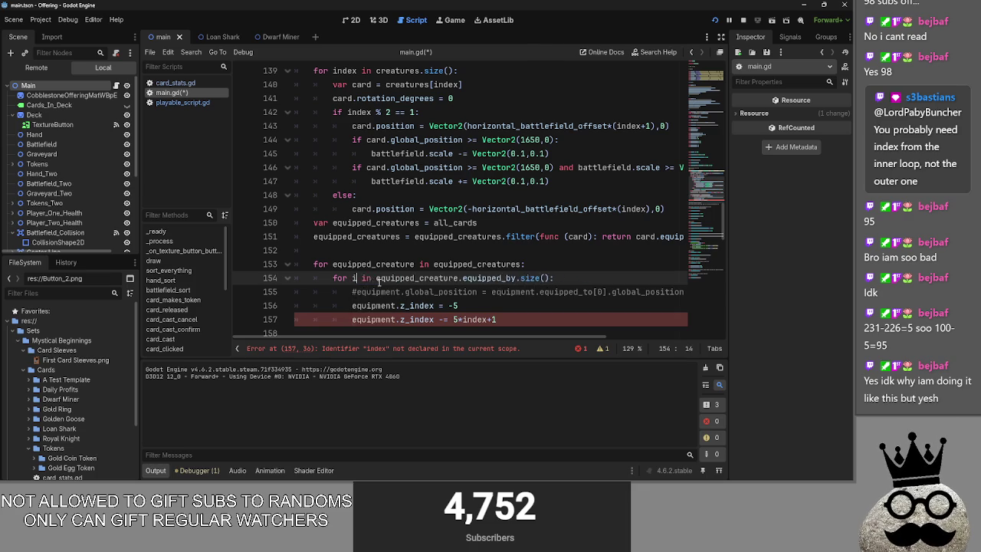
key("Return")
key("BackSpace")
key("BackSpace")
key("BackSpace")
key("BackSpace")
key("BackSpace")
type("ex")
Add a new line inside the inner loop and paste equipped_creature onto it
left_click(591, 275)
key("Return")
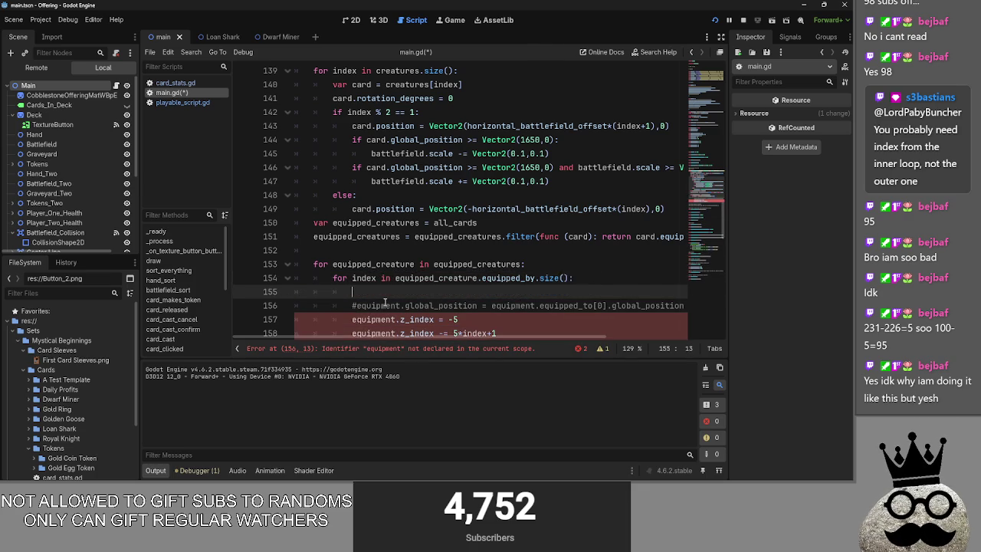
scroll(403, 254, "down", 1)
left_click(423, 239)
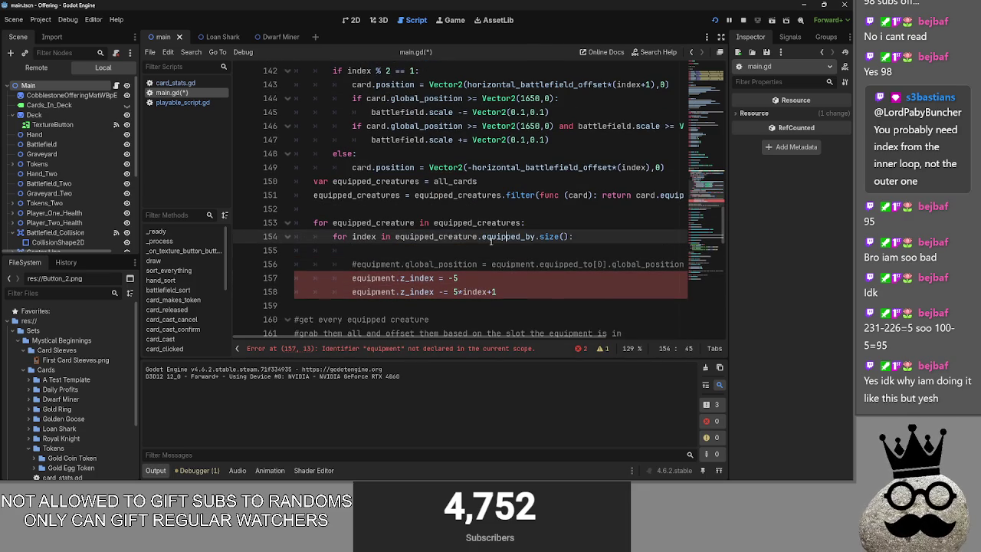
left_click(492, 237)
left_click(449, 236)
double_click(433, 236)
key("ctrl+c")
left_click(459, 249)
key("ctrl+v")
Complete the new line as 'var equipment = equipped_creature.equipped_by[index]'
left_click_drag(480, 236, 539, 238)
key("ctrl+c")
left_click(493, 251)
key("ctrl+v")
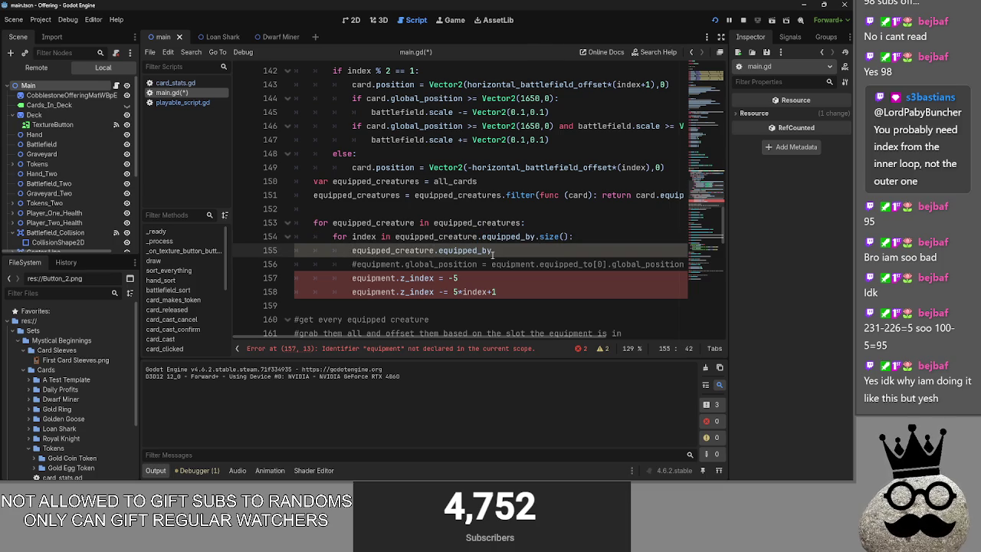
type("[index")
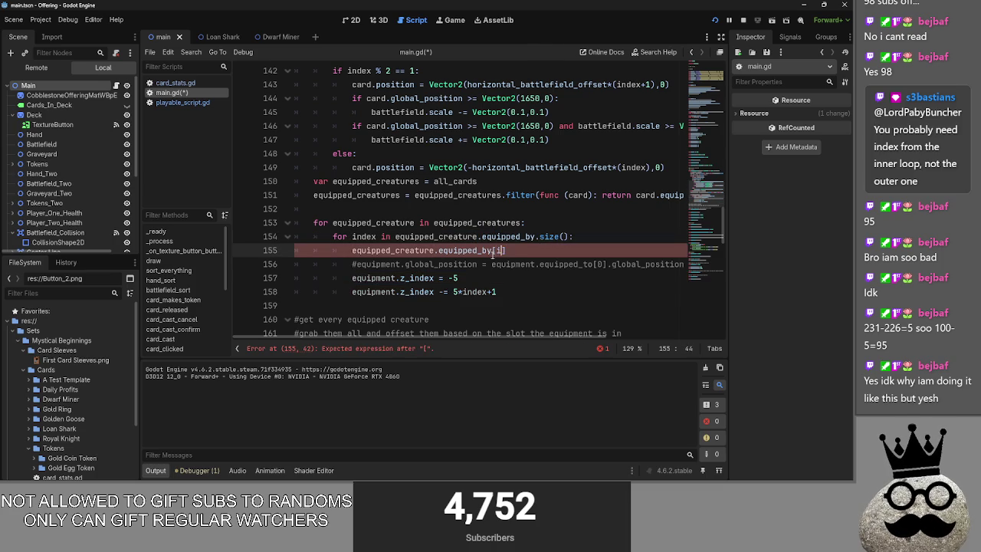
key("Home")
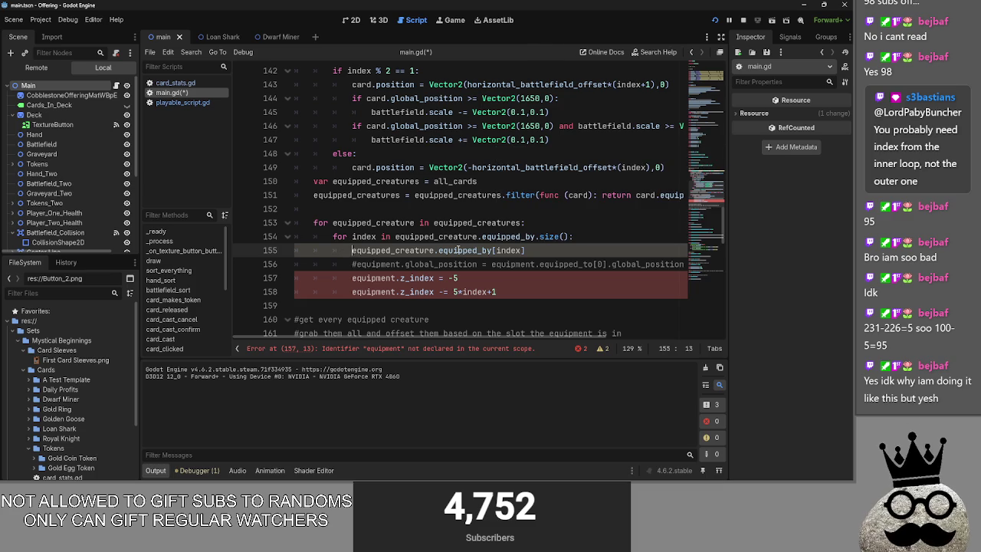
type("var")
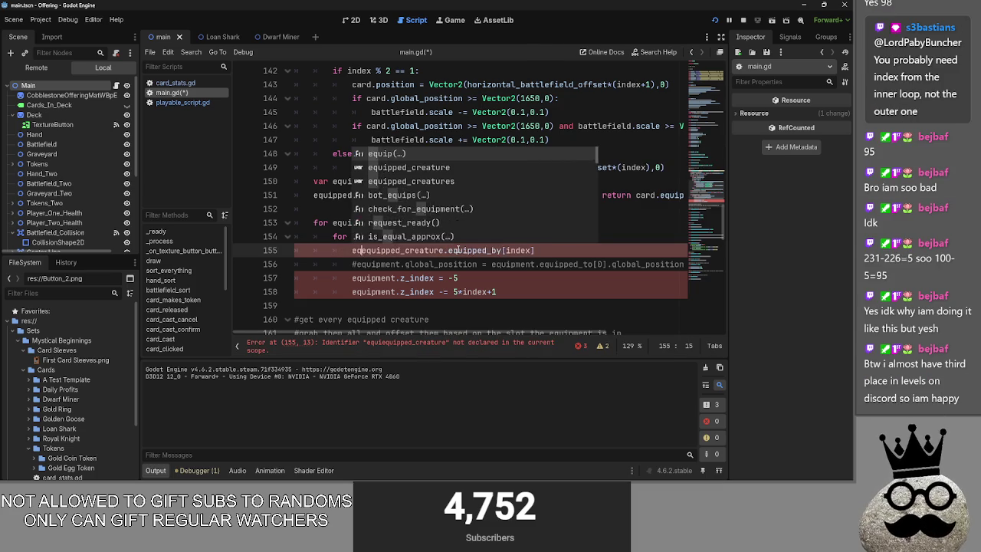
type(" equipment =")
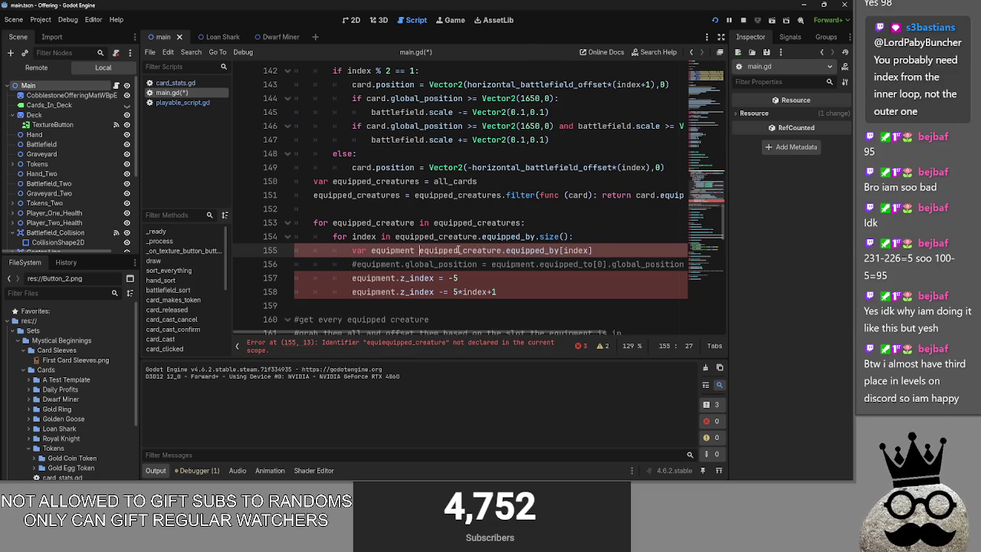
left_click(604, 250)
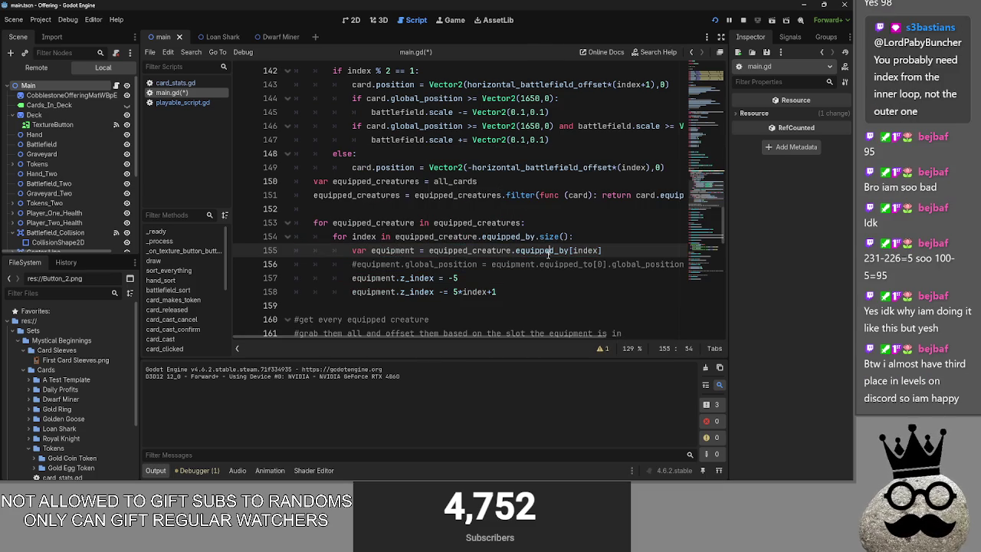
Review the new equipment lookup line and uncomment the equipment.global_position line
mouse_move(617, 251)
left_mouse_down()
mouse_move(306, 254)
mouse_move(352, 251)
left_mouse_up()
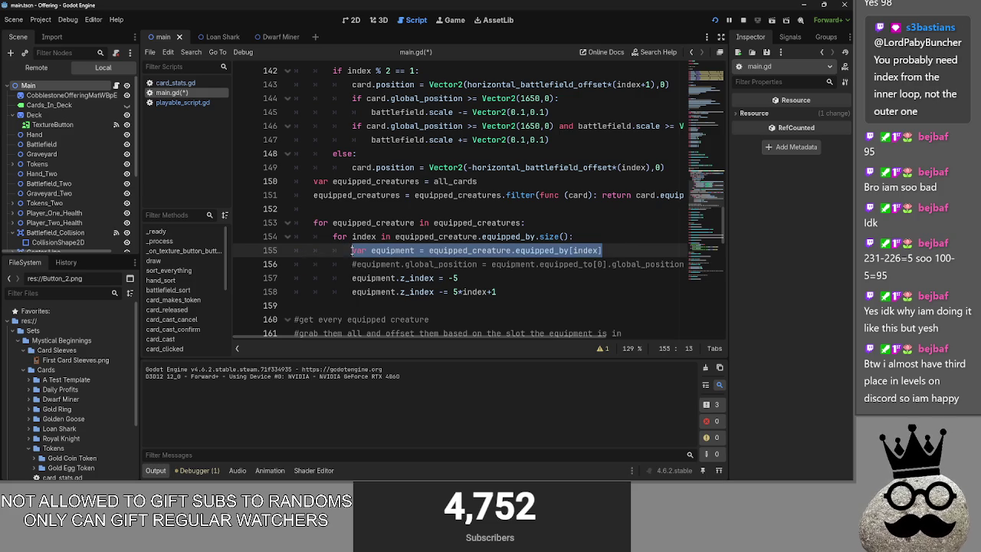
left_click(625, 256)
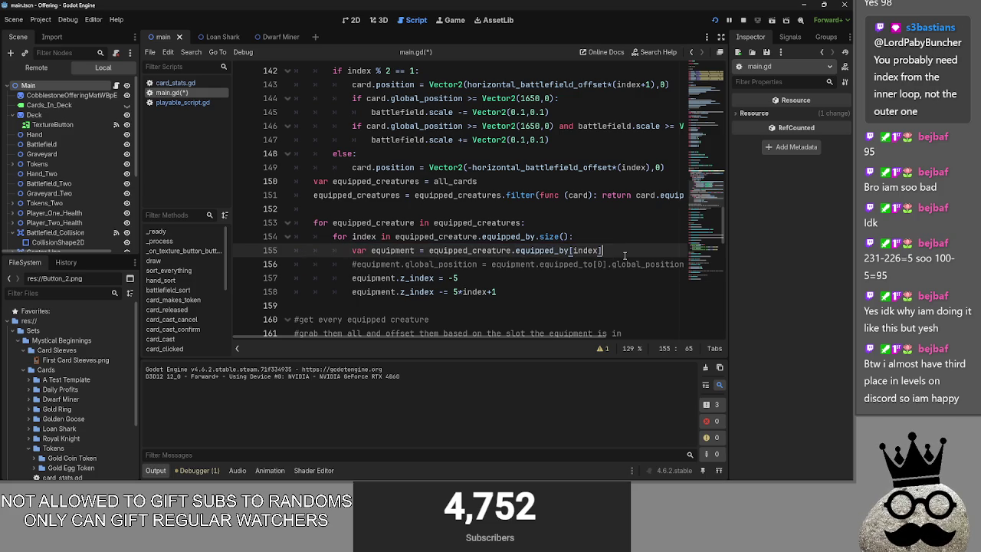
left_click(353, 264)
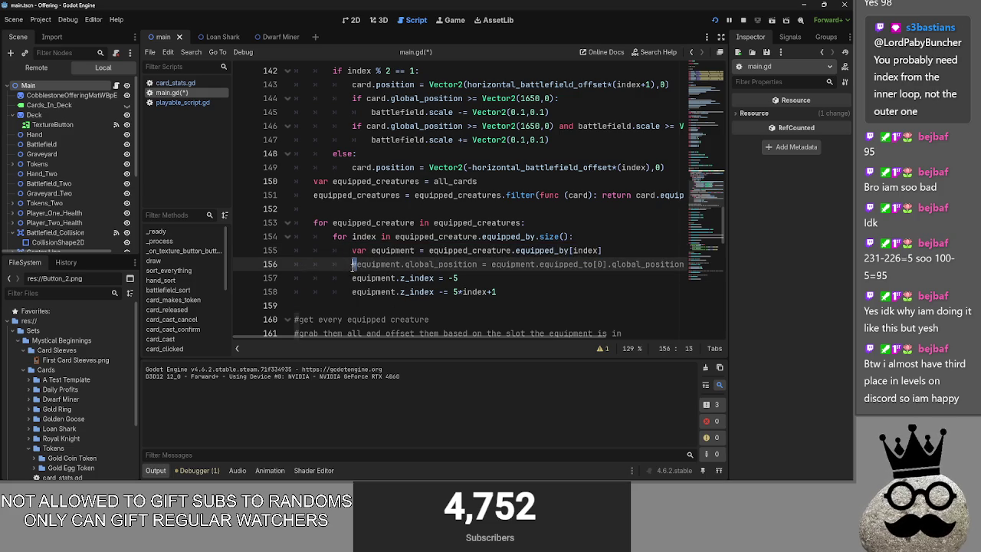
key("Delete")
Check equipped_to, the 75 offset and index in the position and z_index lines, then run the project
double_click(375, 264)
double_click(435, 265)
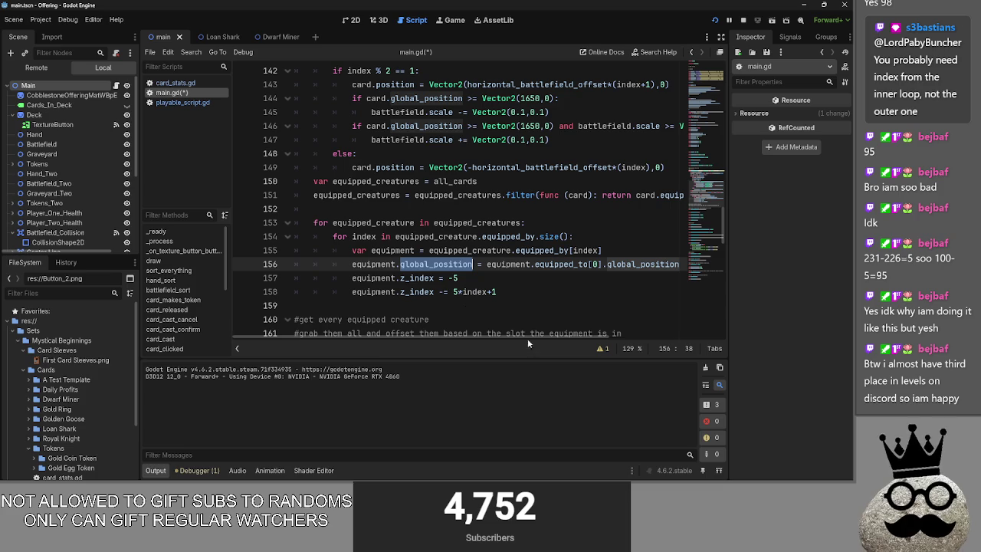
scroll(519, 340, "right", 3)
double_click(505, 264)
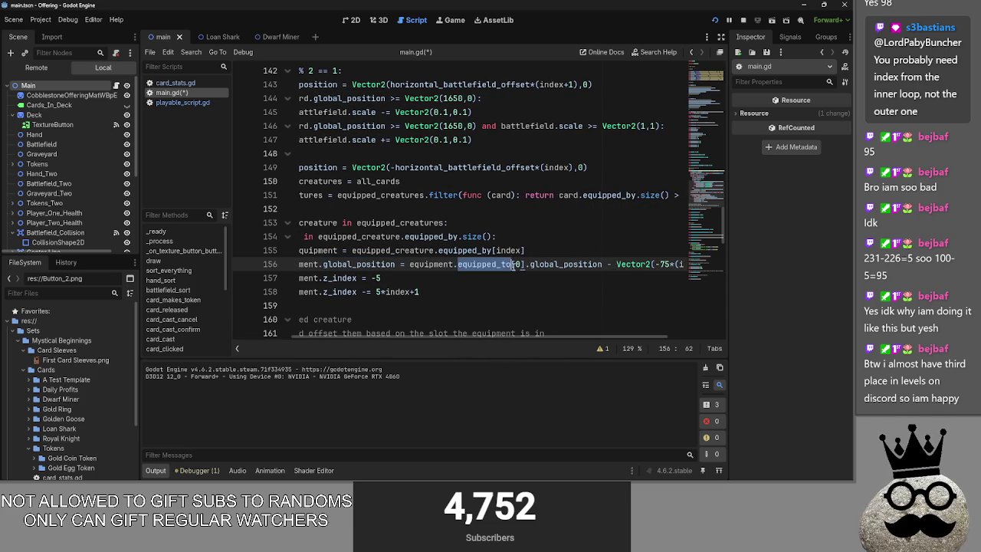
scroll(543, 337, "right", 3)
double_click(596, 265)
double_click(623, 264)
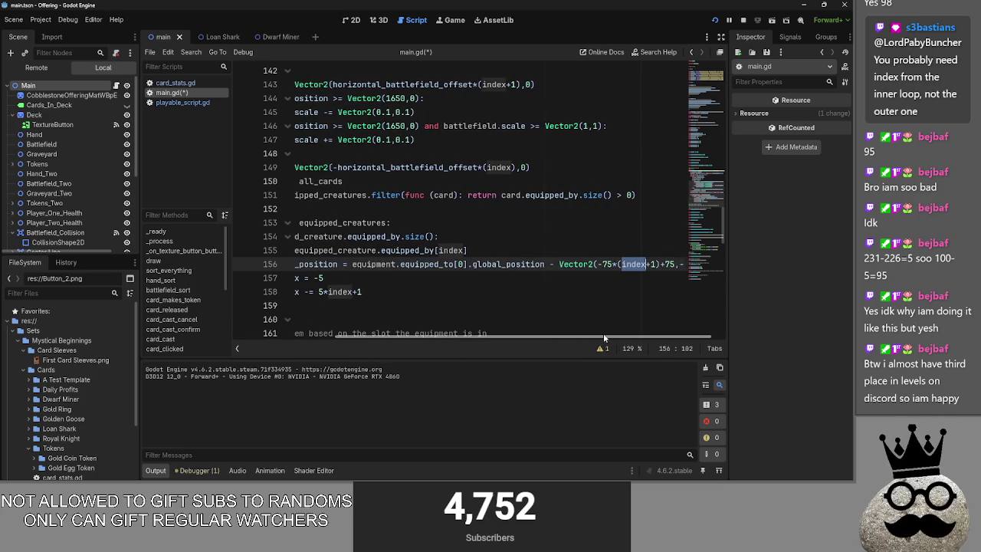
scroll(621, 341, "left", 6)
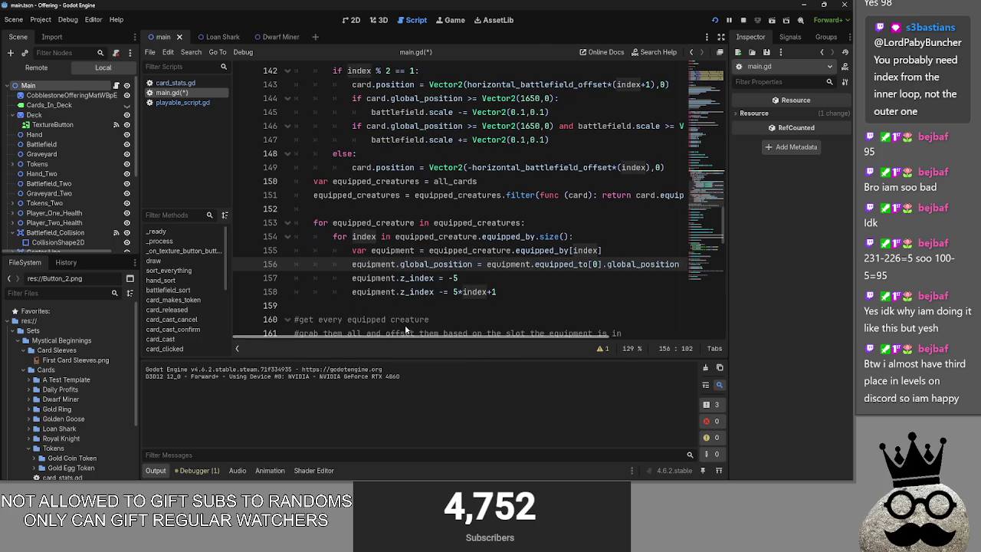
left_click(482, 292)
double_click(483, 292)
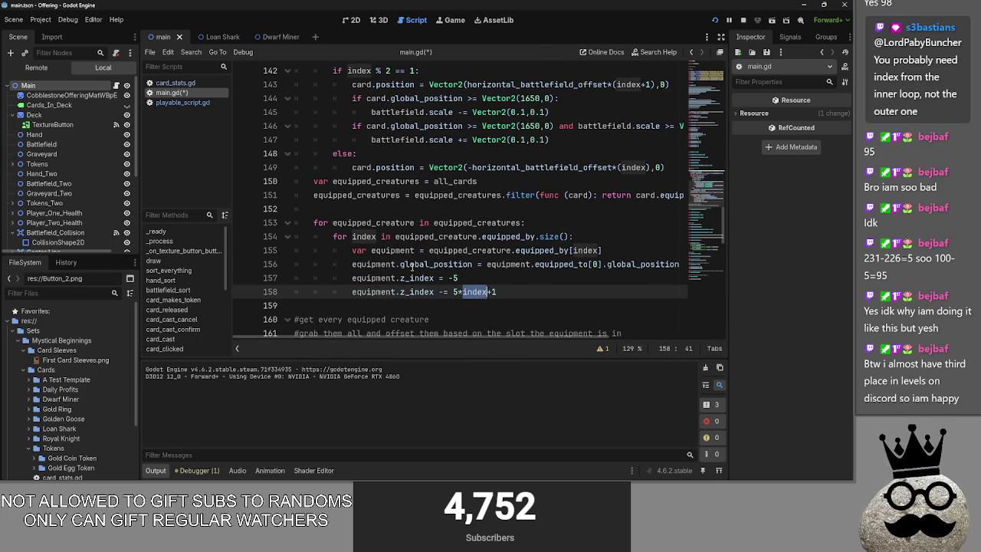
left_click(622, 238)
left_click(715, 20)
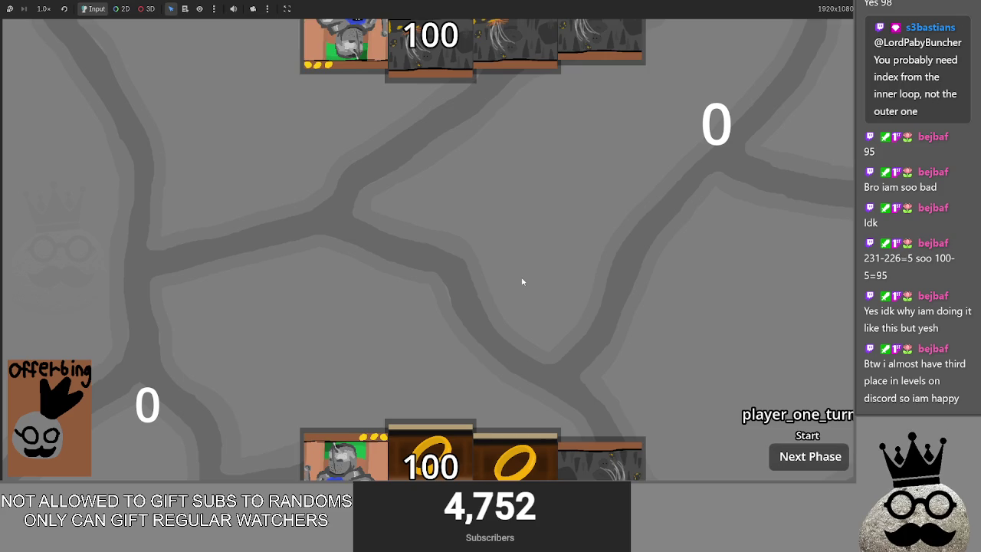
Cast the stone Makes card and two ring Makes On Damage cards into the centre row
left_click(605, 459)
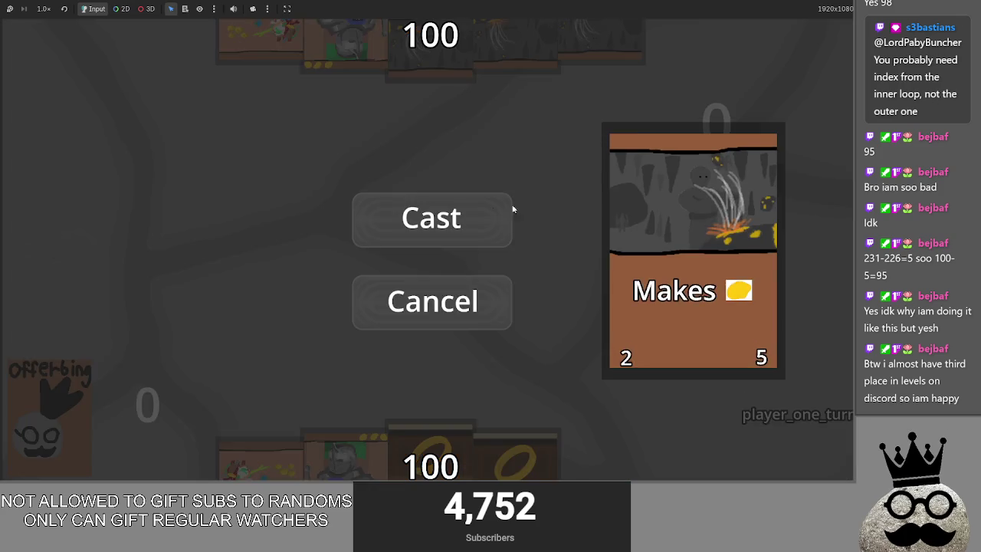
left_click(459, 216)
left_click(515, 460)
left_click(453, 214)
left_click(471, 414)
left_click(455, 216)
Advance through main_two to end player one's turn and move the opponent's turn past blocking
left_click(789, 463)
left_click(795, 468)
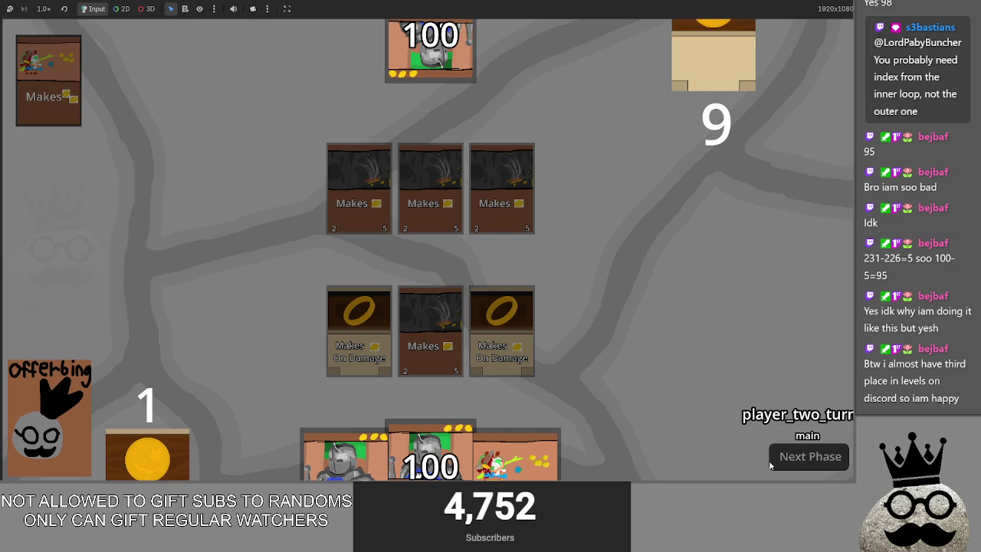
left_click(787, 461)
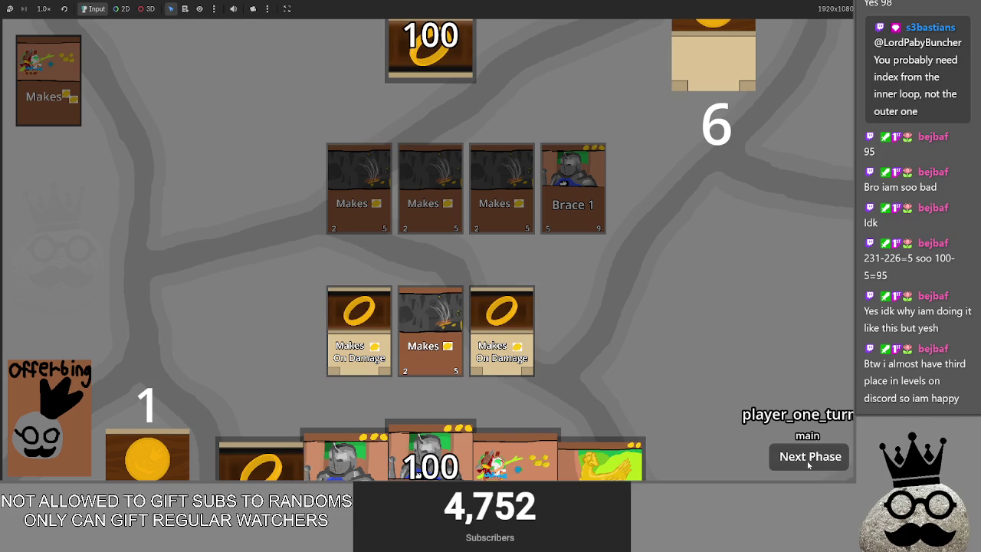
key("alt+Tab")
key("alt+Tab")
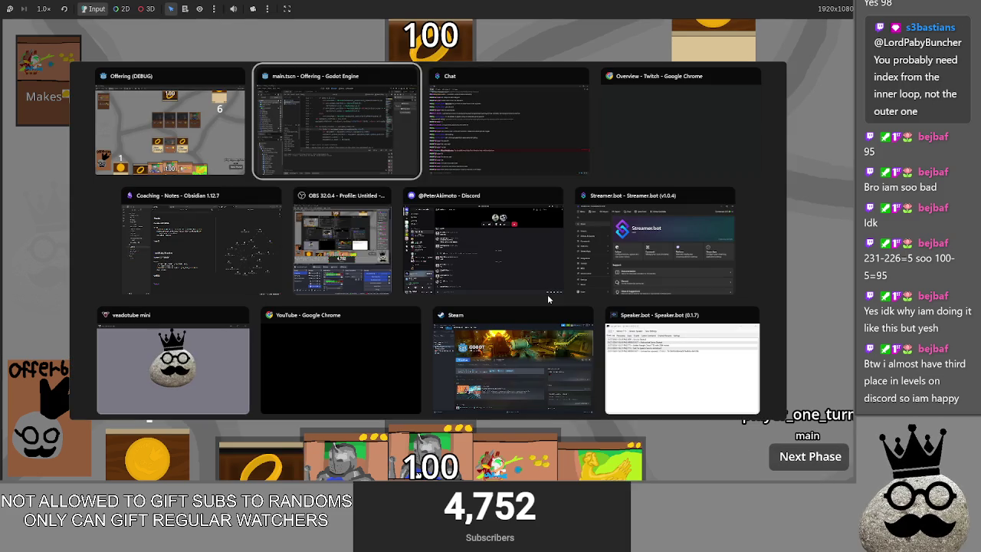
key("alt")
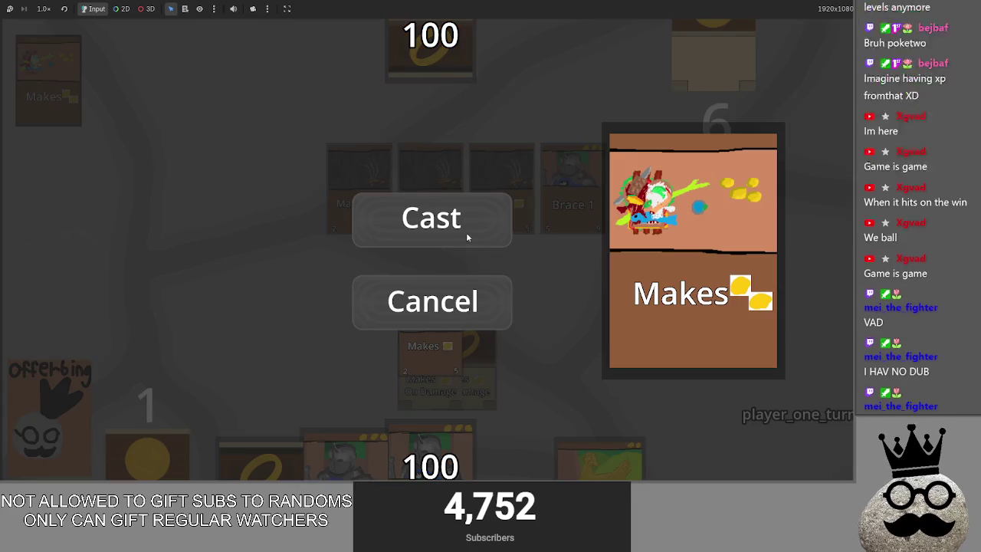
Cast the Makes card, the ring card and Brace 1 onto the board
left_click(468, 235)
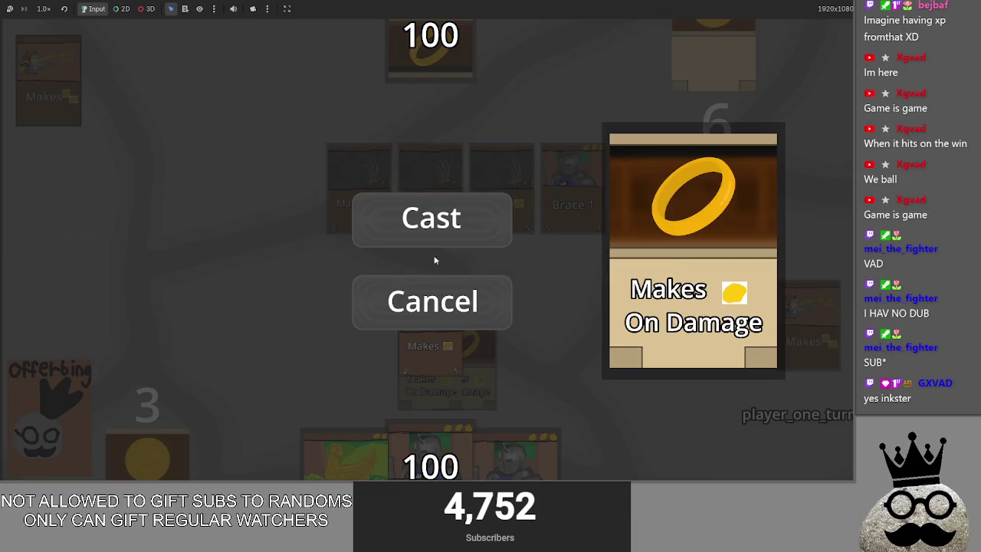
left_click(431, 222)
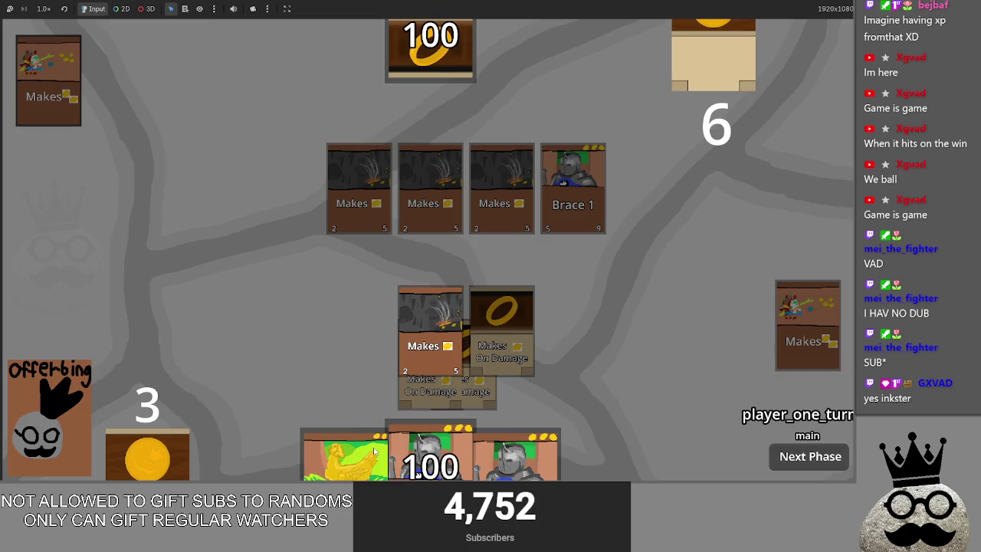
left_click(426, 399)
left_click(425, 244)
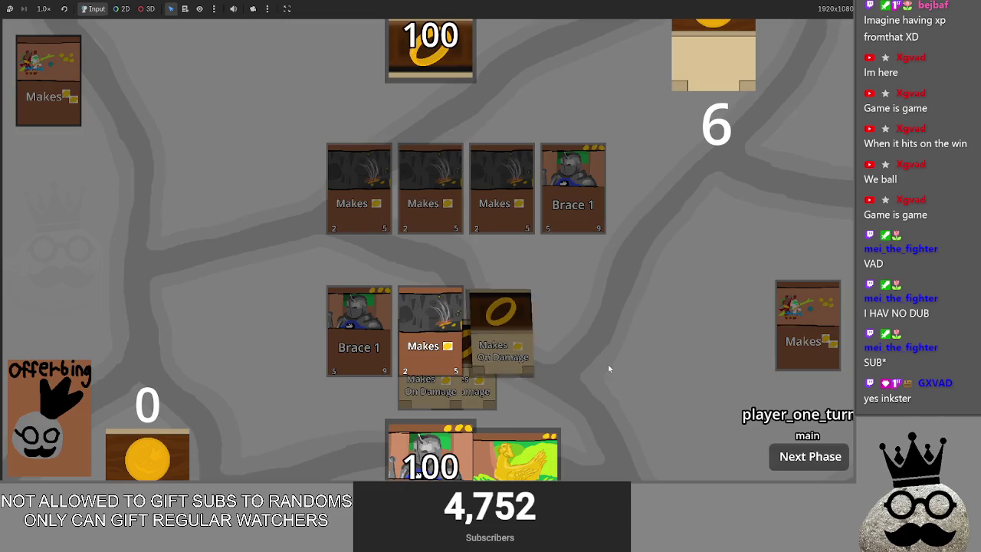
Advance through attack and main_two to end the turn, reposition Brace 1, then stop the game with F8
left_click(773, 456)
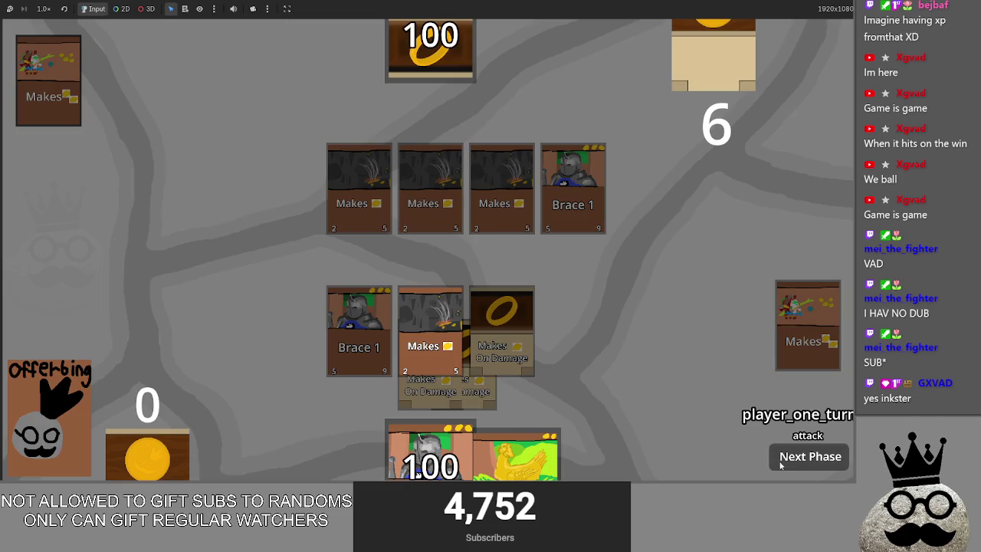
left_click(781, 464)
left_click(781, 464)
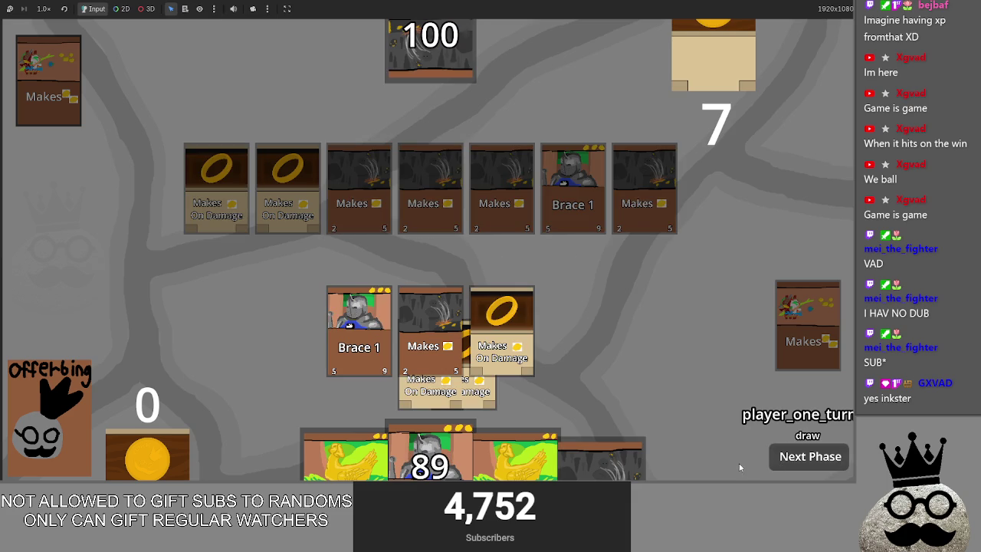
left_click(349, 326)
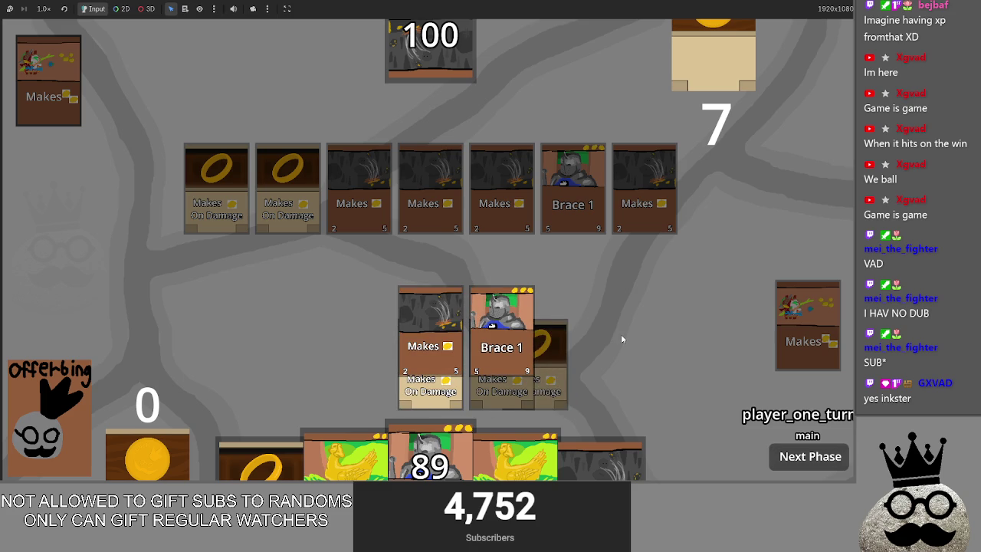
key("F8")
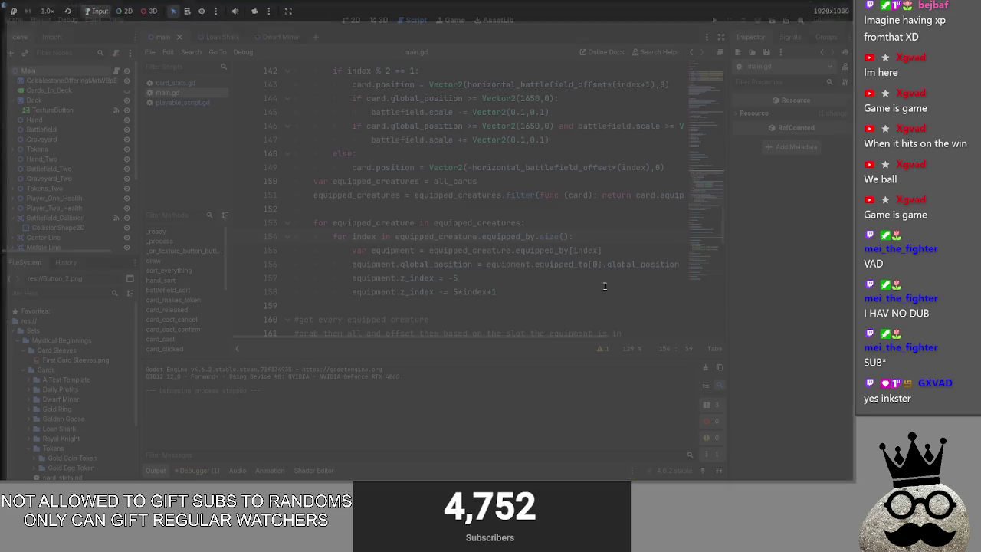
Delete the '#TODO fix the ring bugs' line
scroll(524, 311, "up", 5)
scroll(511, 307, "down", 1)
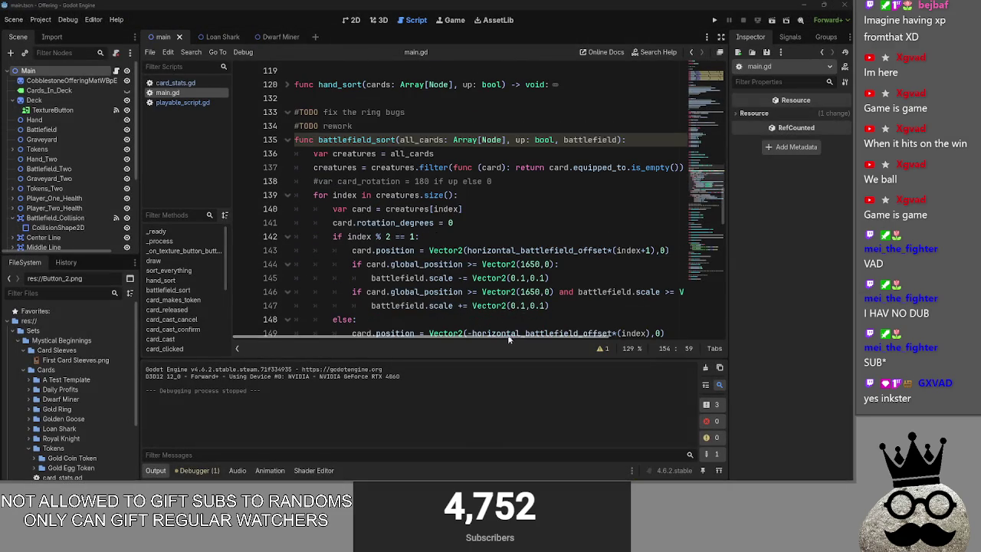
scroll(514, 338, "right", 2)
scroll(513, 338, "left", 2)
scroll(523, 295, "down", 5)
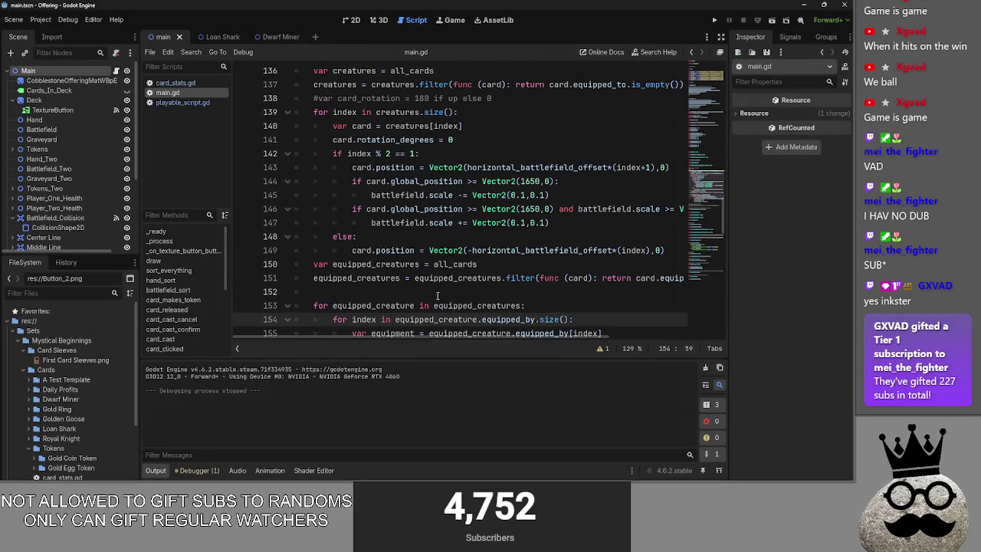
scroll(523, 295, "up", 2)
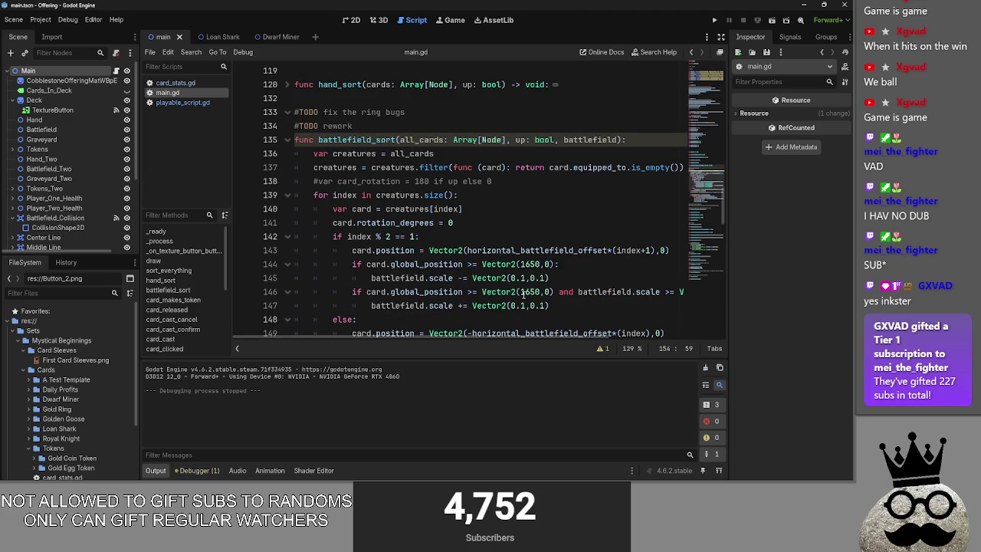
scroll(523, 293, "up", 1)
triple_click(423, 153)
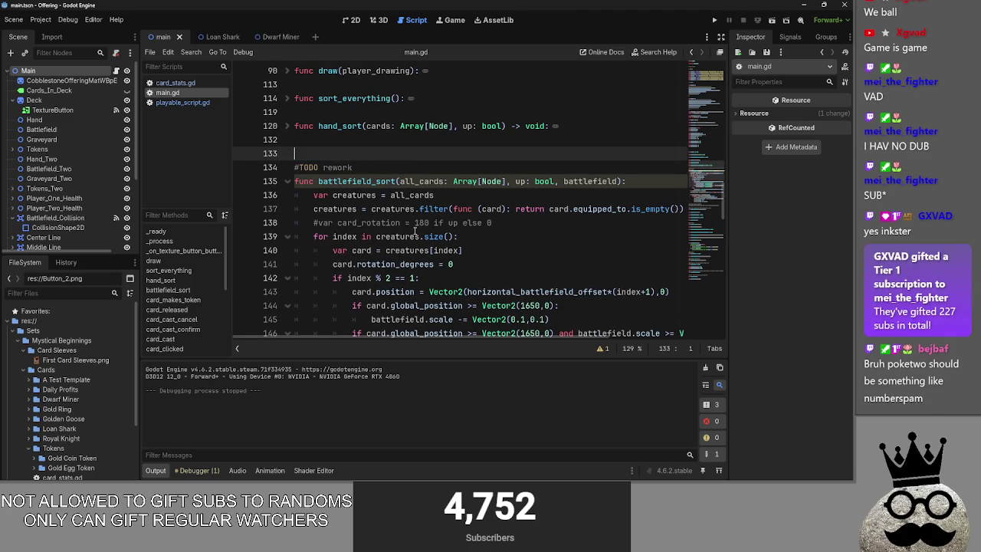
key("BackSpace")
key("BackSpace")
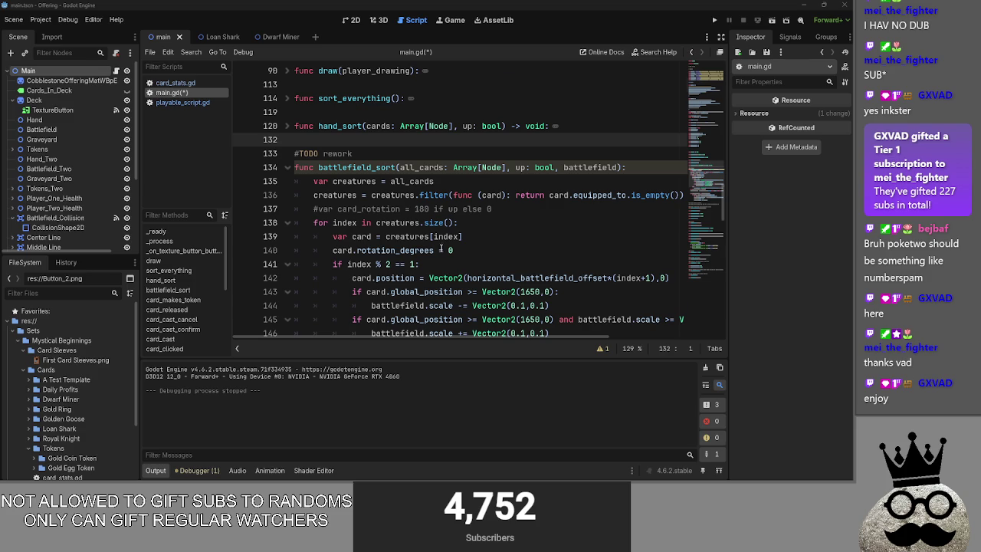
Delete the two 'get every equipped creature' comment lines
scroll(633, 240, "down", 7)
left_click(633, 222)
mouse_move(633, 241)
left_mouse_down()
mouse_move(295, 222)
mouse_move(230, 209)
left_mouse_up()
key("BackSpace")
key("BackSpace")
Inspect the token TODO comment and briefly unfold and refold card_makes_token
left_click(387, 222)
key("End")
key("ctrl+shift+Left")
key("ctrl+shift+Left")
key("ctrl+shift+Left")
left_click(395, 222)
left_click(289, 237)
left_click(289, 237)
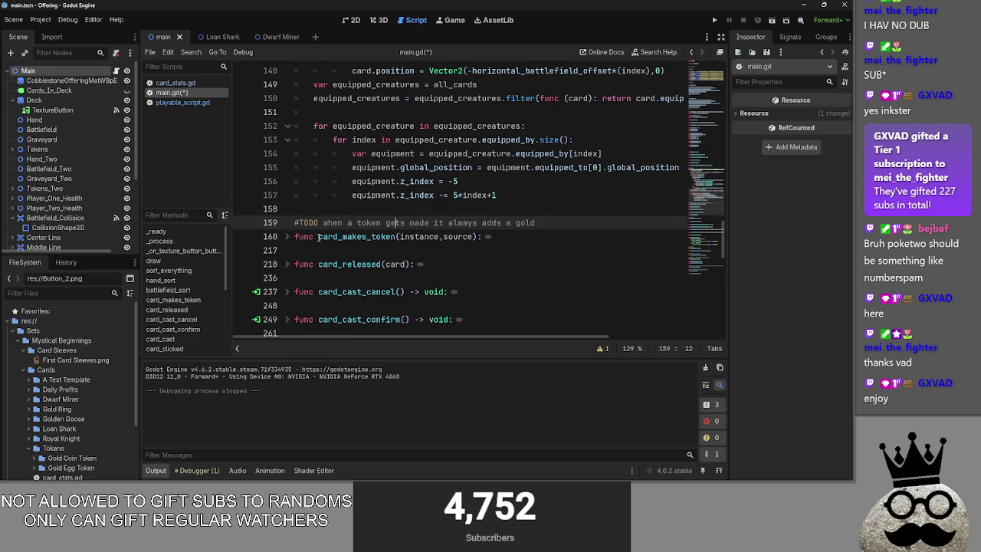
scroll(556, 240, "down", 3)
scroll(555, 239, "up", 5)
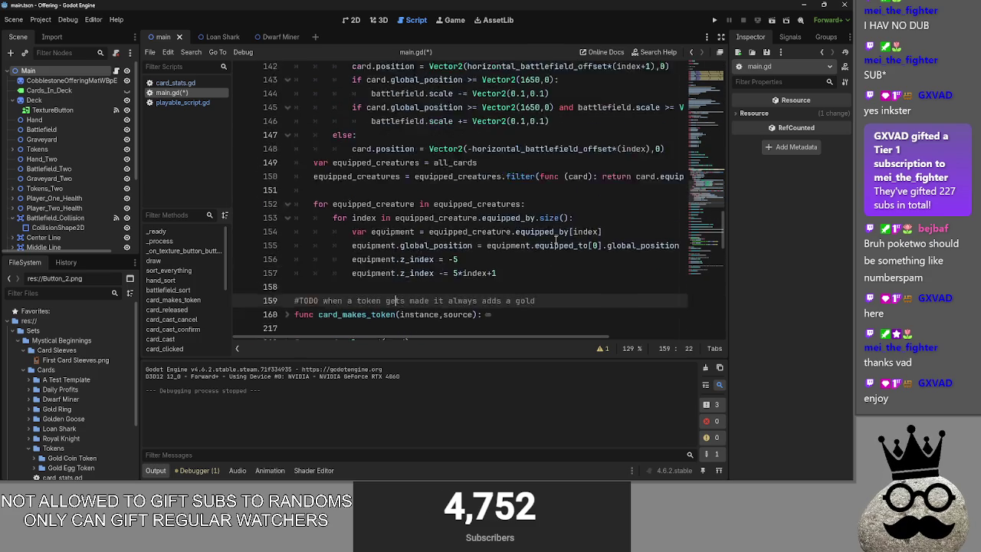
scroll(556, 239, "up", 3)
Remove the blank line before the equipment loop in battlefield_sort
left_click(460, 264)
scroll(460, 281, "down", 1)
left_click(461, 281)
key("BackSpace")
left_click_drag(376, 338, 338, 337)
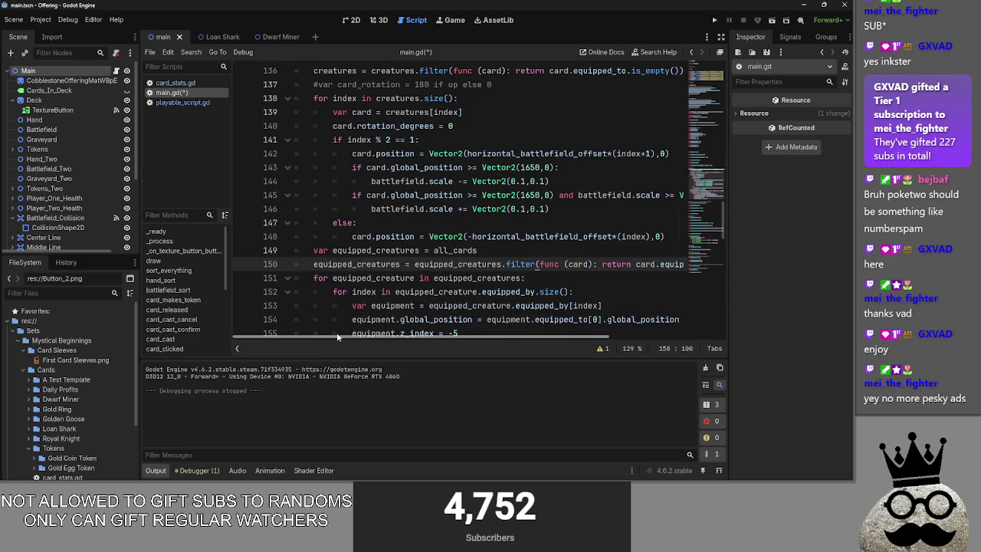
scroll(464, 216, "down", 2)
scroll(464, 216, "up", 7)
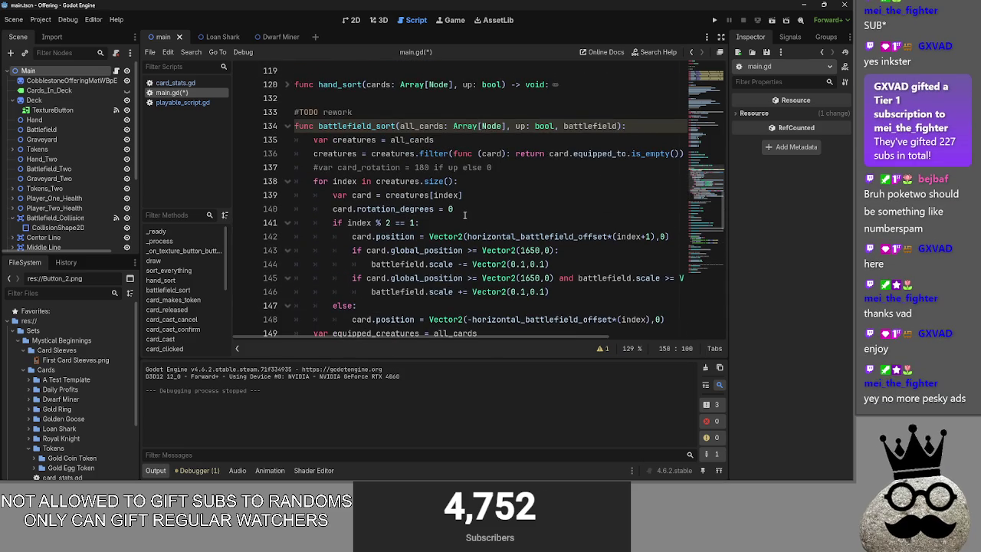
left_click(464, 214)
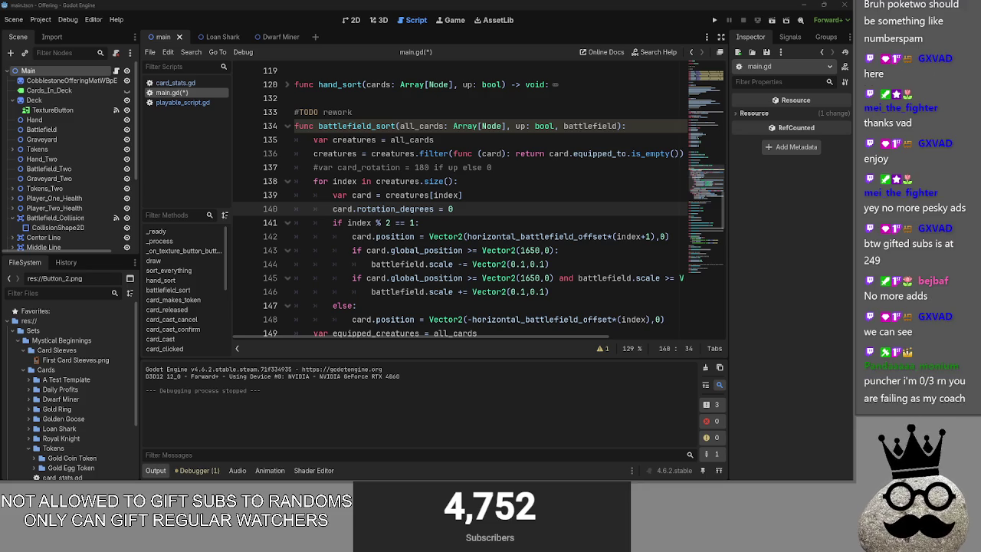
Bring the Discord window to the front and maximize it
mouse_move(322, 475)
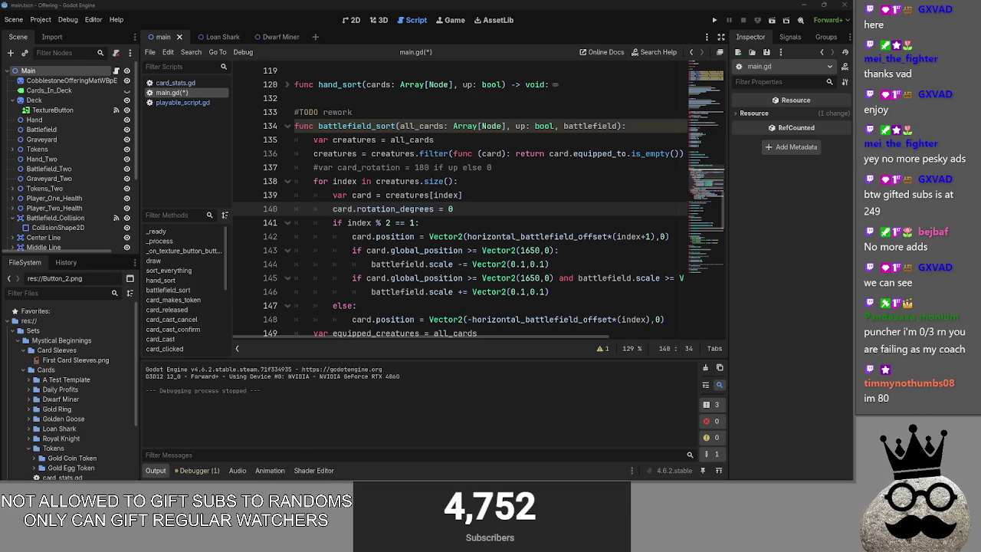
key("alt+Tab")
double_click(714, 10)
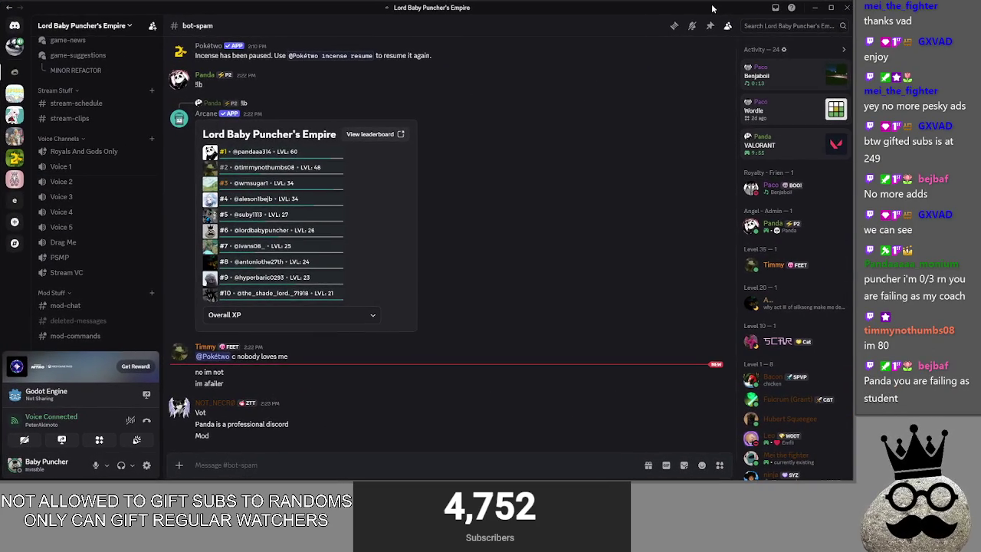
Switch from Discord to the Obsidian Coaching notes window
key("alt+Tab")
key("Tab")
key("Tab")
key("Tab")
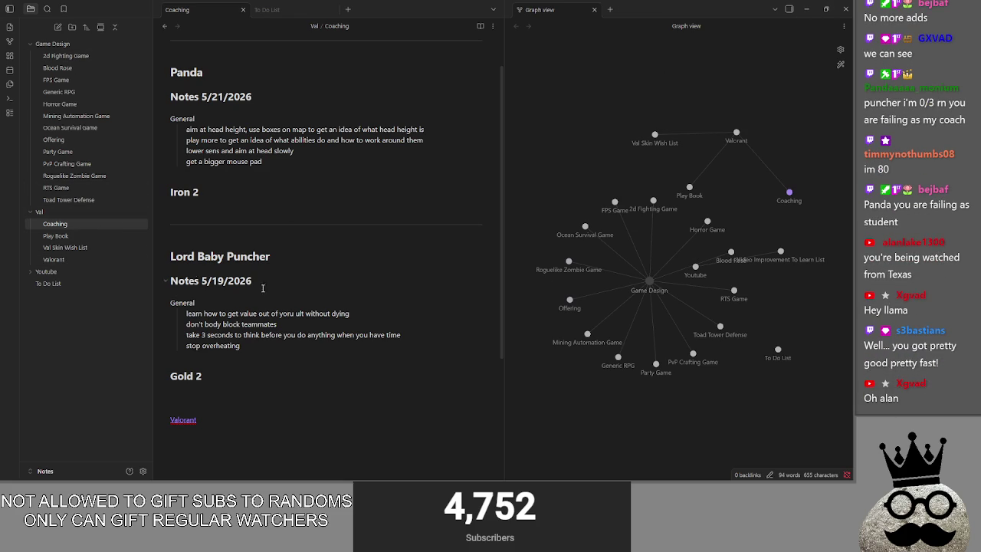
Highlight and read the first two coaching notes in the Coaching note
left_click_drag(200, 131, 426, 141)
left_click(200, 131)
double_click(192, 129)
left_click_drag(213, 132, 455, 140)
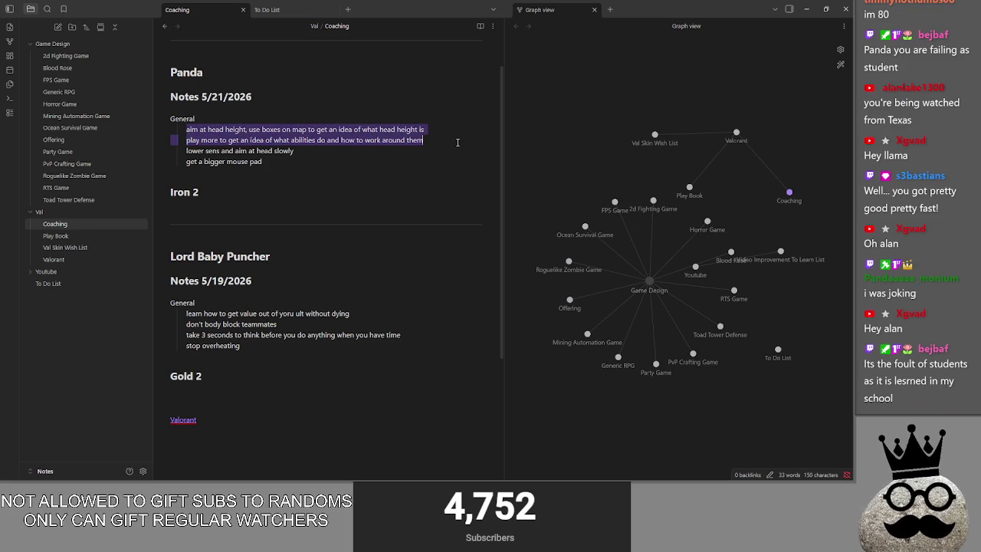
left_click(456, 142)
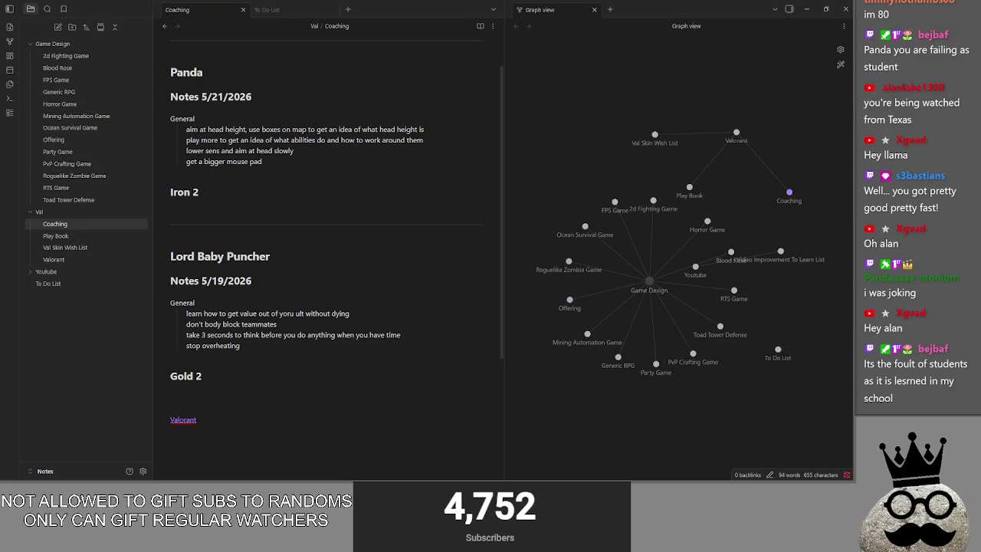
Minimize Obsidian and Discord so the Godot main.gd editor shows again
left_click(806, 12)
key("alt+Tab")
mouse_move(690, 10)
left_mouse_down()
mouse_move(651, 63)
mouse_move(512, 67)
mouse_move(518, 94)
left_mouse_up()
left_click(518, 94)
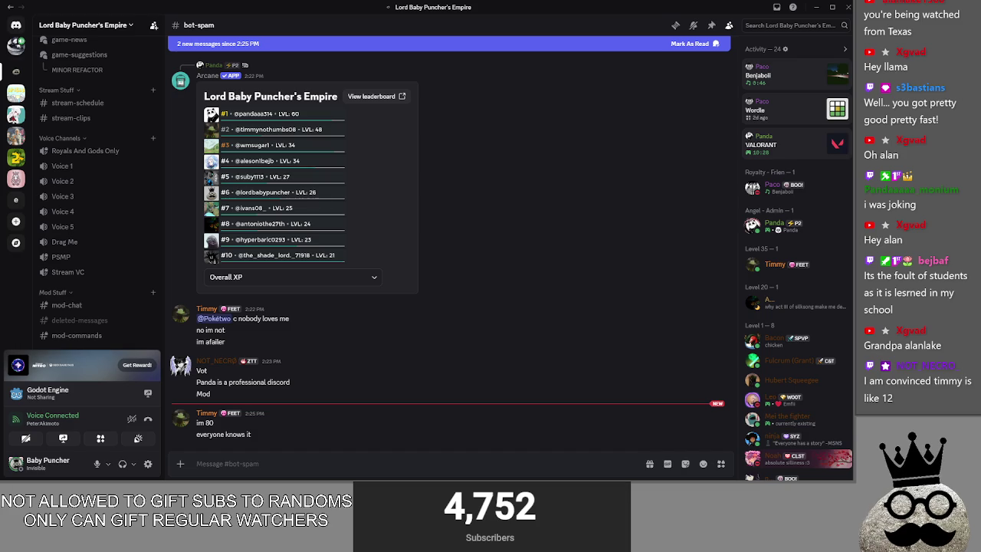
left_click(16, 24)
left_click(816, 7)
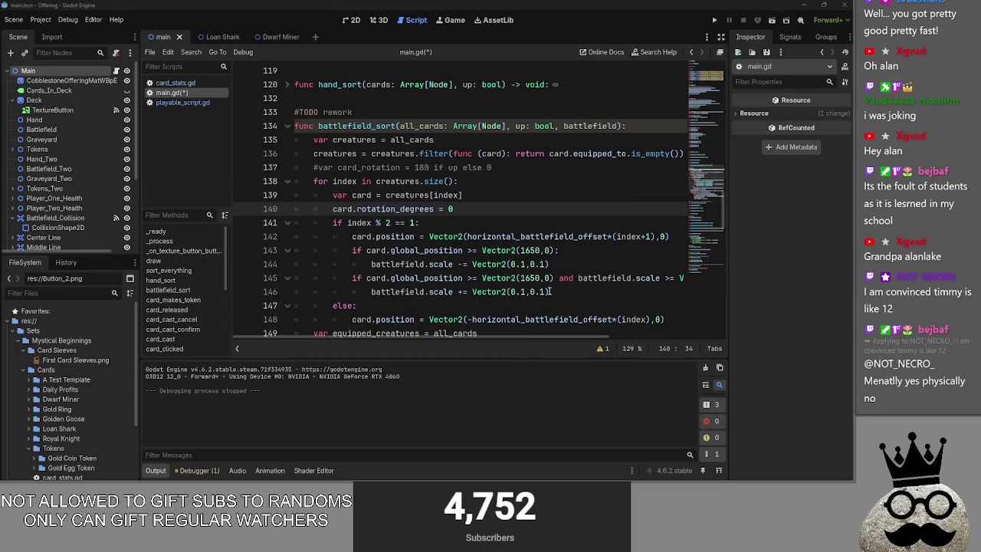
Highlight battlefield_sort's equipment z_index loop on lines 151–153
scroll(473, 239, "down", 5)
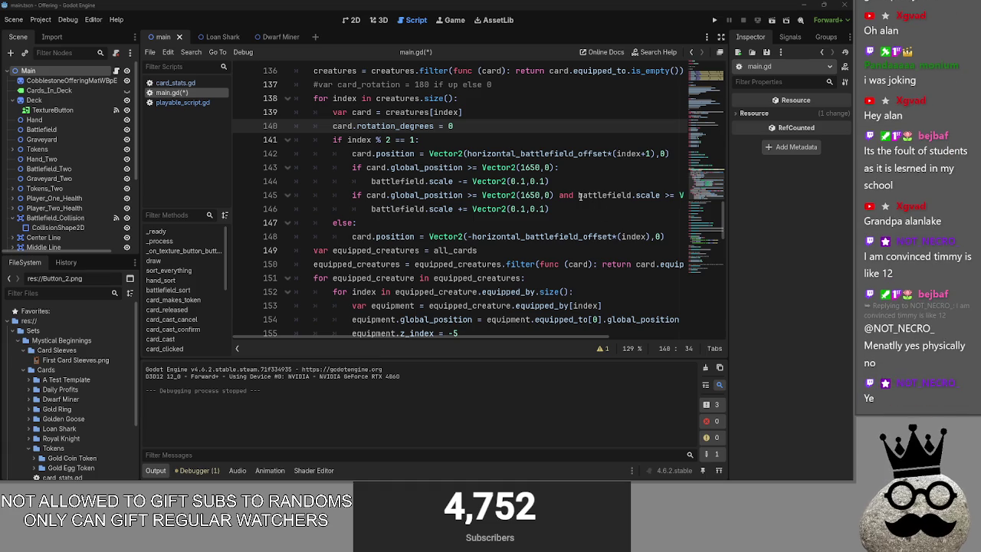
scroll(487, 143, "down", 1)
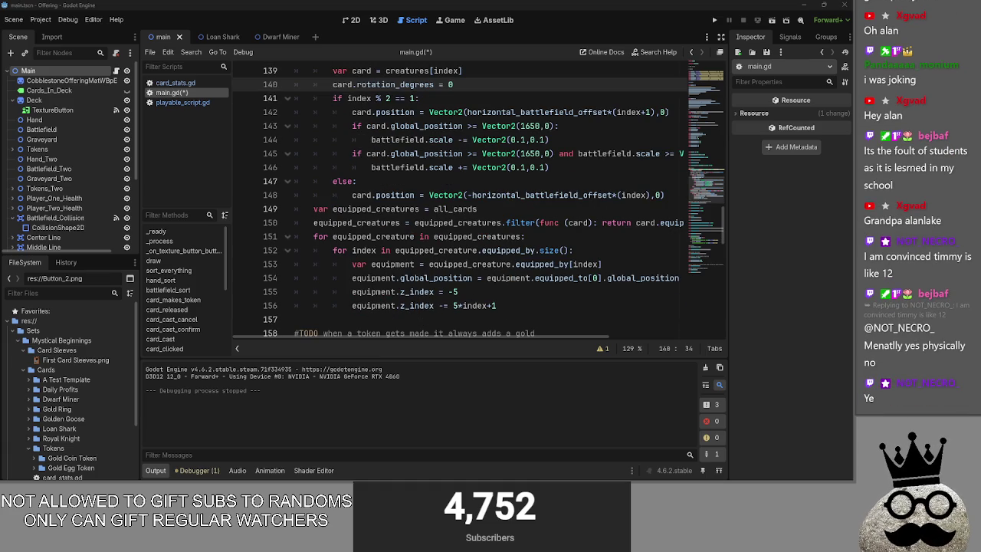
scroll(484, 231, "up", 1)
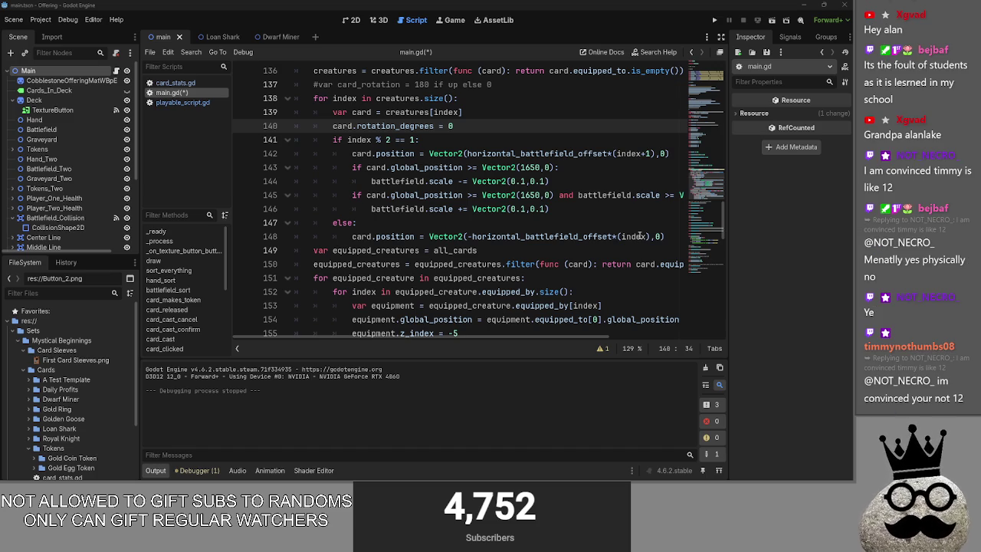
scroll(481, 211, "down", 2)
scroll(481, 212, "down", 4)
scroll(478, 209, "up", 4)
left_click_drag(613, 193, 613, 223)
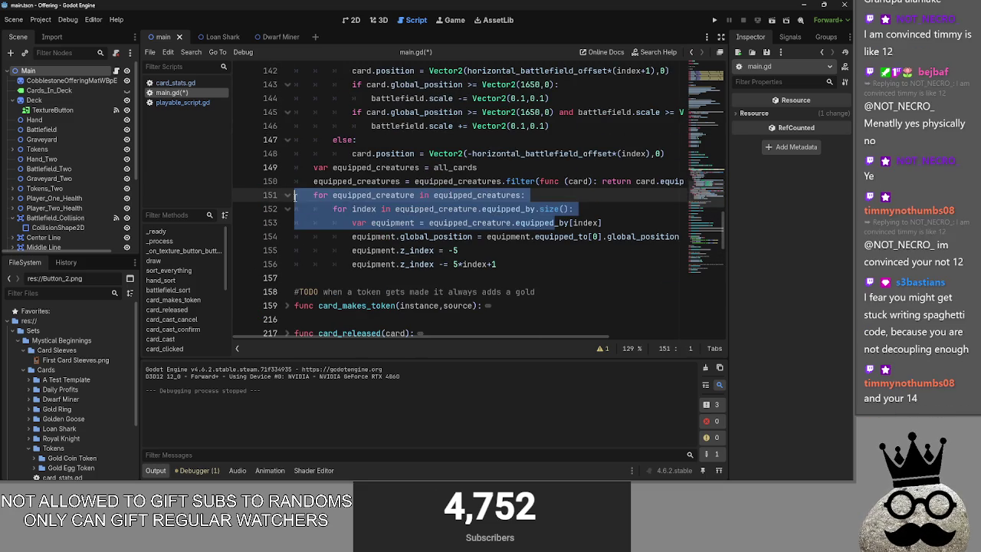
left_click(623, 209)
Step the caret through the equipment loop lines and glance at the other open windows
key("Up")
key("Down")
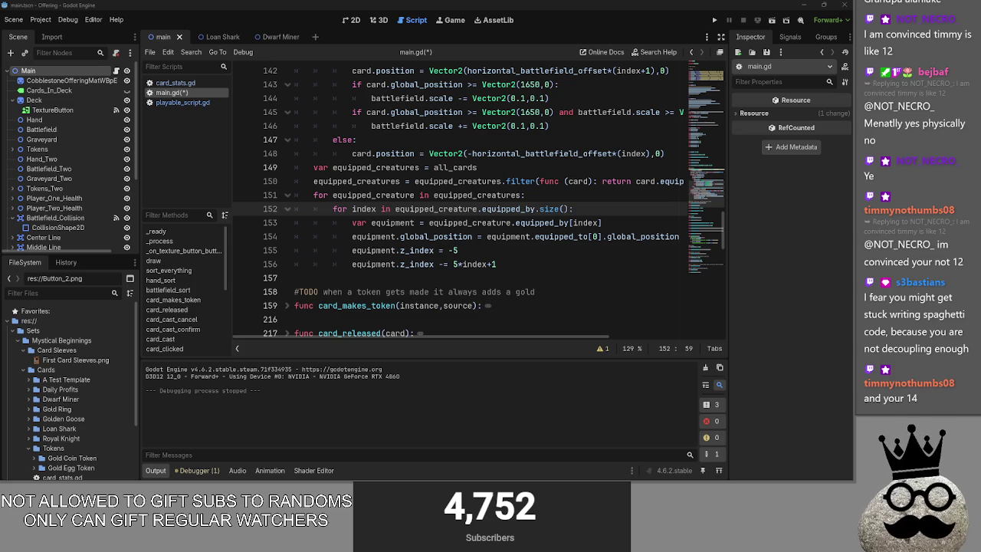
key("alt+Tab")
key("alt+Tab")
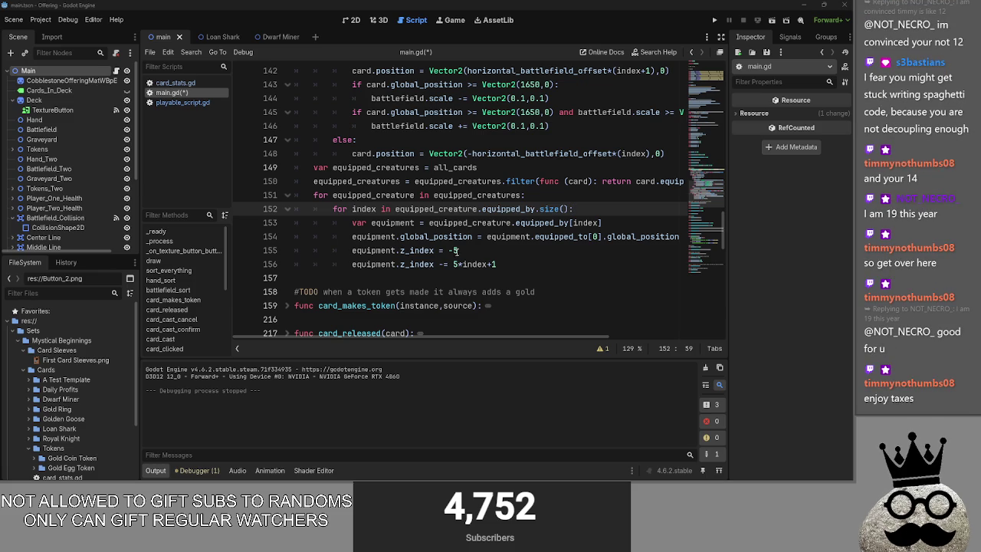
scroll(452, 251, "down", 1)
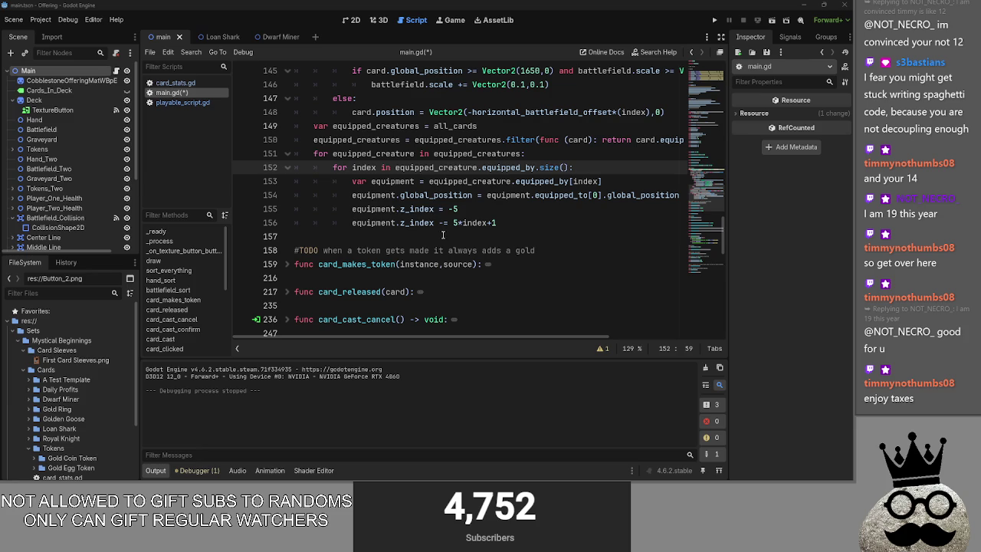
Toggle the card_released and card_cast_cancel folds, leaving both collapsed
scroll(443, 235, "down", 3)
left_click(292, 168)
left_click(291, 168)
left_click(292, 168)
left_click(292, 167)
left_click(288, 196)
scroll(288, 197, "down", 2)
left_click(286, 123)
Expand card_cast_confirm and card_cast_cancel, then collapse both again
left_click(286, 140)
left_click(288, 112)
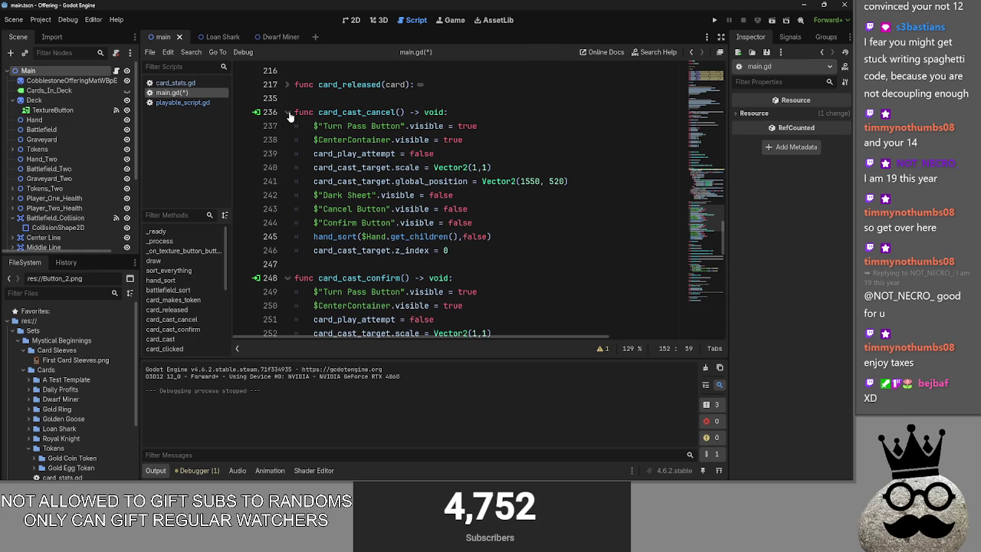
scroll(419, 188, "down", 4)
scroll(419, 187, "up", 3)
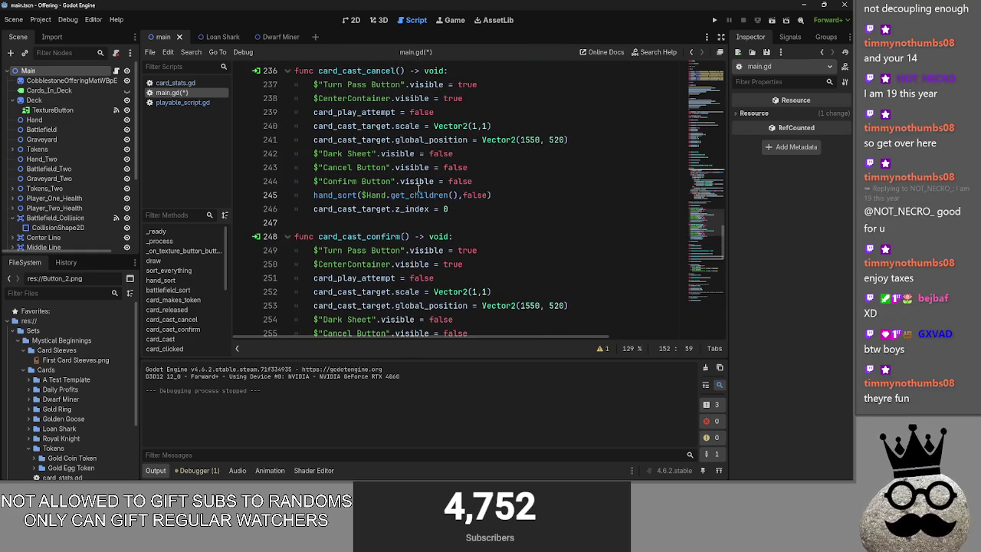
left_click(289, 71)
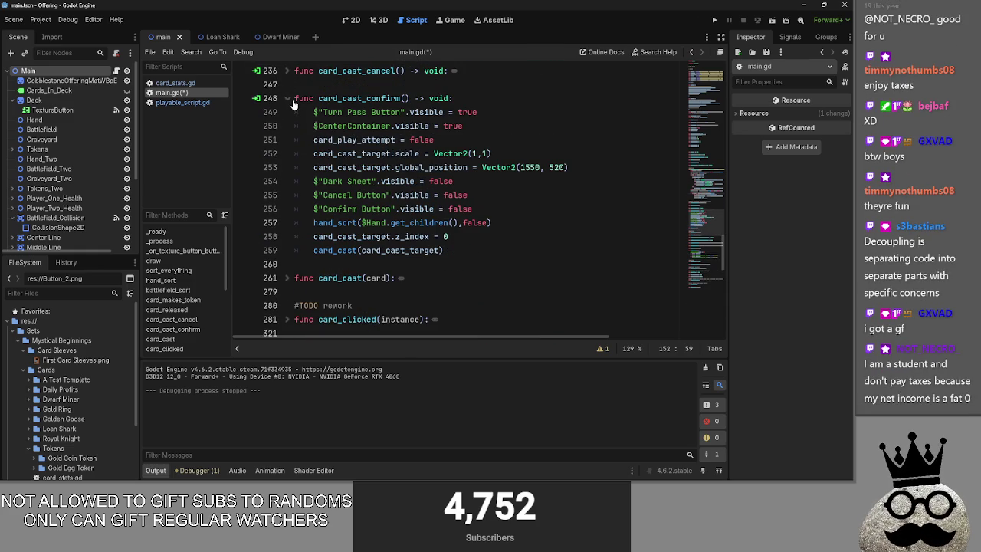
left_click(289, 98)
scroll(291, 107, "up", 2)
Read card_released's body, then fold it and briefly unfold and refold card_cast_cancel
left_click(290, 126)
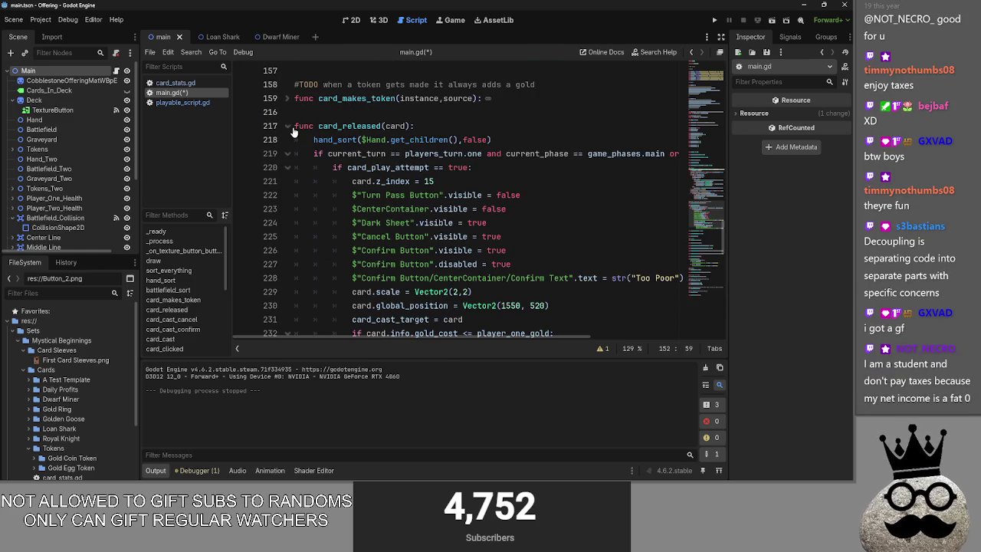
scroll(381, 168, "down", 2)
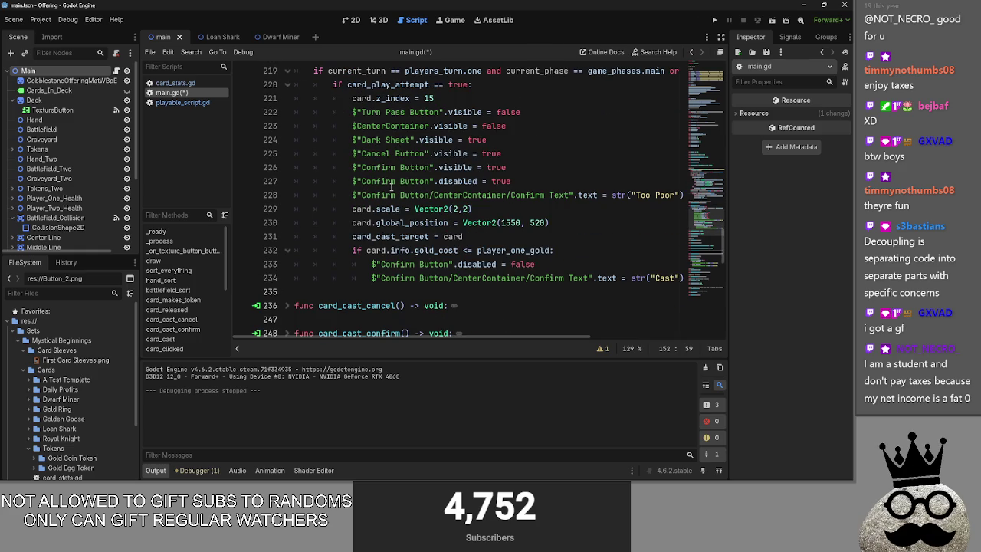
scroll(391, 186, "up", 1)
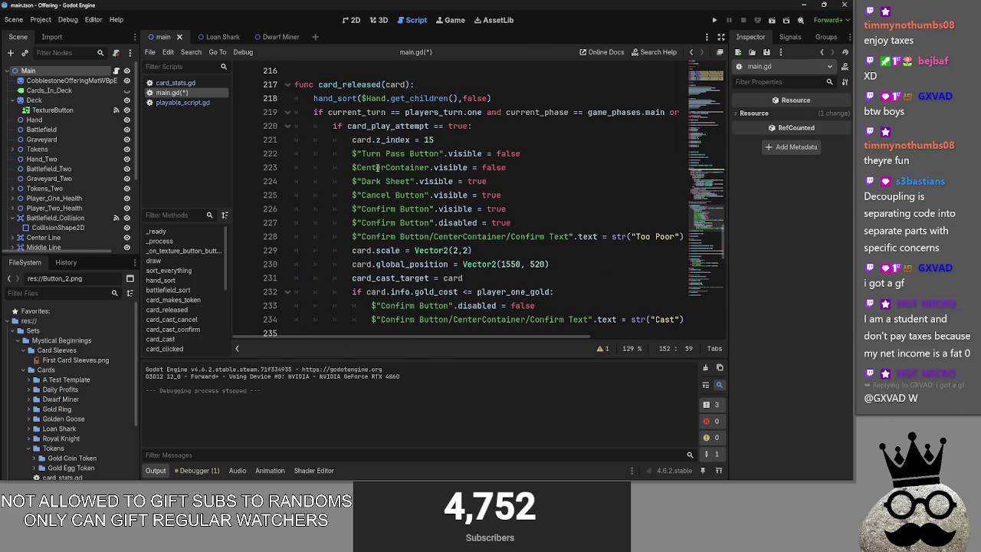
left_click(288, 85)
left_click(287, 113)
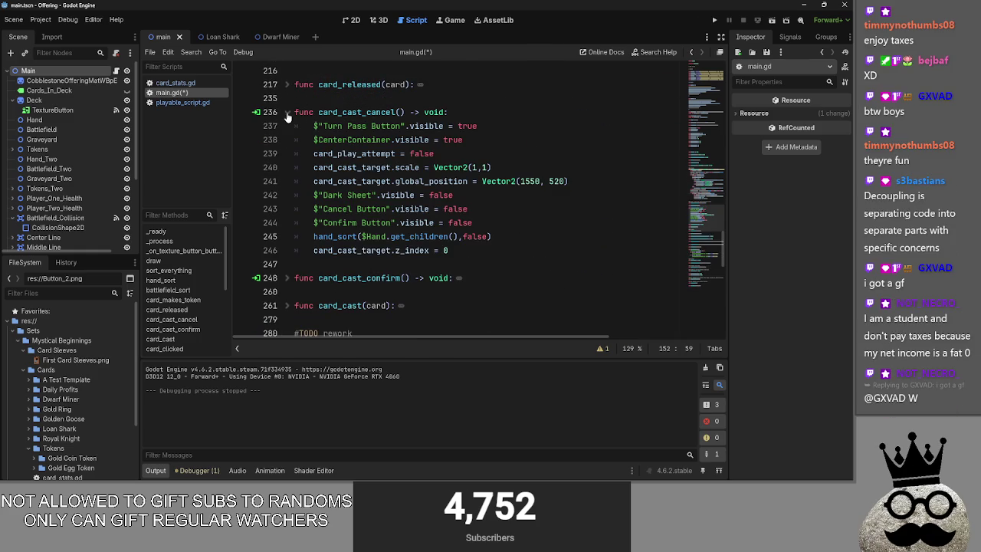
left_click(287, 112)
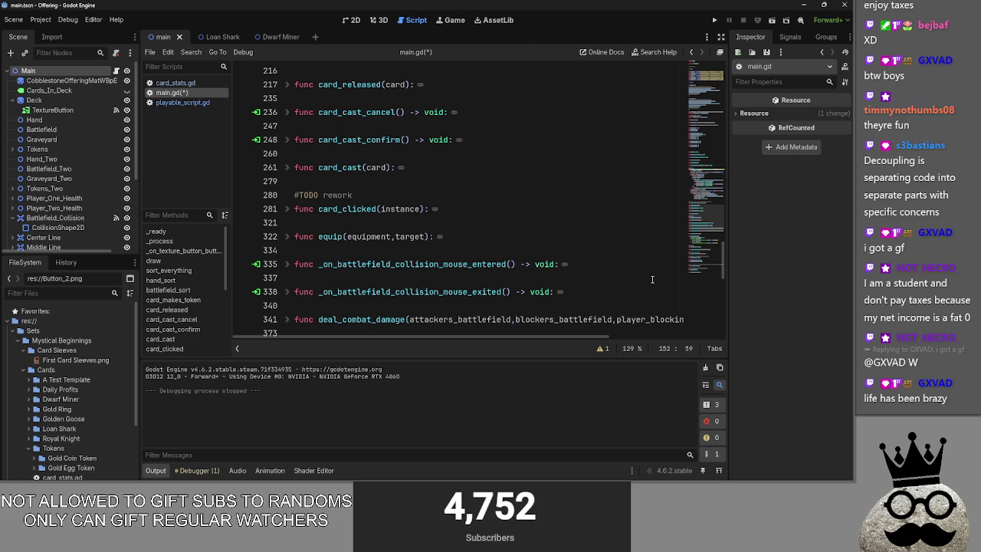
Expand card_clicked to read its TODO rework notes on equipping
left_click(335, 141)
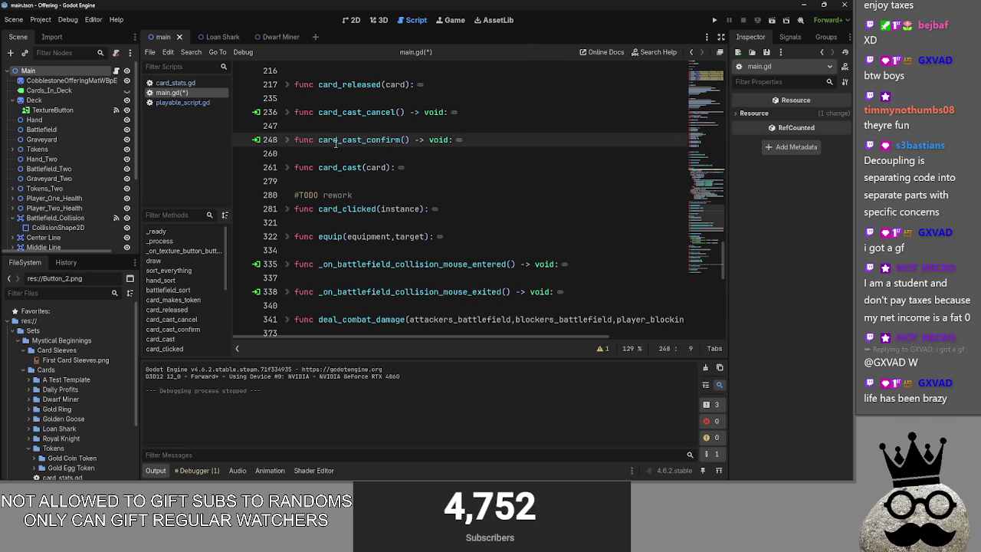
scroll(322, 191, "up", 2)
scroll(314, 230, "down", 1)
left_click(287, 250)
left_click(301, 250)
key("Up")
key("Up")
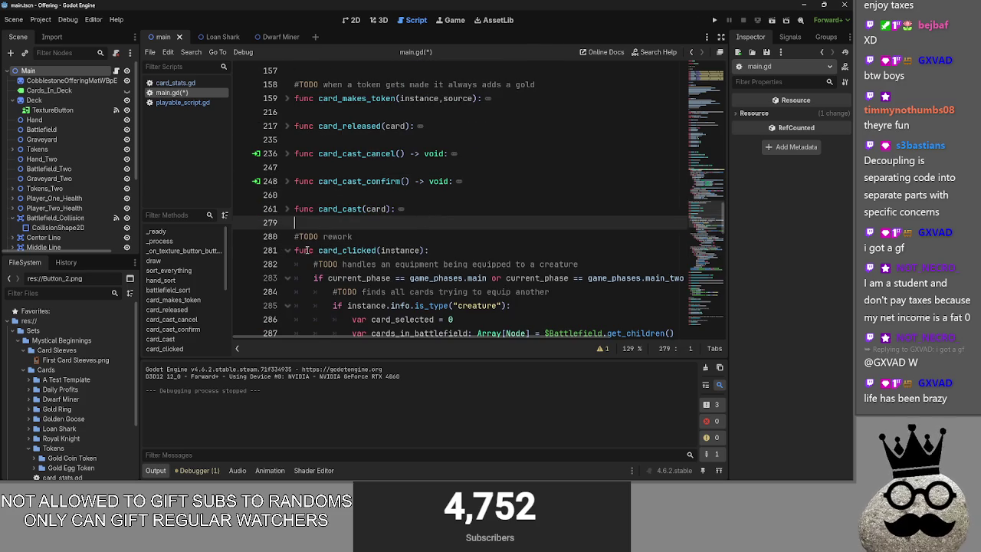
Fold card_clicked and select the #TODO rework comment above battlefield_sort at line 133
left_click(287, 250)
scroll(458, 267, "up", 8)
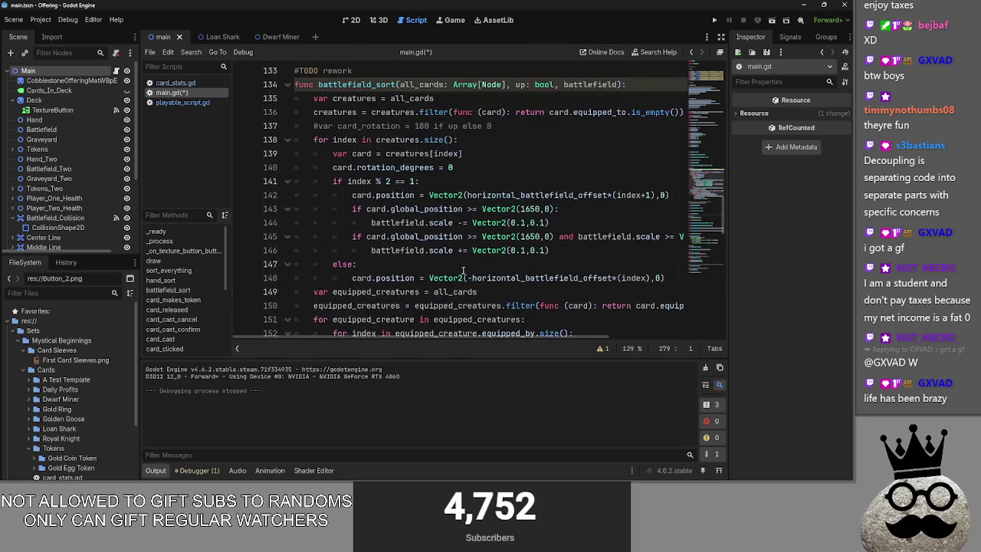
scroll(463, 270, "up", 1)
left_click(387, 112)
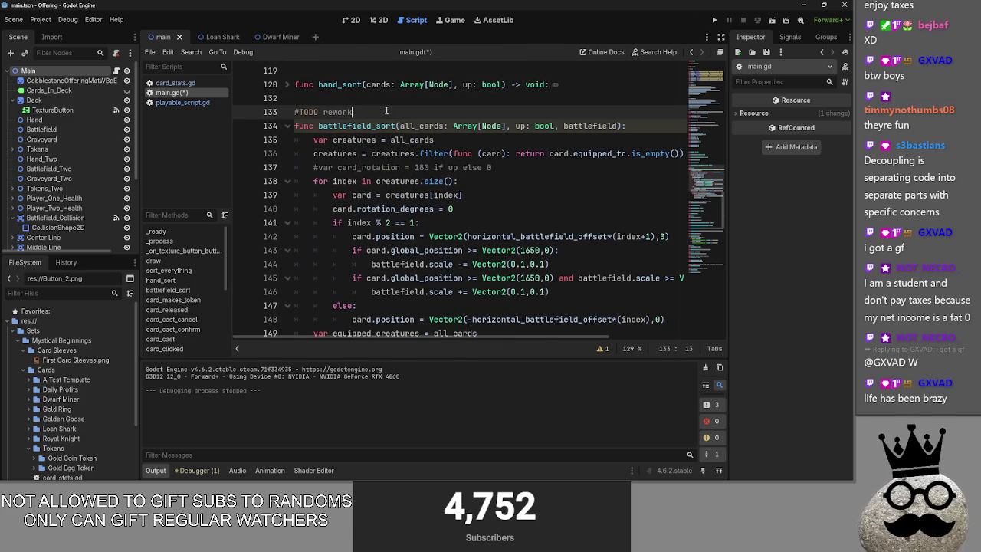
key("Up")
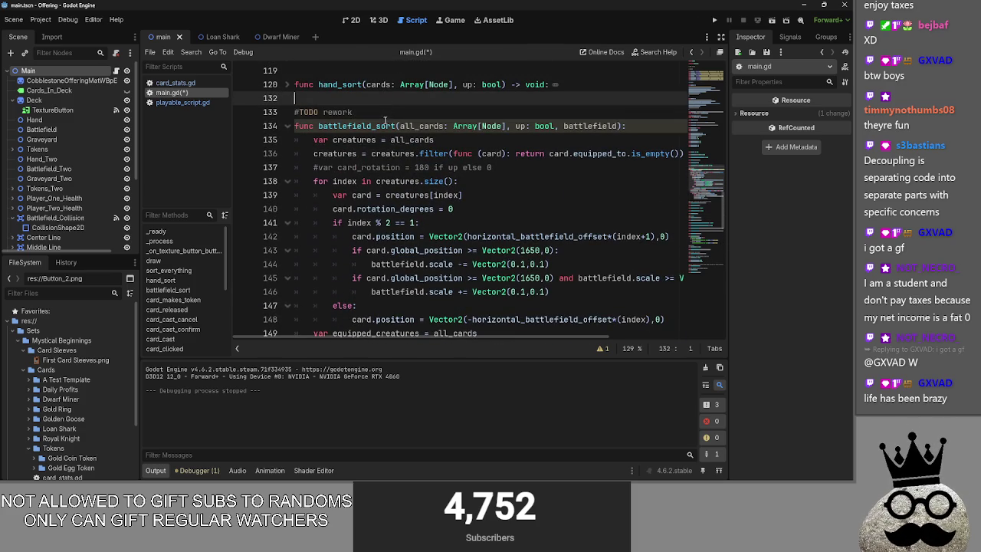
left_click(347, 112)
key("ctrl+z")
key("ctrl+z")
key("ctrl+y")
key("ctrl+y")
left_click(366, 97)
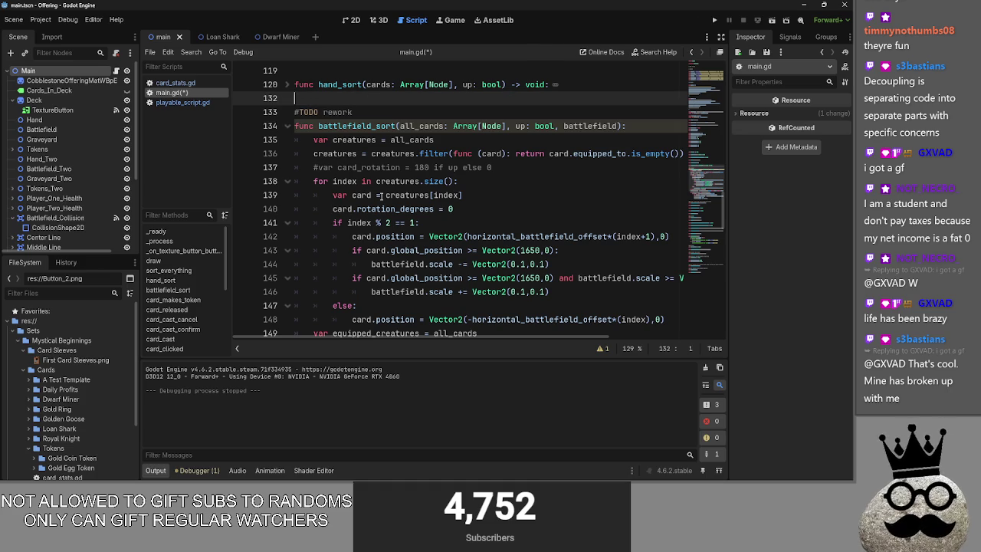
Highlight the creature placement loop lines in battlefield_sort for review
scroll(447, 219, "down", 5)
scroll(447, 219, "up", 3)
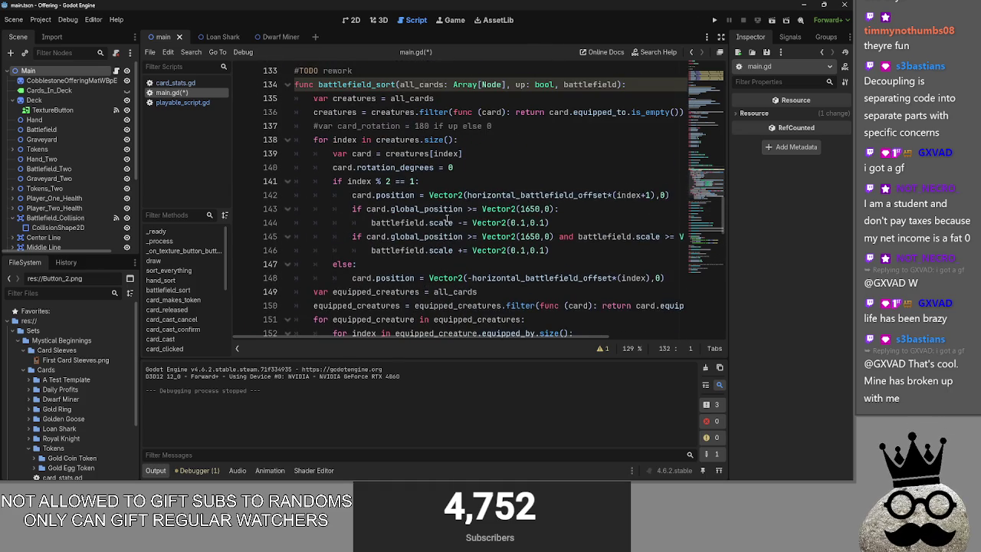
left_click_drag(369, 270, 322, 122)
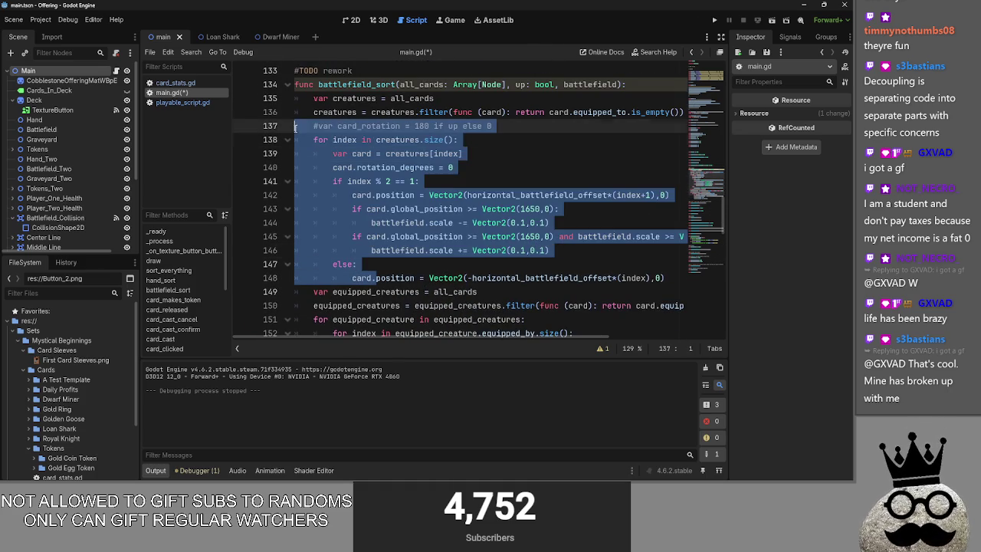
left_click(474, 177)
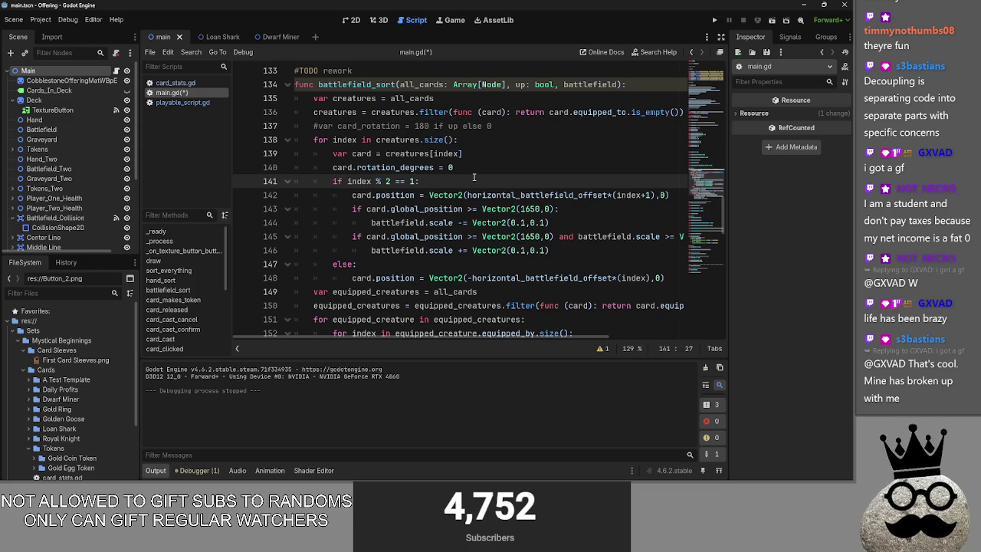
scroll(373, 233, "down", 1)
scroll(329, 214, "up", 1)
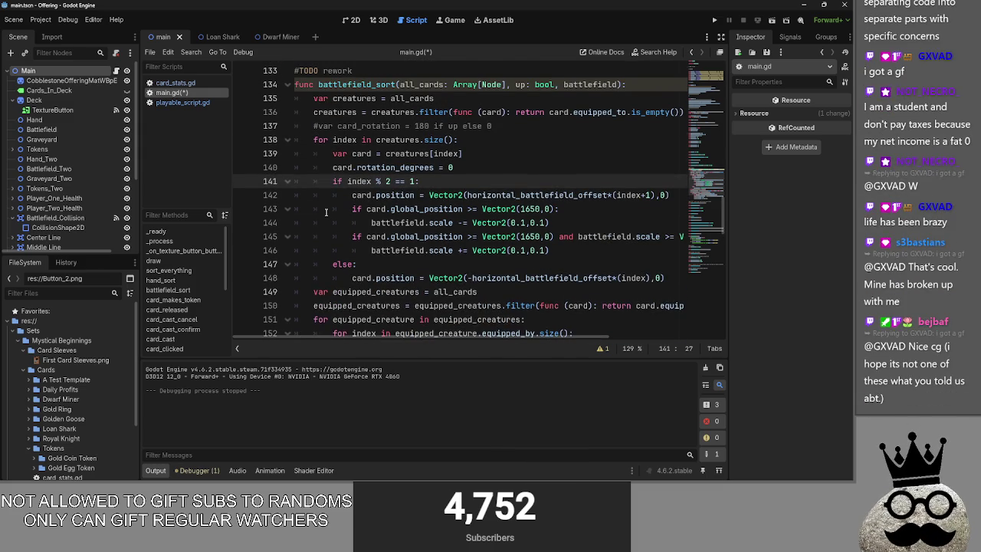
Collapse the creatures for-loop at line 138 and fold battlefield_sort at line 134
left_click(325, 139)
left_click(286, 140)
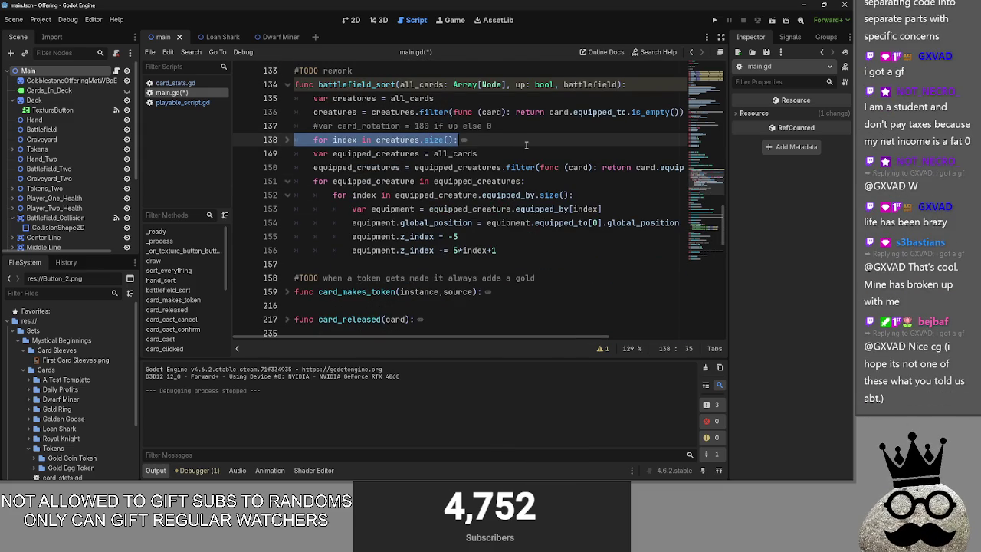
left_click(287, 84)
left_click(287, 84)
left_click(286, 84)
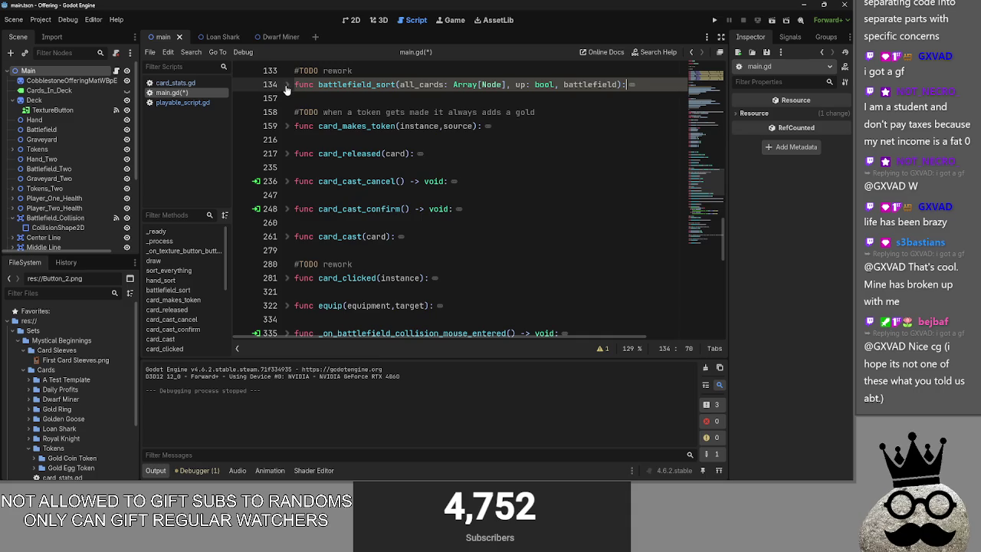
Fold the player_wins function below its #TODO rework comment
scroll(478, 134, "up", 2)
left_click(380, 154)
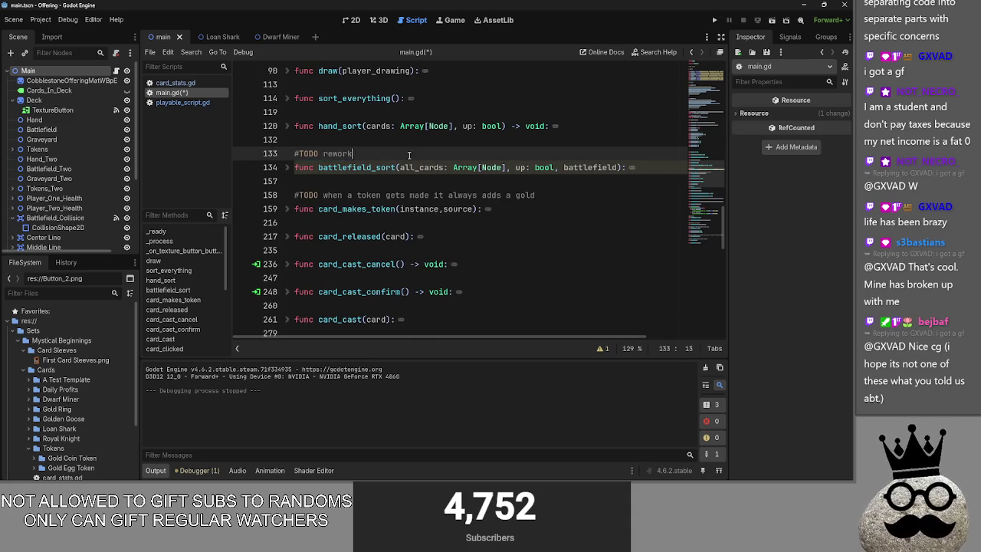
scroll(410, 155, "down", 3)
scroll(471, 268, "down", 6)
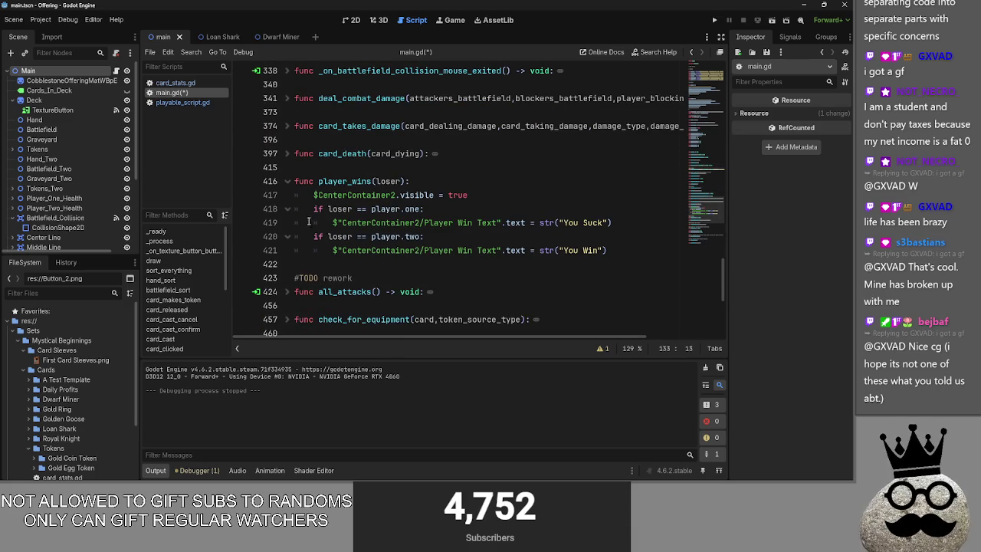
left_click(289, 181)
Unfold and refold check_for_equipment and all_attacks, then scroll to the script's end near line 619
scroll(294, 203, "down", 1)
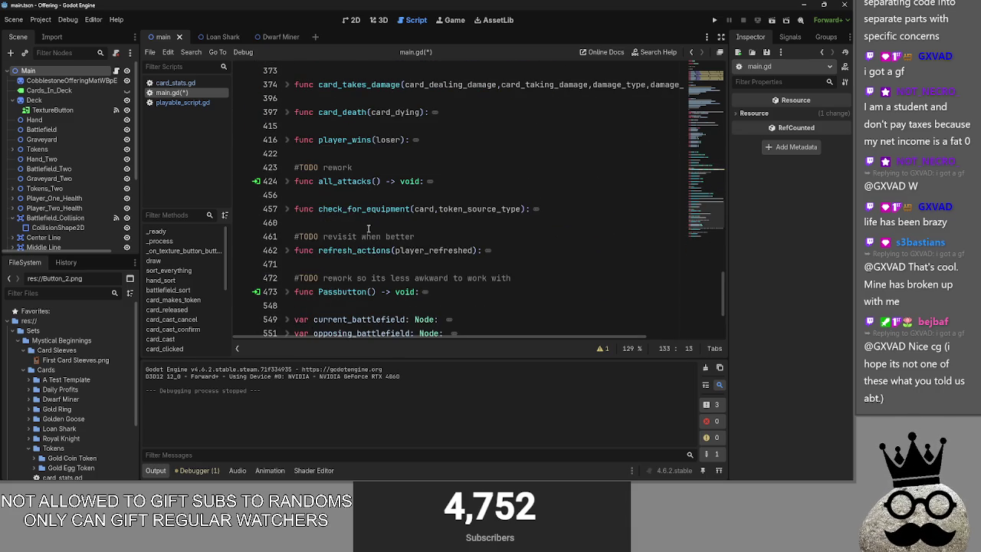
left_click(288, 208)
left_click(289, 209)
left_click(288, 181)
left_click(288, 180)
scroll(363, 246, "down", 3)
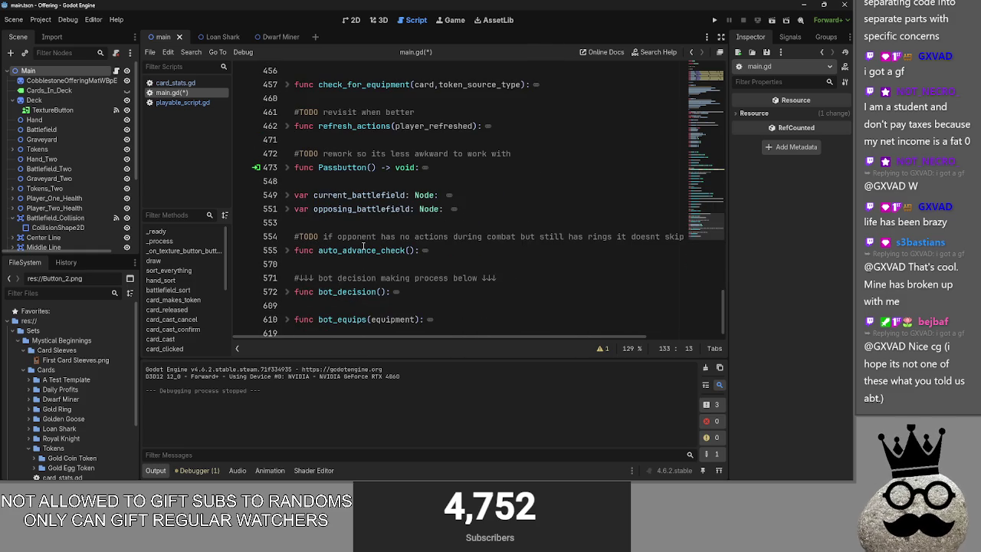
scroll(363, 246, "down", 1)
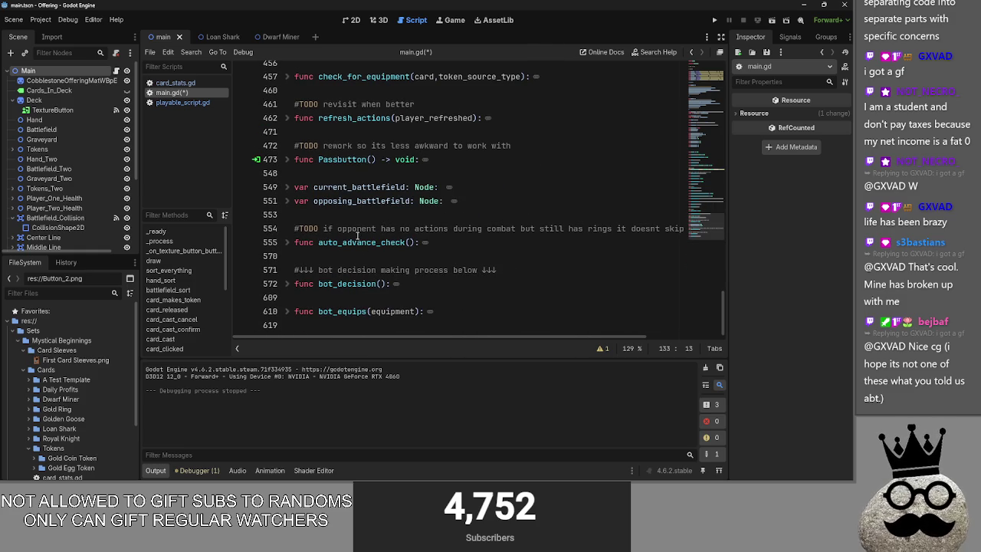
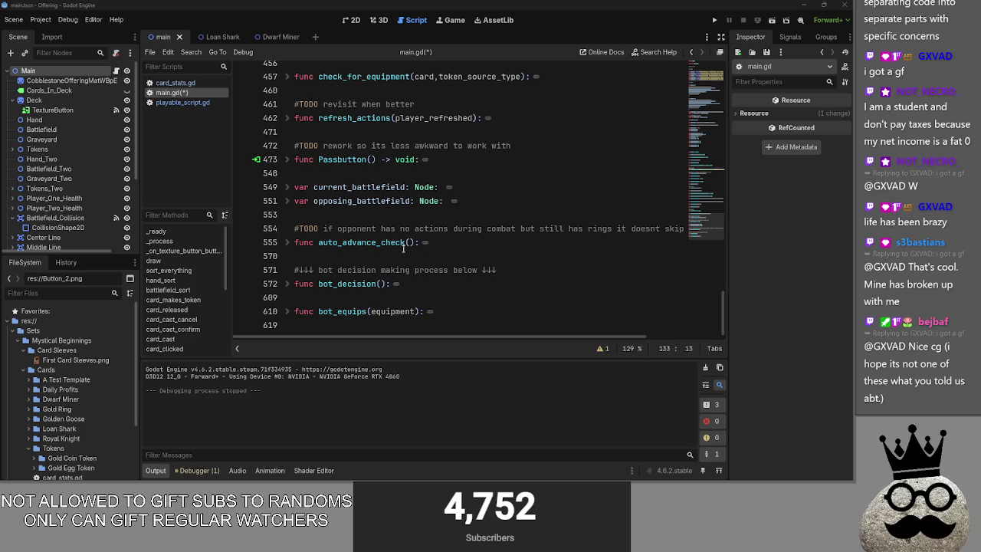
Peek inside auto_advance_check, fold it back, and scroll up in main.gd
left_click(288, 242)
left_click(287, 242)
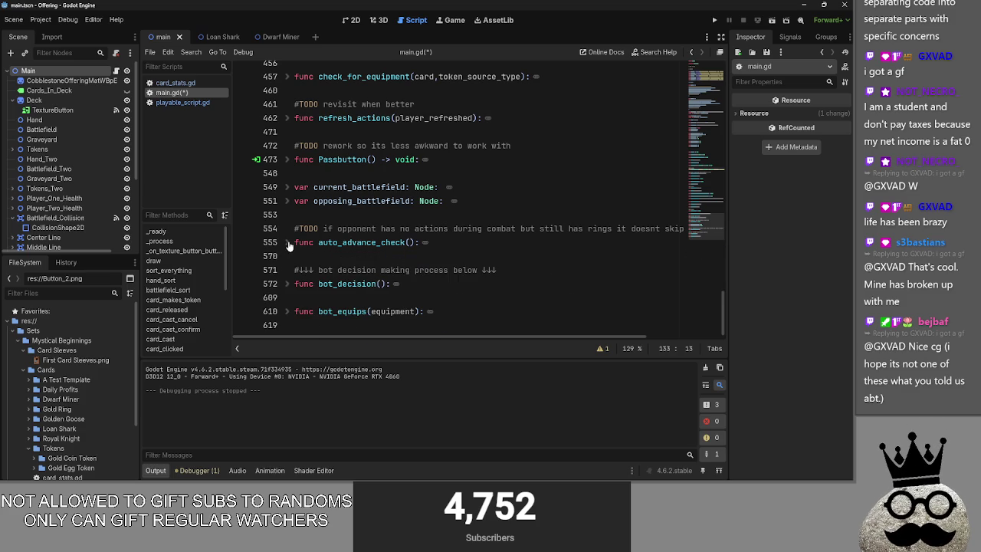
scroll(288, 245, "up", 8)
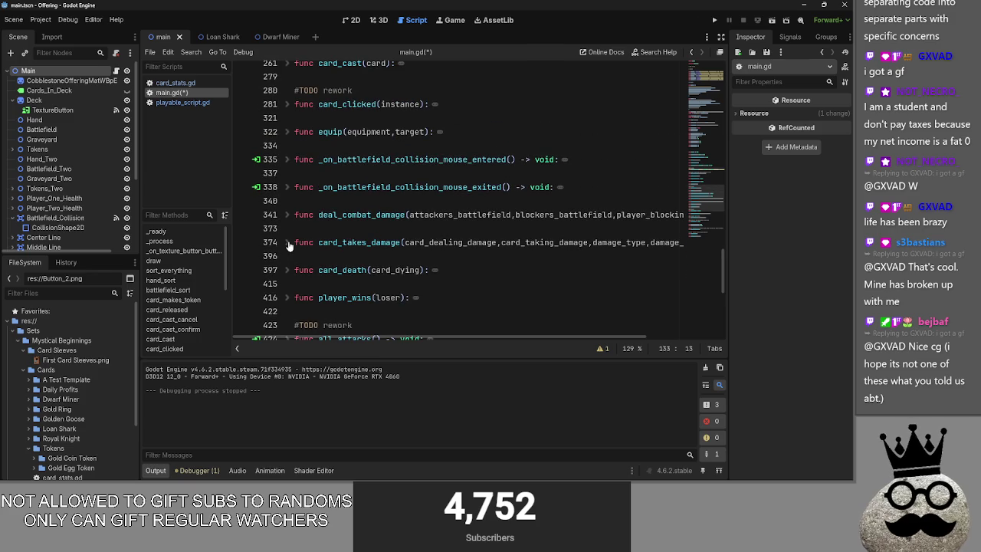
scroll(288, 245, "up", 6)
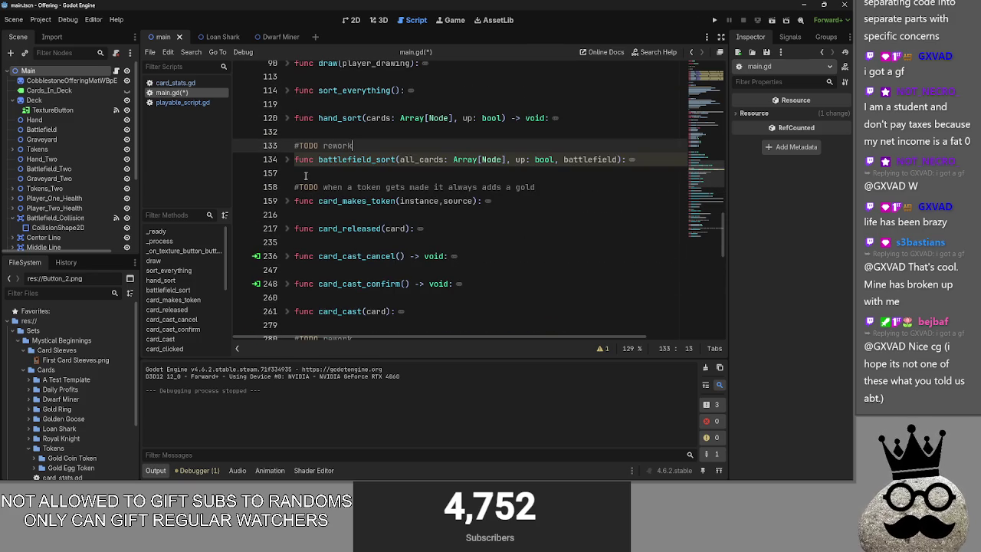
Expand battlefield_sort and read through its body around line 156
left_click(287, 159)
scroll(291, 161, "down", 1)
scroll(292, 161, "down", 6)
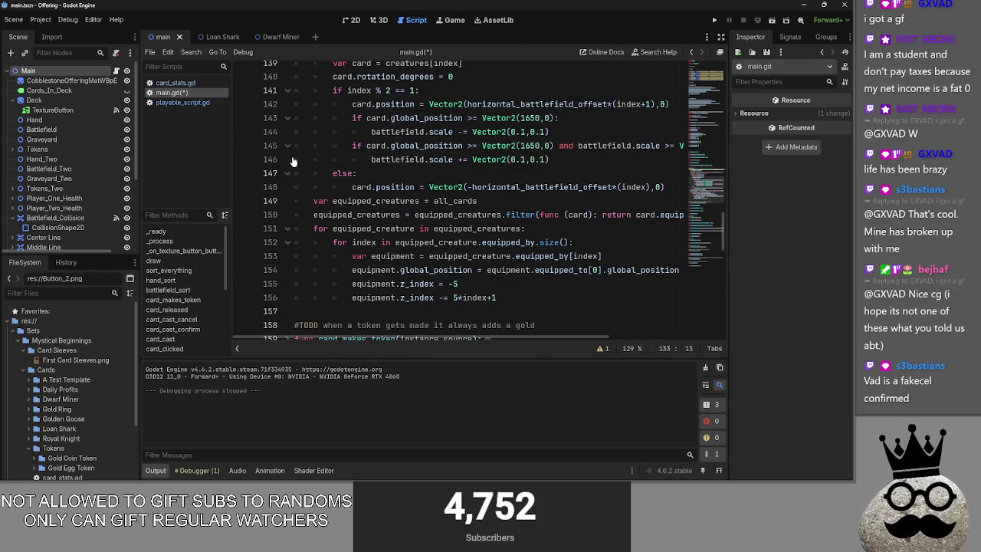
left_click(510, 298)
left_click_drag(510, 297, 244, 201)
scroll(306, 229, "up", 4)
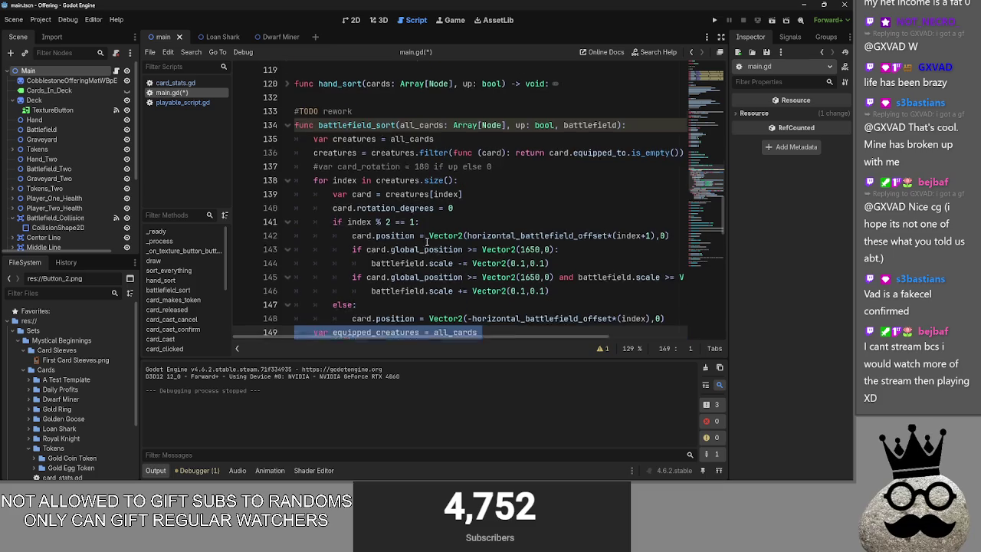
Select the battlefield_sort name on line 134 and refold and re-expand the function
double_click(383, 160)
left_click(399, 145)
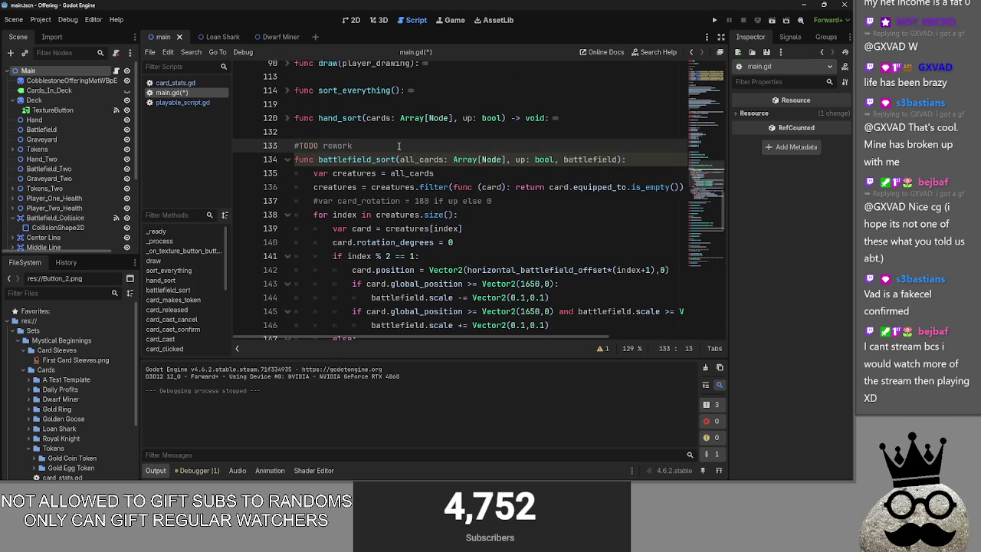
double_click(356, 160)
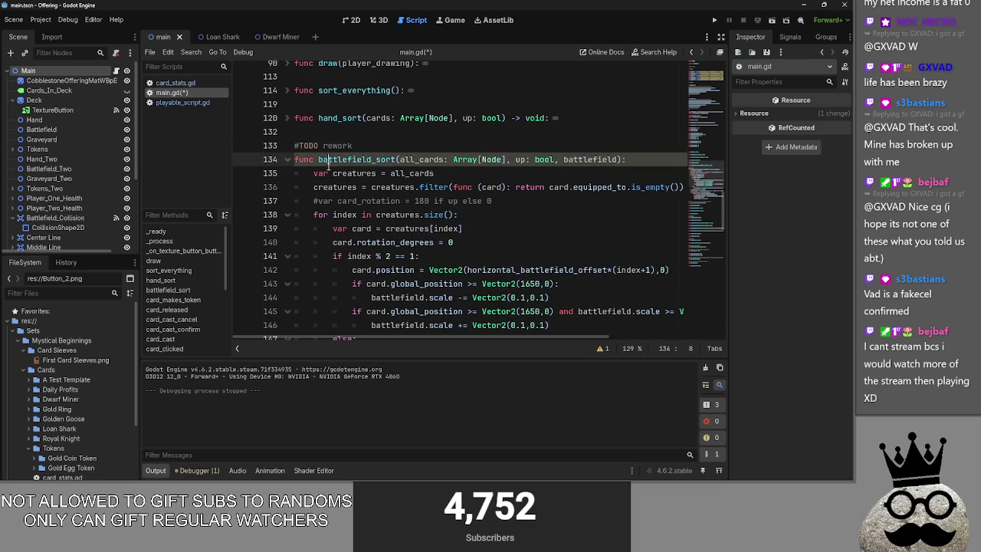
left_click(399, 145)
double_click(356, 160)
left_click(288, 159)
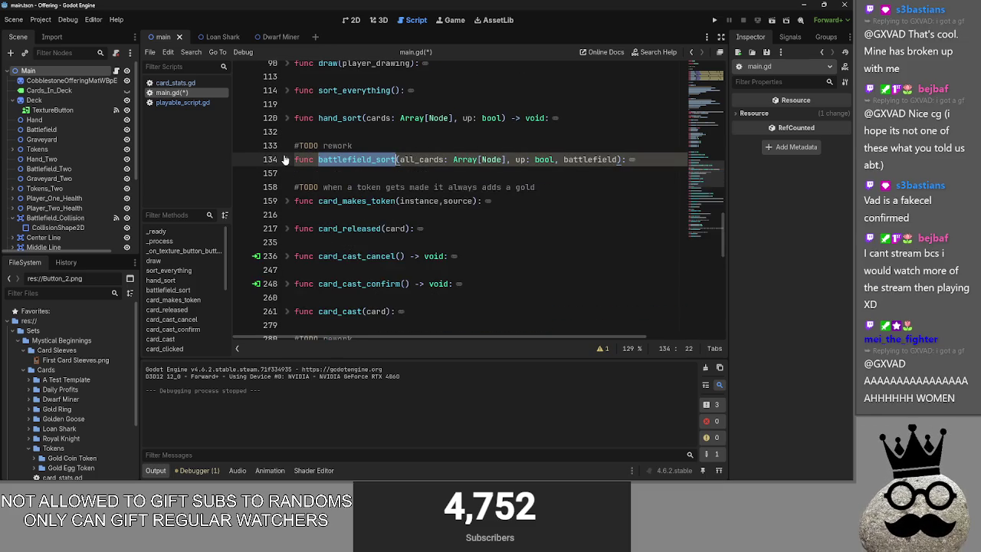
left_click(287, 159)
Highlight blocks of battlefield_sort's body to review it, then clear the selection
scroll(354, 183, "down", 2)
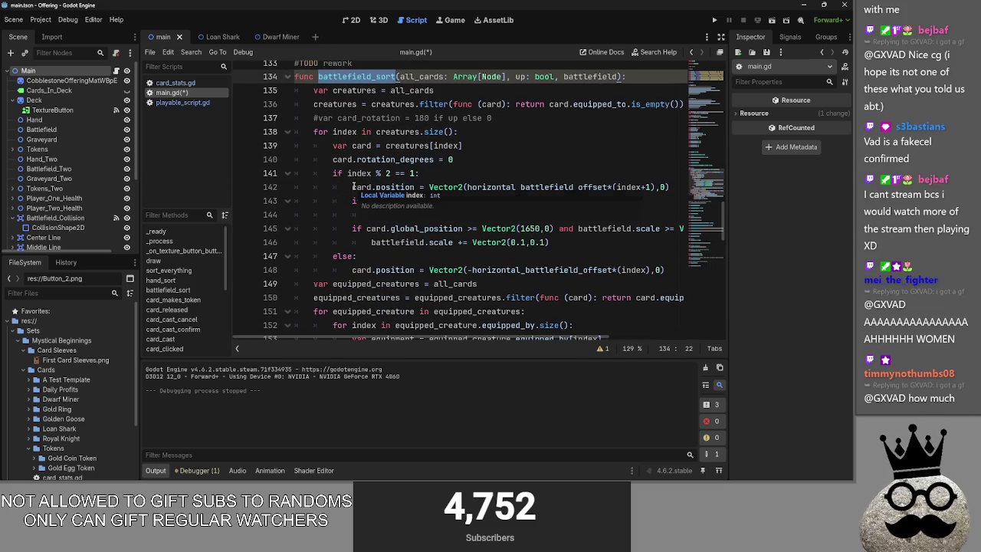
scroll(354, 186, "up", 1)
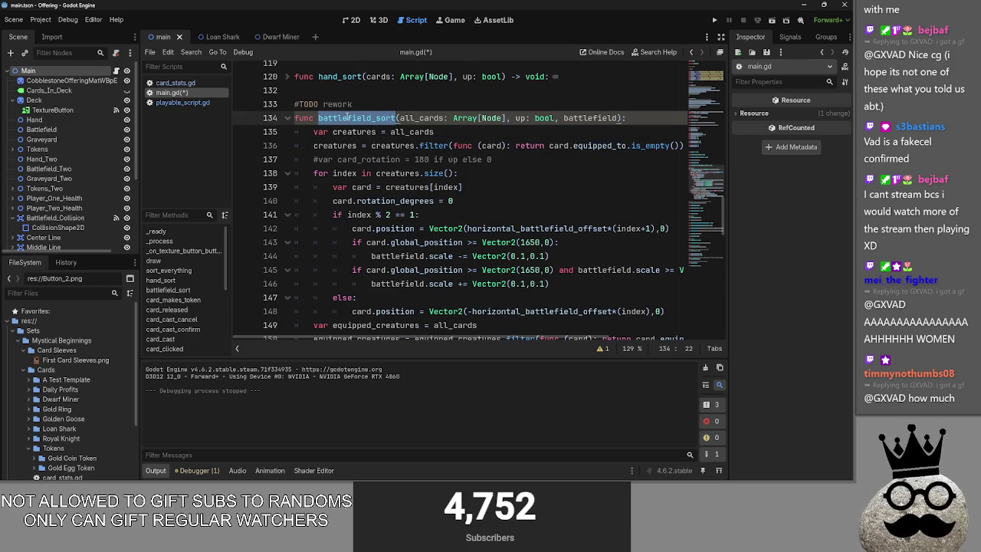
mouse_move(315, 131)
left_mouse_down()
mouse_move(325, 159)
mouse_move(450, 141)
left_mouse_up()
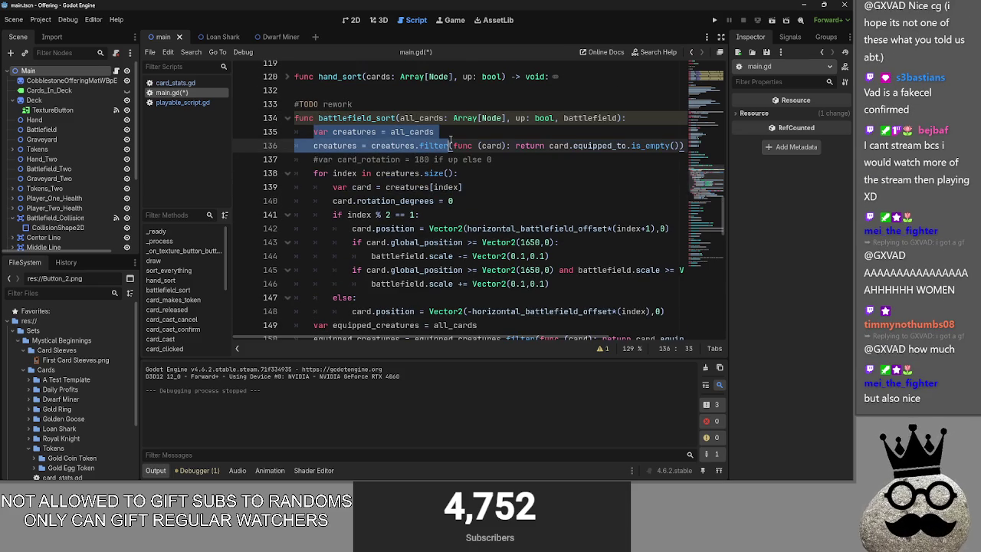
scroll(450, 136, "down", 4)
mouse_move(313, 174)
left_mouse_down()
mouse_move(498, 179)
mouse_move(496, 256)
left_mouse_up()
scroll(527, 253, "up", 5)
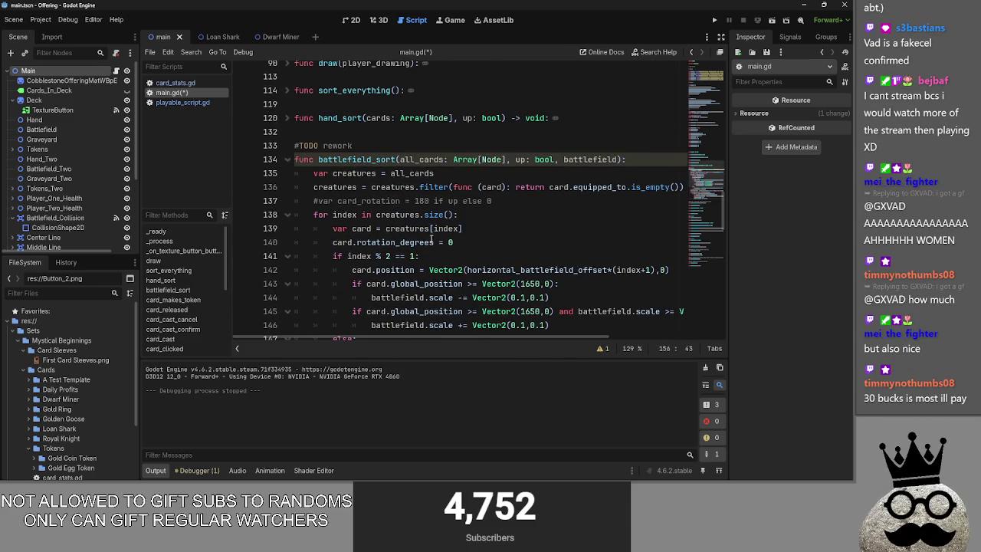
mouse_move(314, 173)
left_mouse_down()
mouse_move(577, 256)
mouse_move(551, 325)
left_mouse_up()
scroll(396, 228, "down", 3)
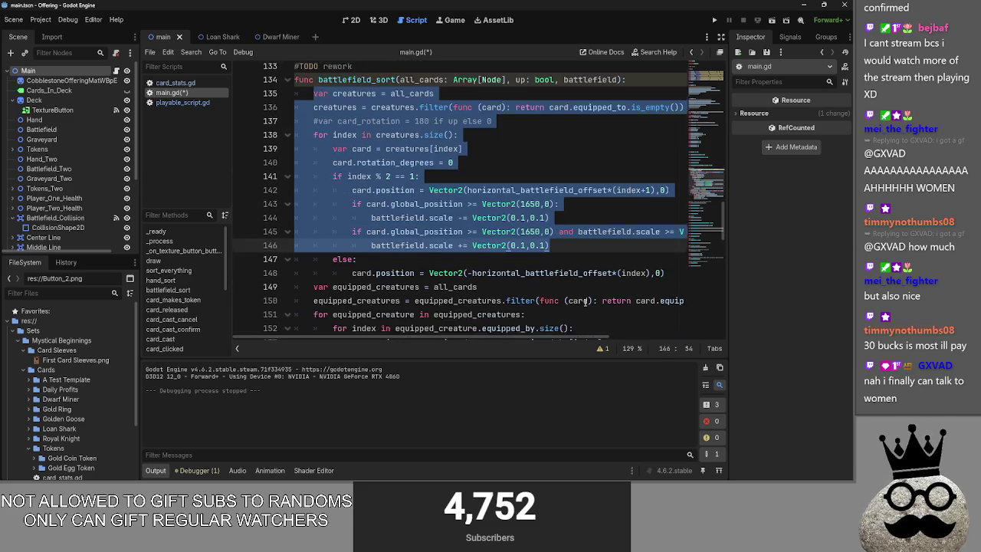
scroll(482, 228, "up", 3)
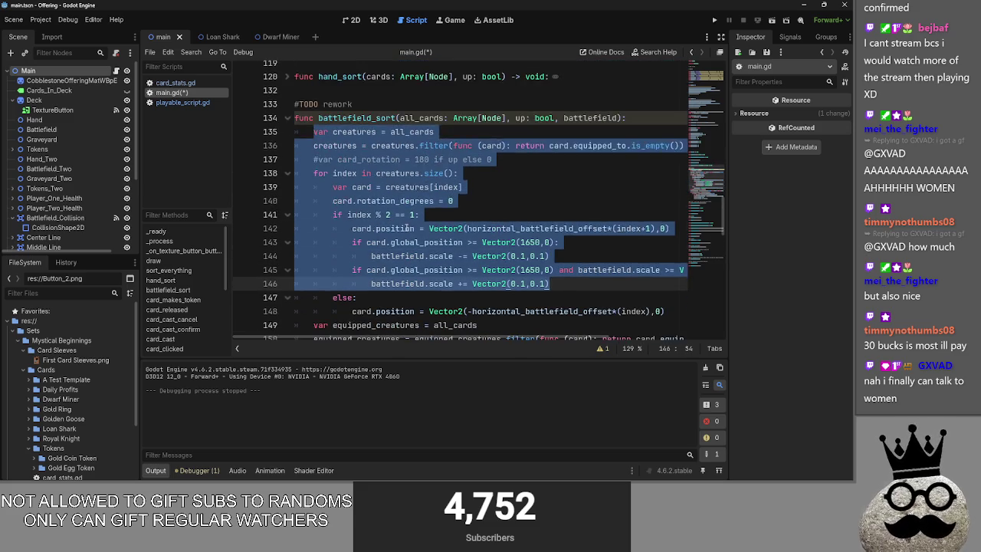
left_click(376, 145)
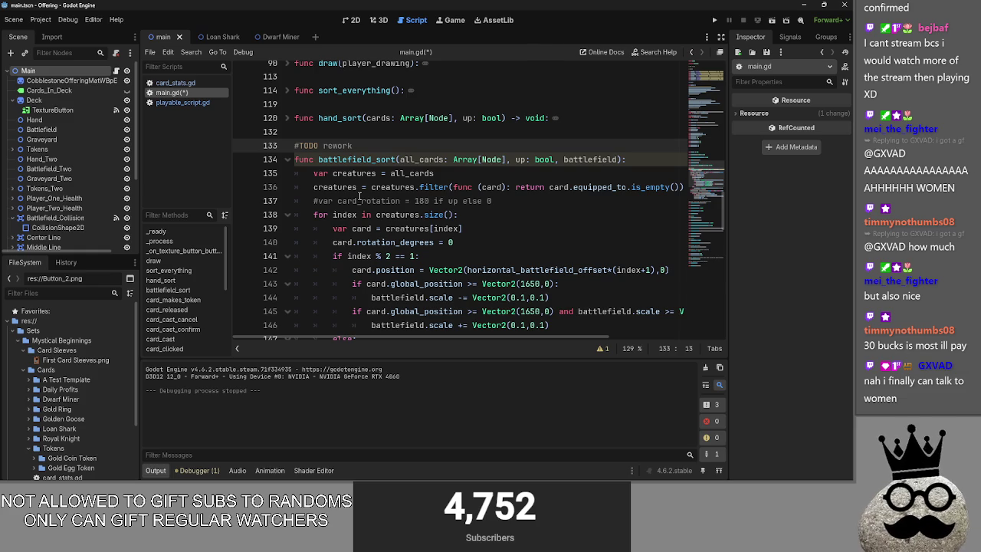
Fold battlefield_sort and briefly peek inside hand_sort and sort_everything
left_click(289, 159)
scroll(289, 168, "up", 1)
left_click(288, 161)
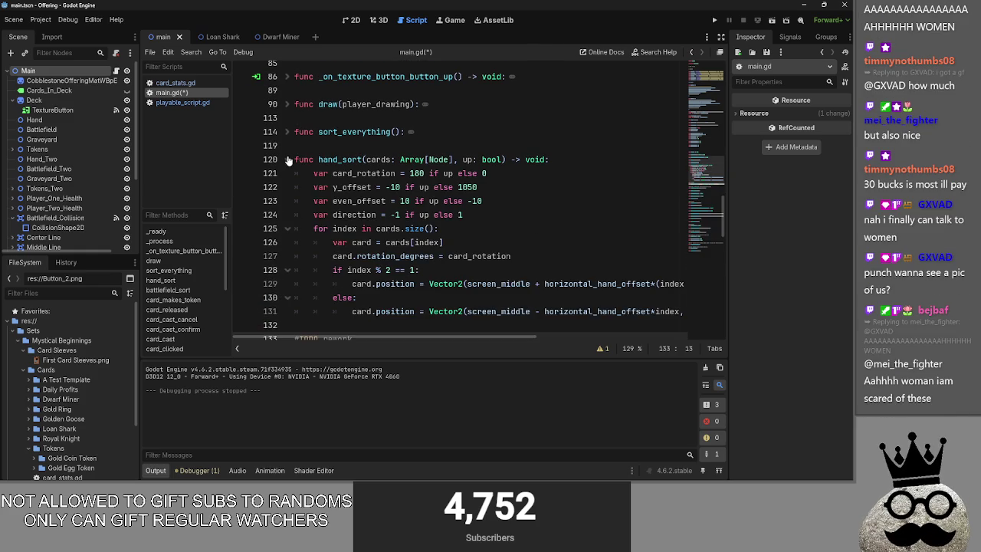
left_click(288, 160)
left_click(288, 133)
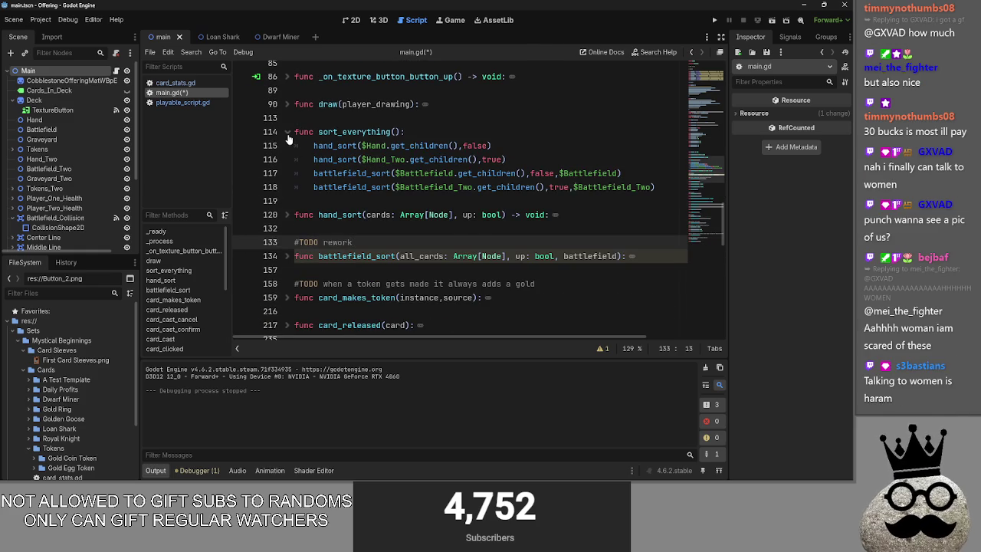
left_click(288, 133)
Re-expand sort_everything, select its sort_everything() call on line 114, then fold it
left_click(368, 146)
scroll(344, 192, "up", 2)
left_click(288, 214)
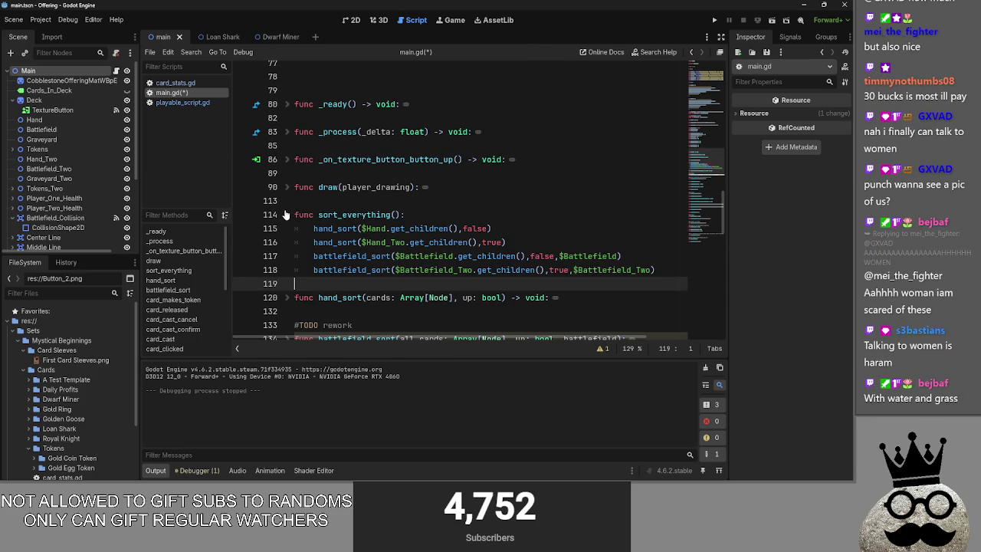
mouse_move(318, 215)
left_mouse_down()
mouse_move(413, 214)
mouse_move(400, 215)
left_mouse_up()
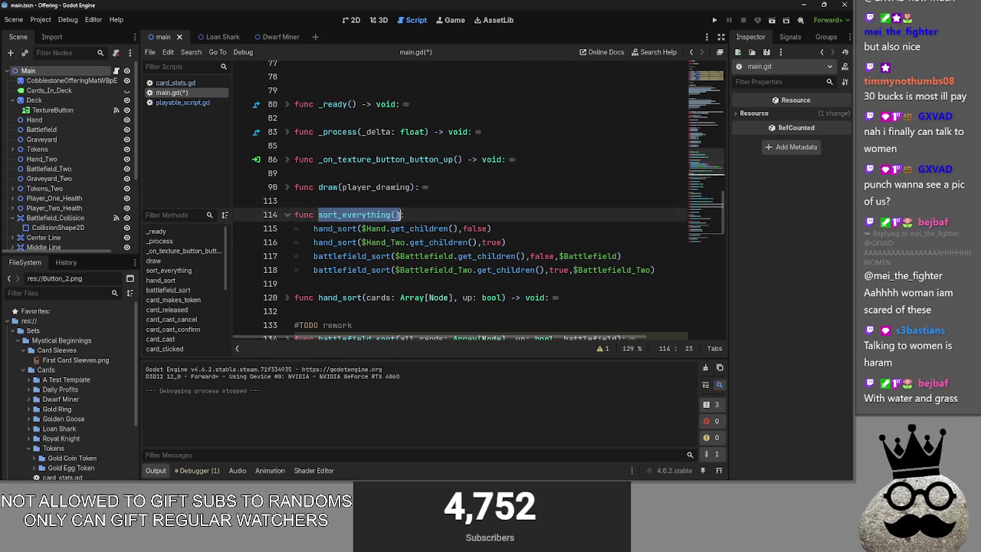
left_click(287, 215)
Expand bot_decision to read its body, then switch to the Discord window
scroll(291, 229, "down", 10)
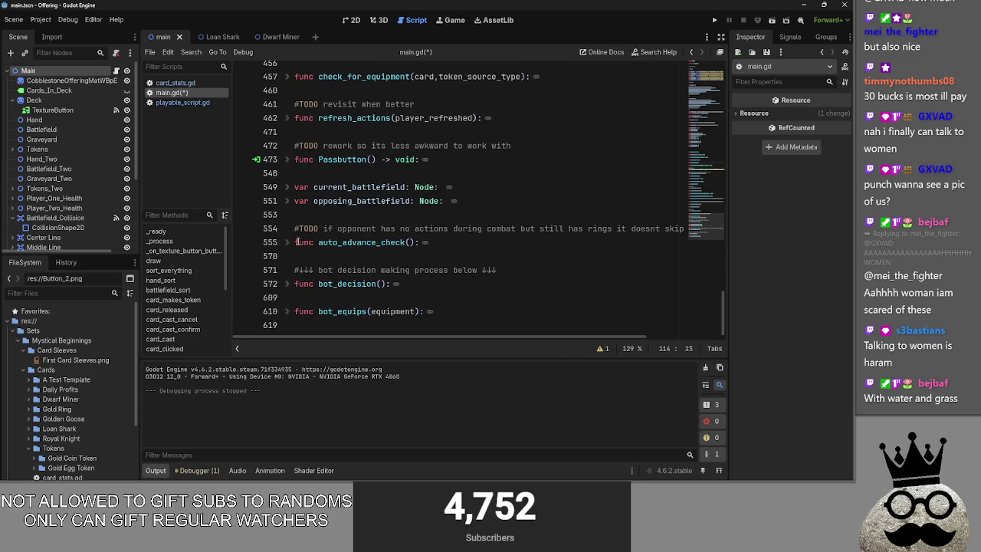
left_click(287, 284)
scroll(484, 262, "down", 10)
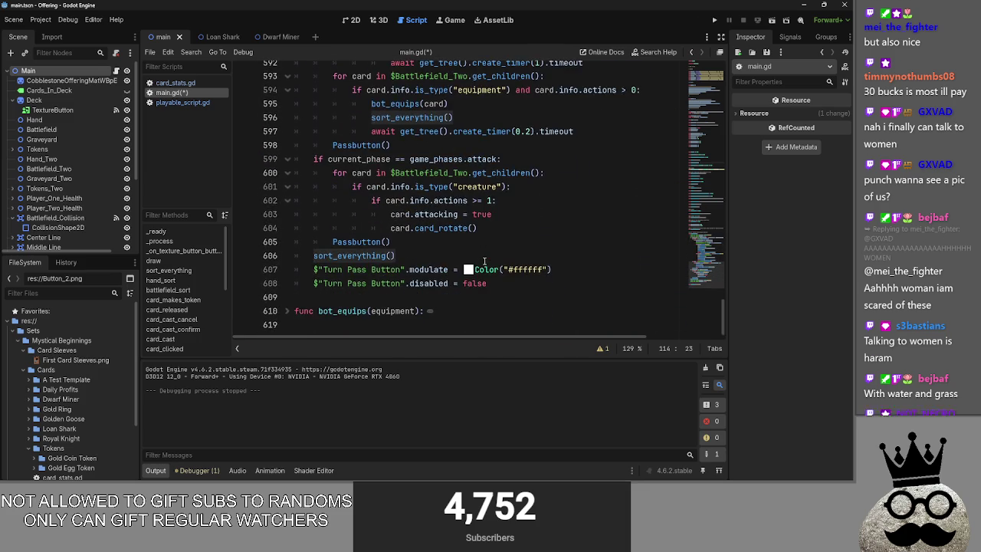
scroll(460, 262, "up", 12)
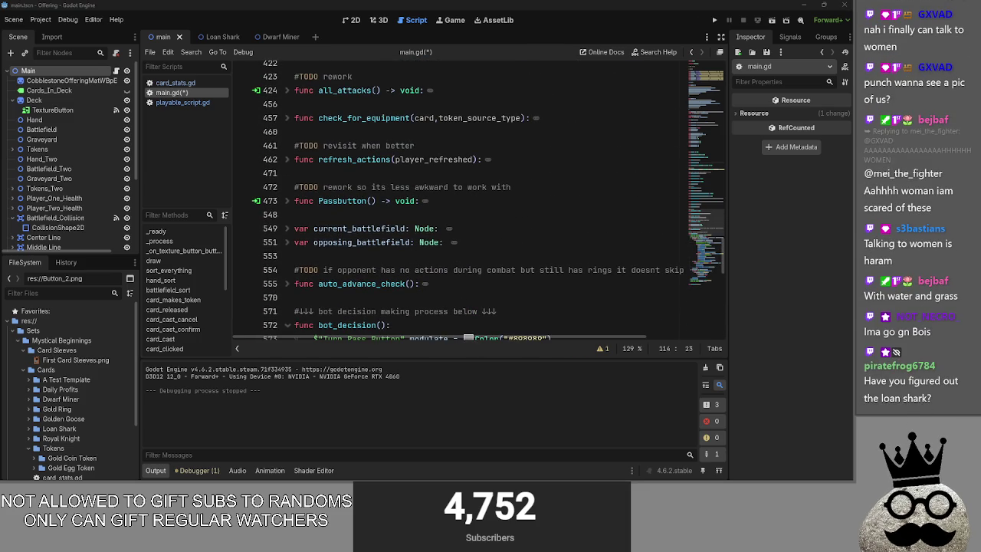
key("alt+Tab")
key("alt+Tab")
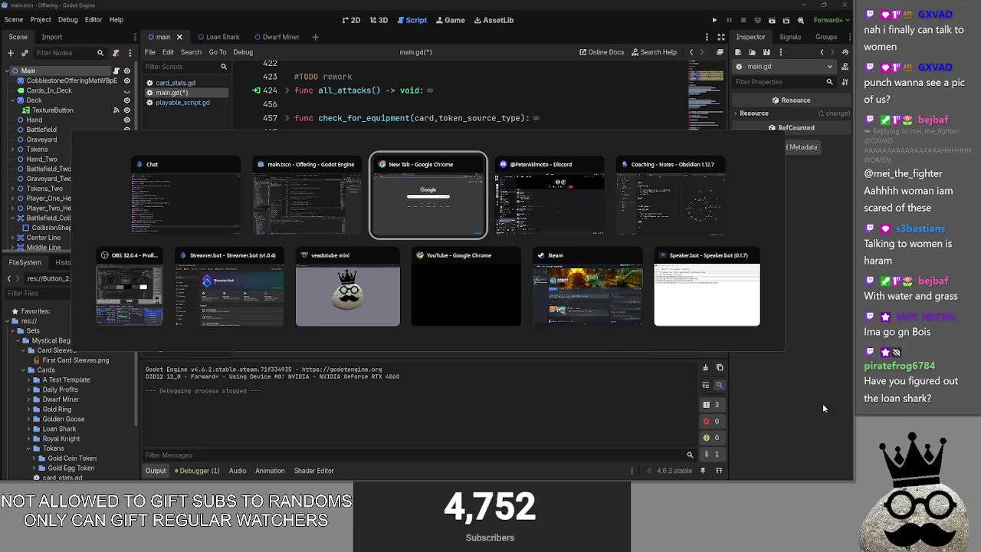
Minimize the Discord call window twice so main.gd is back in front
left_click(817, 8)
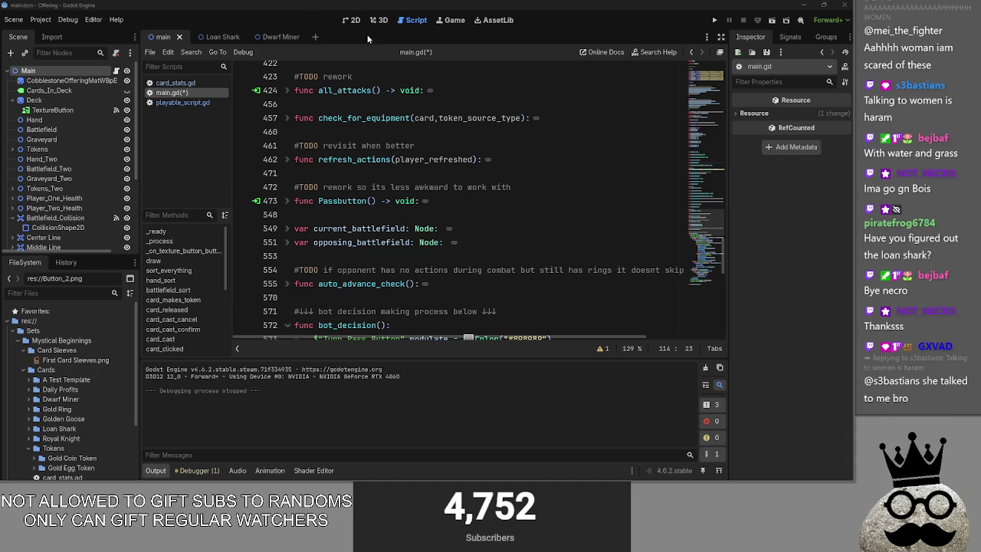
scroll(494, 208, "up", 1)
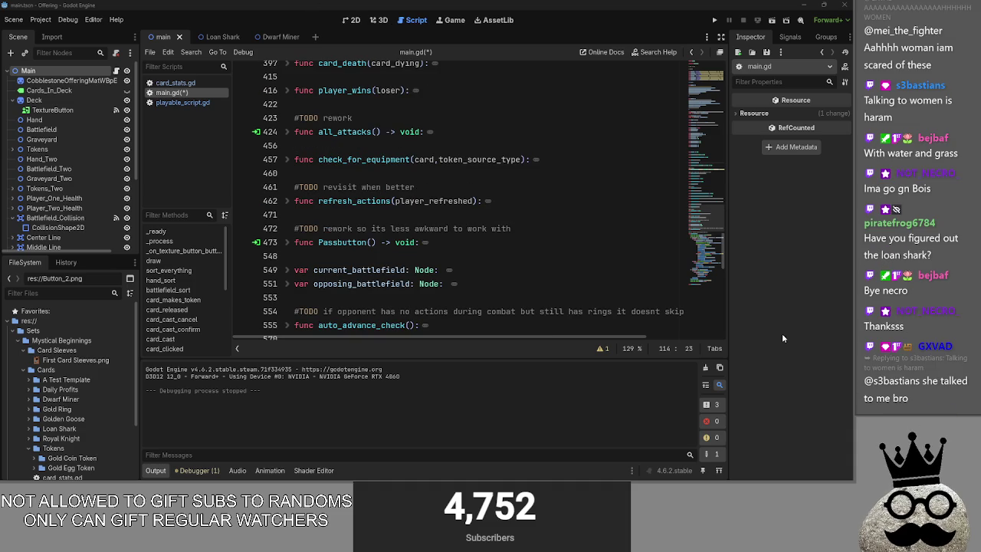
key("alt+Tab")
key("Tab")
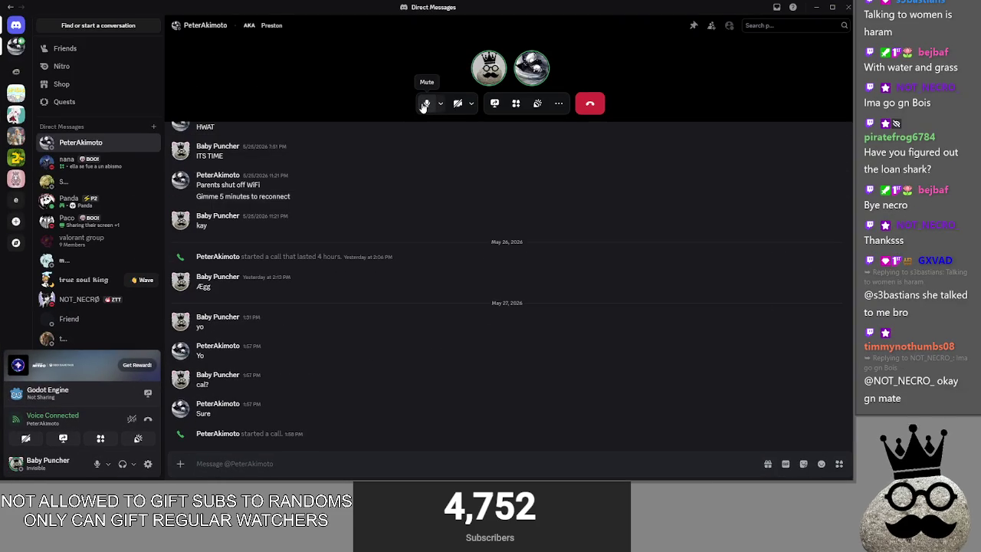
left_click(814, 7)
scroll(354, 297, "up", 5)
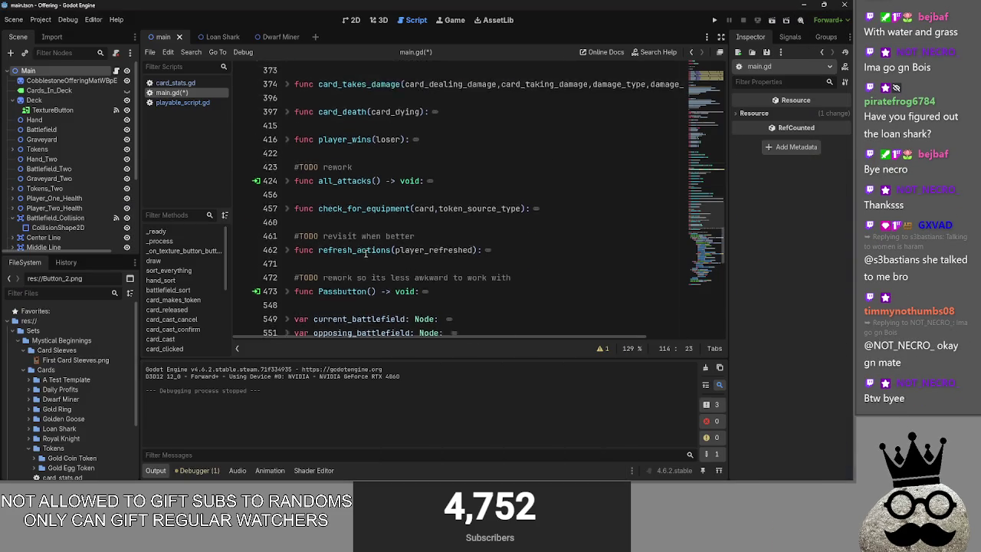
Briefly expand and refold card_cast at line 261 while scrolling up
scroll(366, 254, "up", 5)
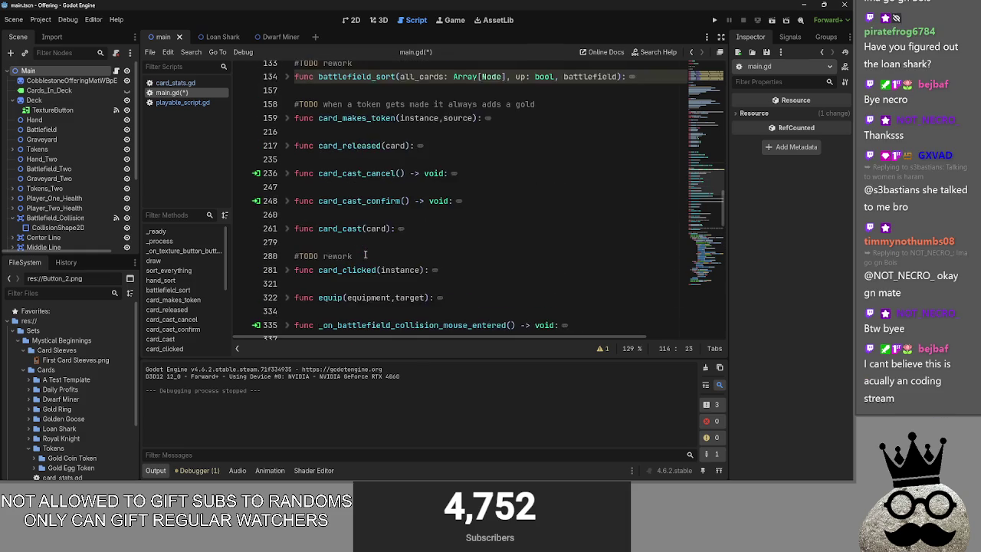
left_click(288, 270)
left_click(289, 270)
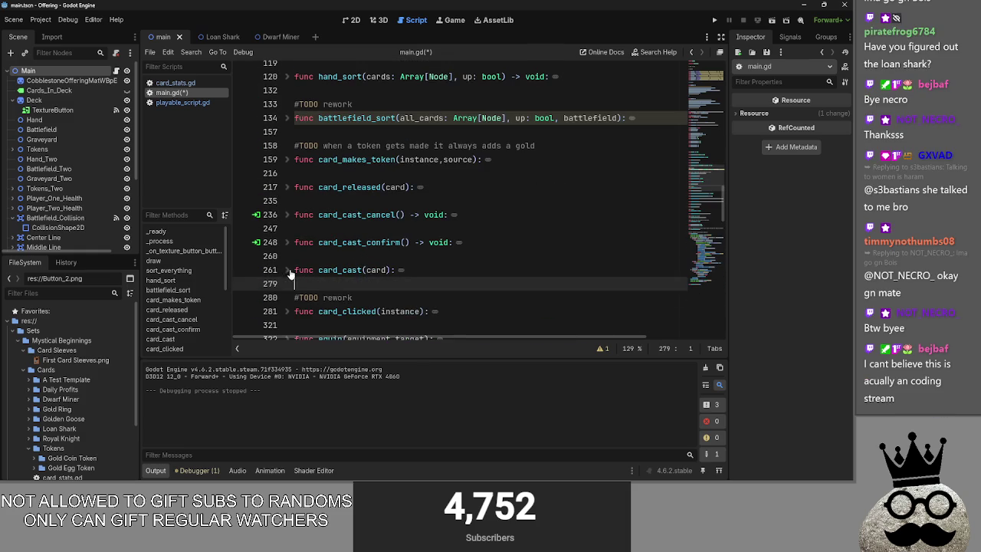
scroll(336, 256, "up", 3)
key("alt+Tab")
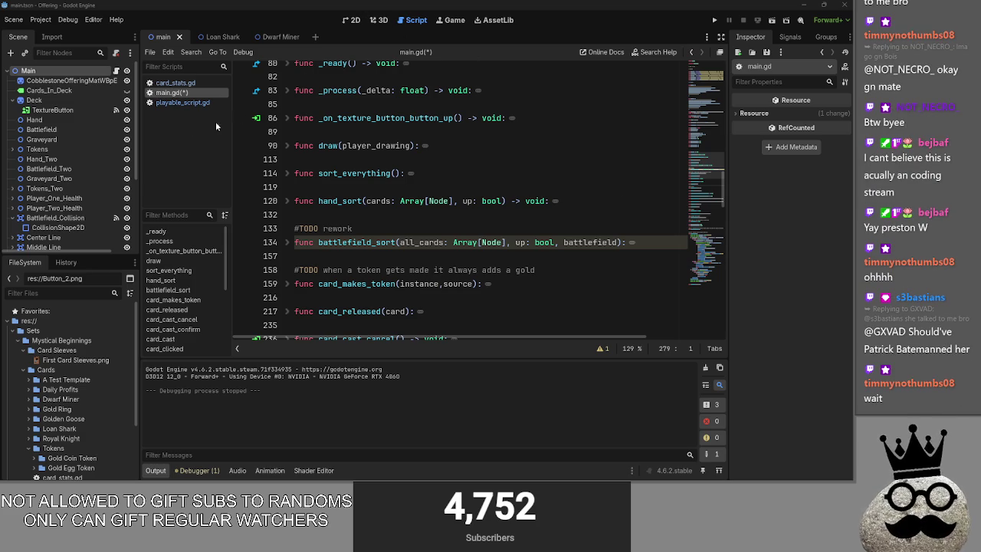
Scroll to the deck arrays near line 44 and open card_stats.gd
scroll(414, 226, "up", 3)
scroll(414, 225, "up", 13)
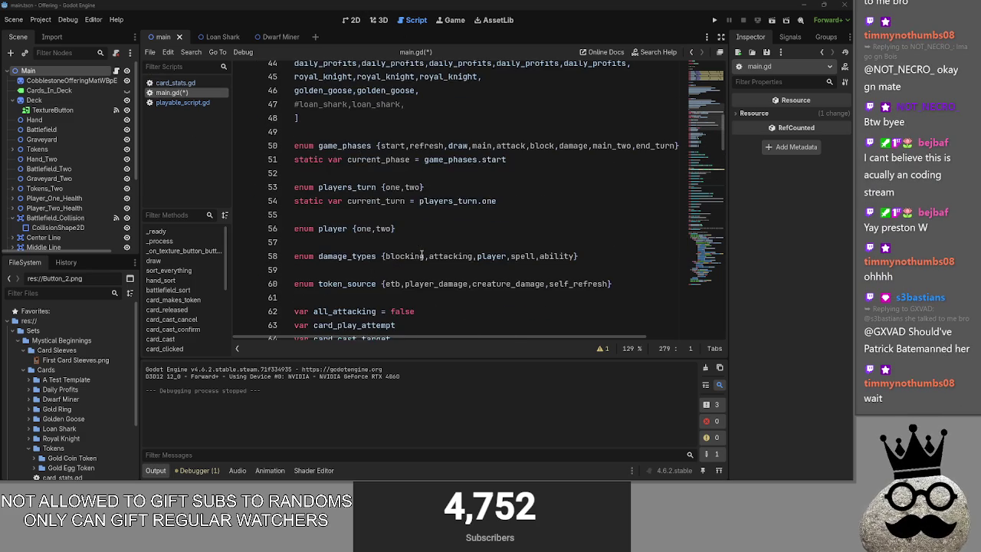
left_click(175, 82)
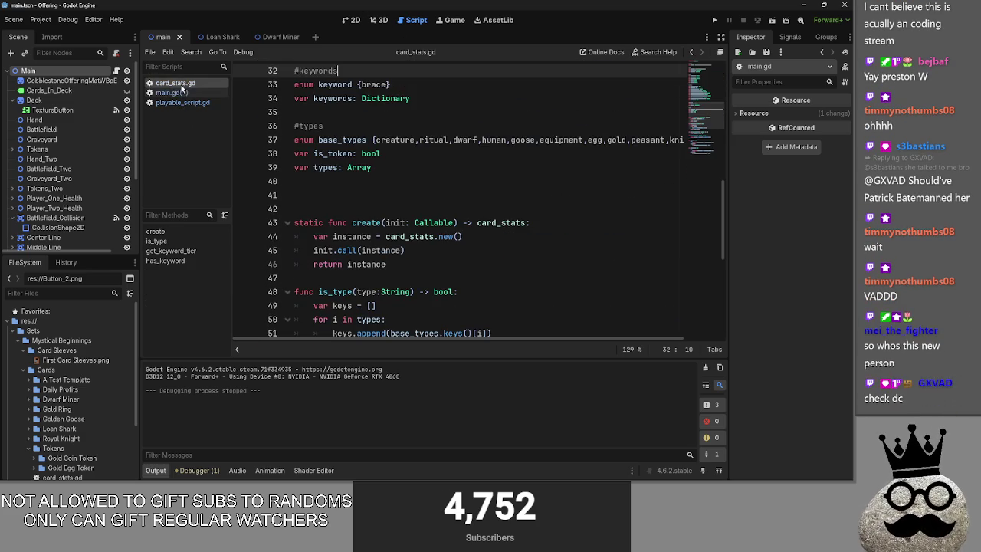
Collapse Card Sleeves, expand Cards > Loan Shark, and open Loan Shark.tscn
left_click(22, 350)
scroll(31, 376, "down", 1)
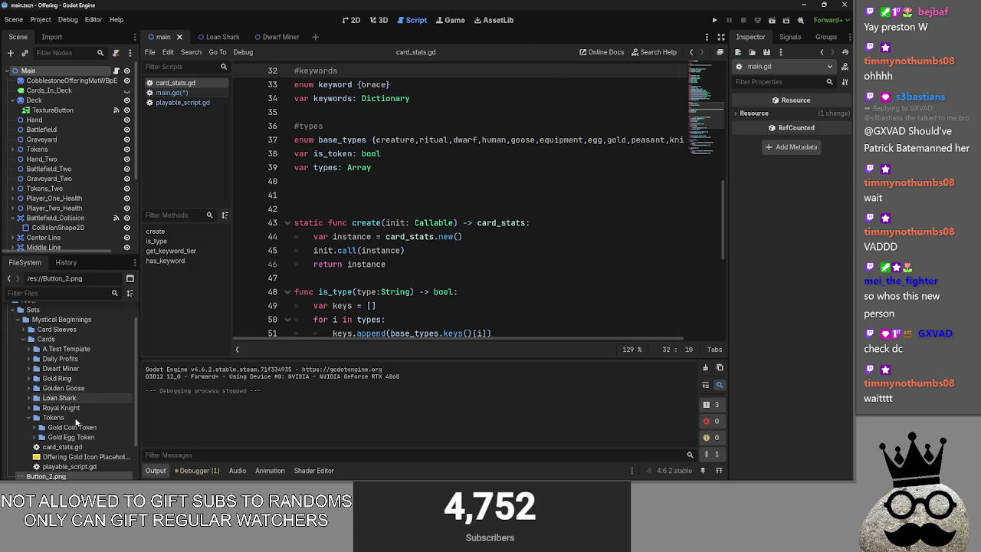
left_click(29, 398)
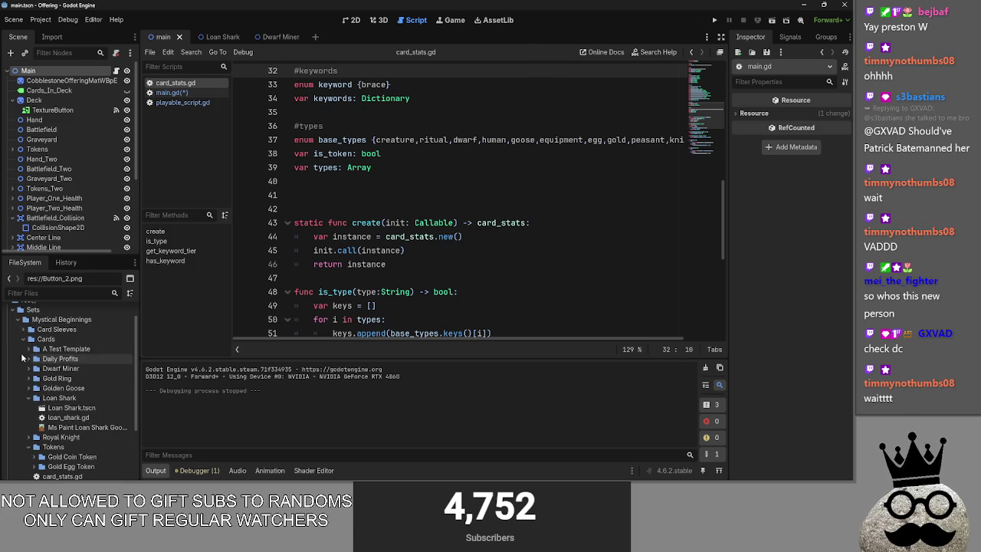
left_click(94, 408)
double_click(93, 408)
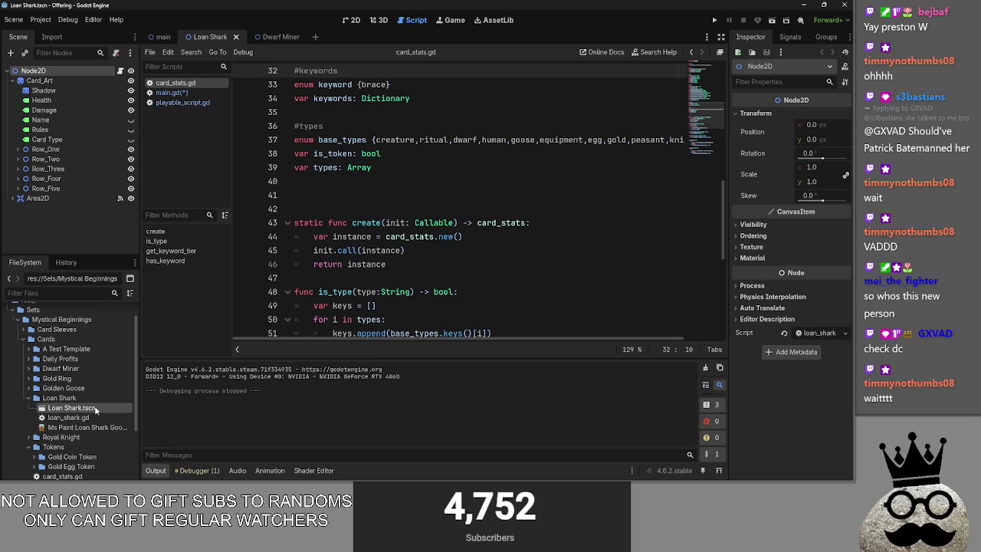
Open loan_shark.gd and inspect the sacrifice cost line of its initialize function
left_click(97, 414)
double_click(96, 414)
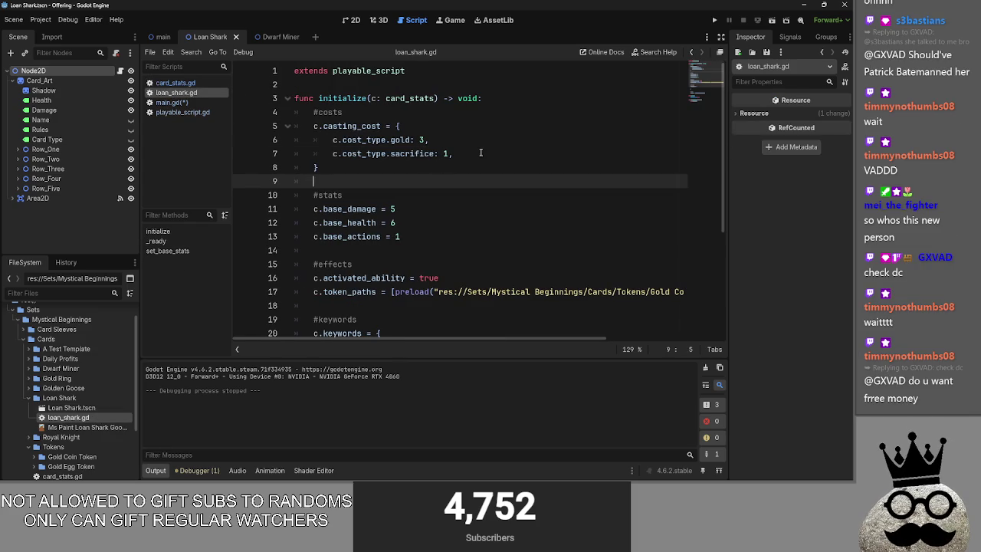
left_click_drag(481, 152, 330, 154)
double_click(392, 156)
key("End")
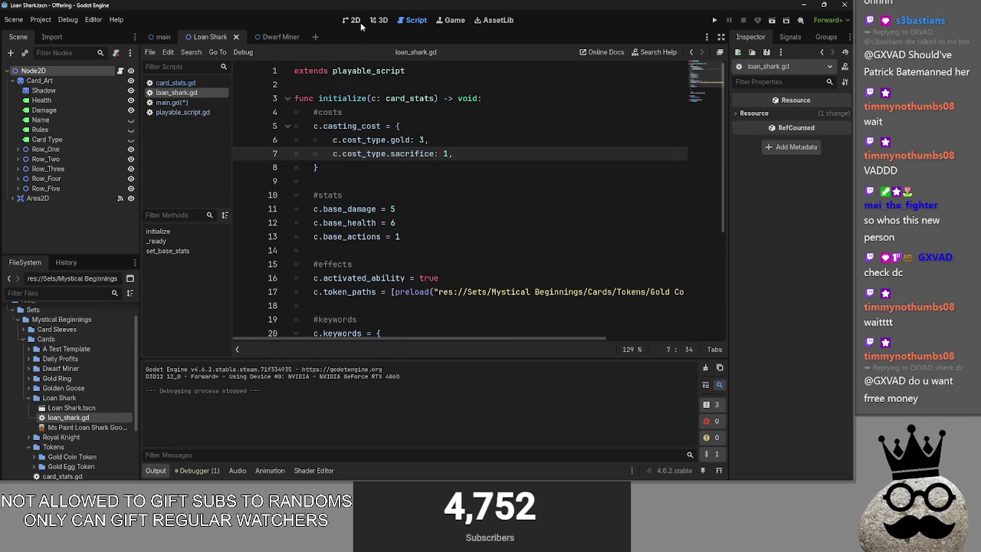
left_click(359, 22)
left_click(416, 20)
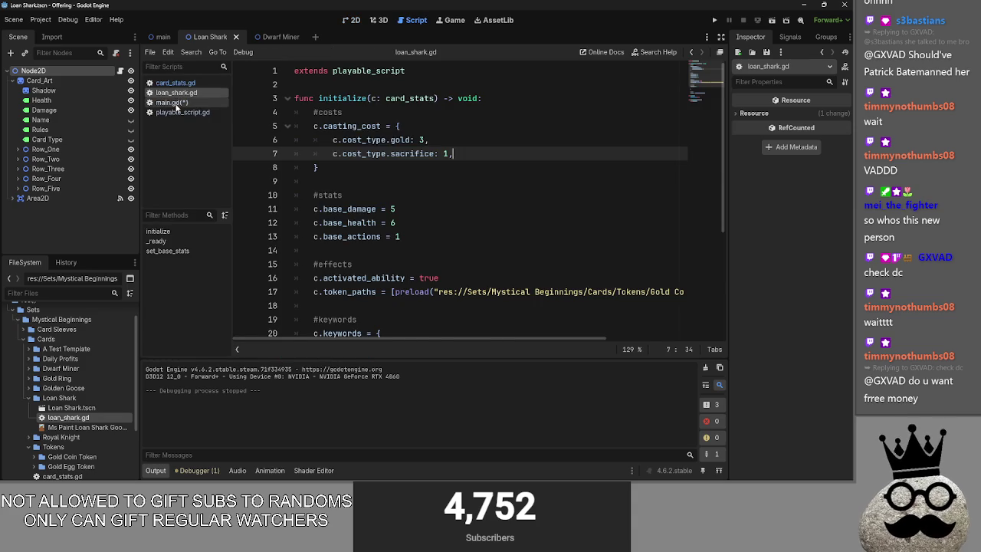
Back in main.gd, expand card_released to read its body, then fold it
left_click(203, 102)
scroll(395, 224, "down", 15)
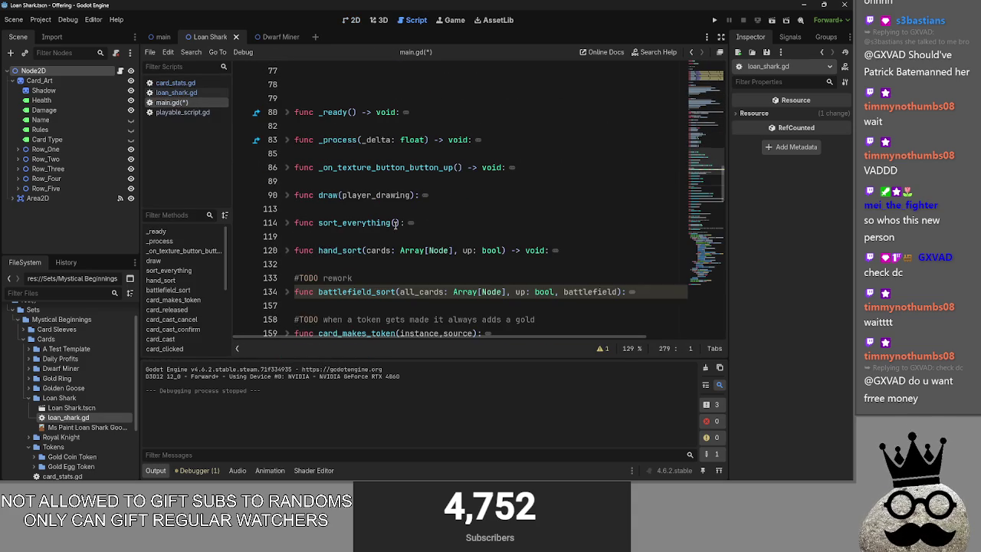
scroll(312, 216, "down", 2)
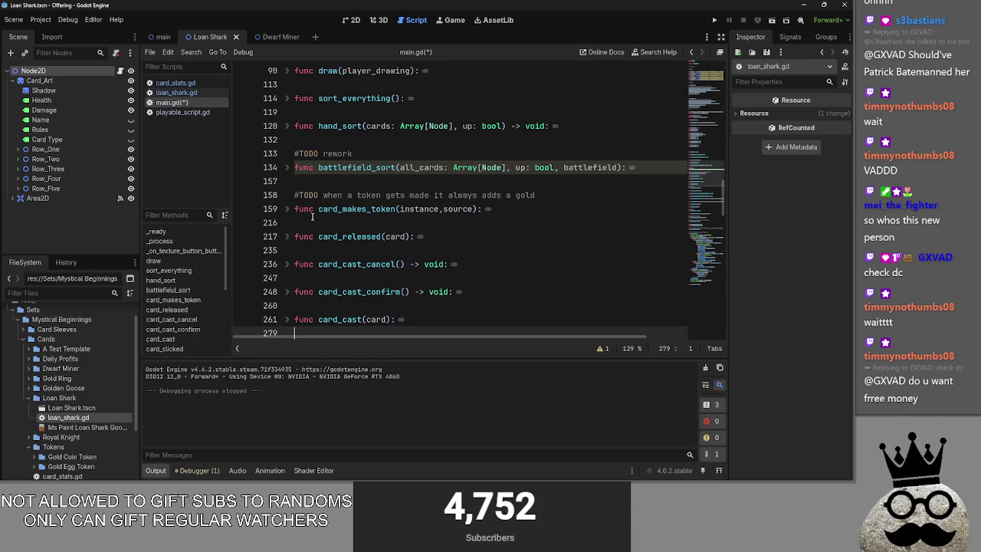
scroll(299, 207, "down", 2)
left_click(288, 196)
scroll(290, 201, "down", 2)
scroll(290, 176, "down", 1)
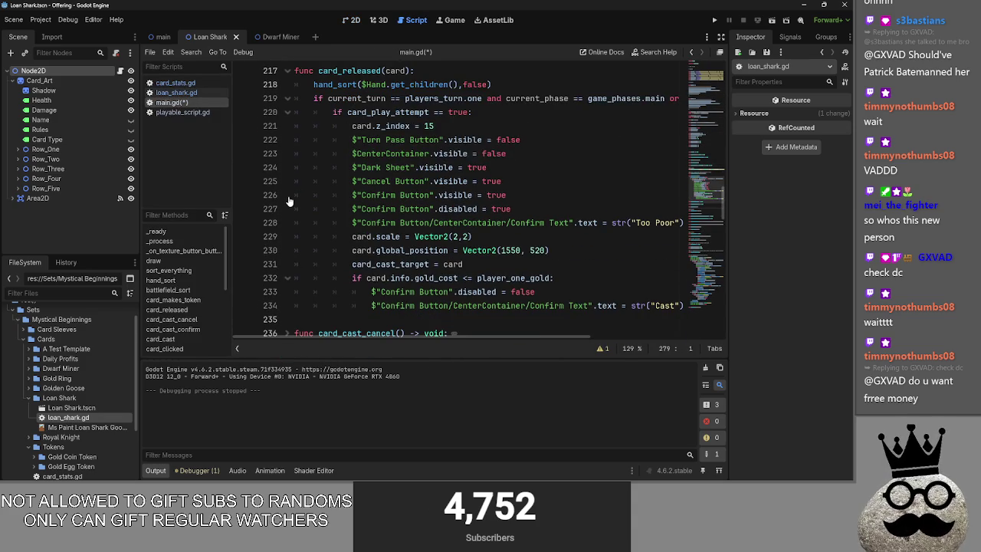
scroll(289, 147, "up", 1)
left_click(289, 112)
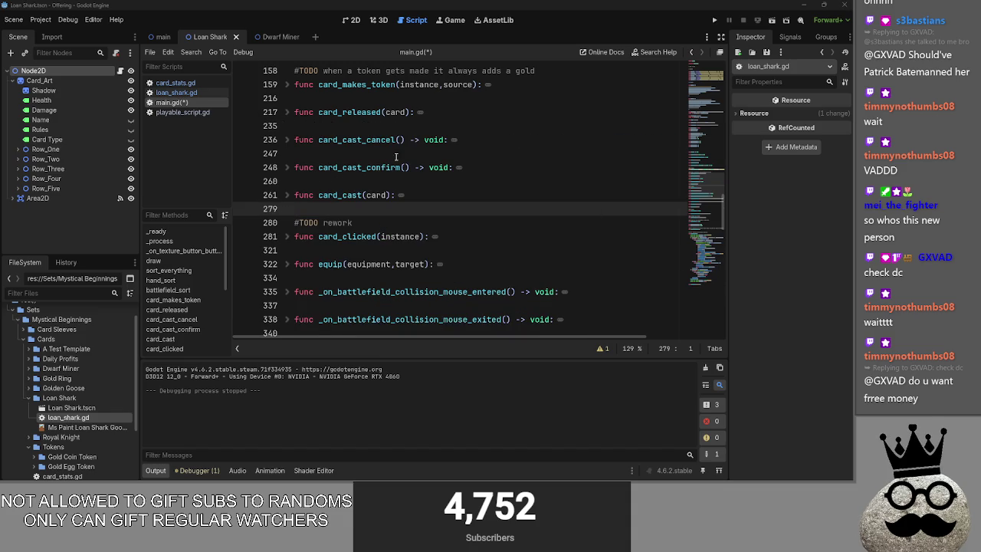
Select the card_cast header, look through its body, and fold it again
triple_click(300, 199)
left_click(289, 195)
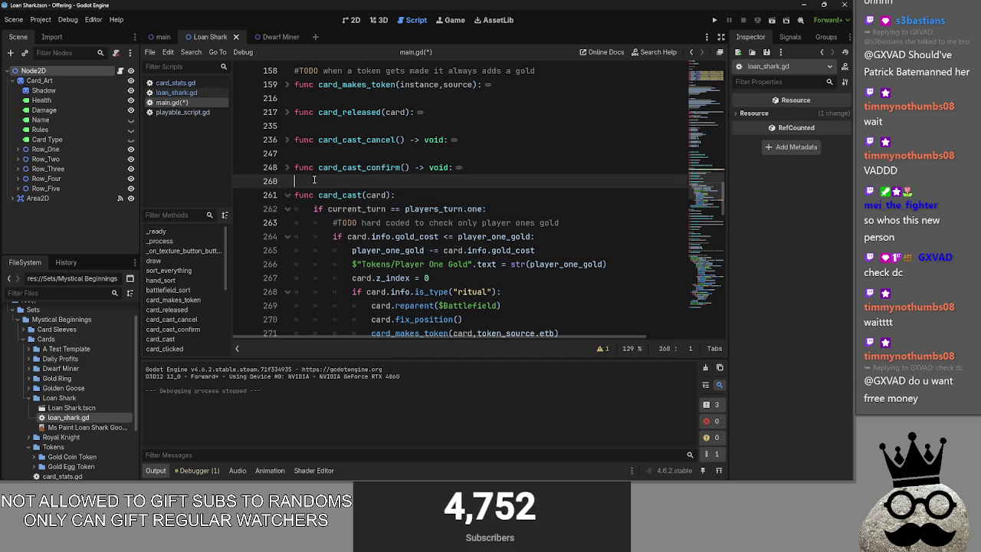
scroll(291, 169, "down", 1)
left_click(289, 154)
left_click(329, 149)
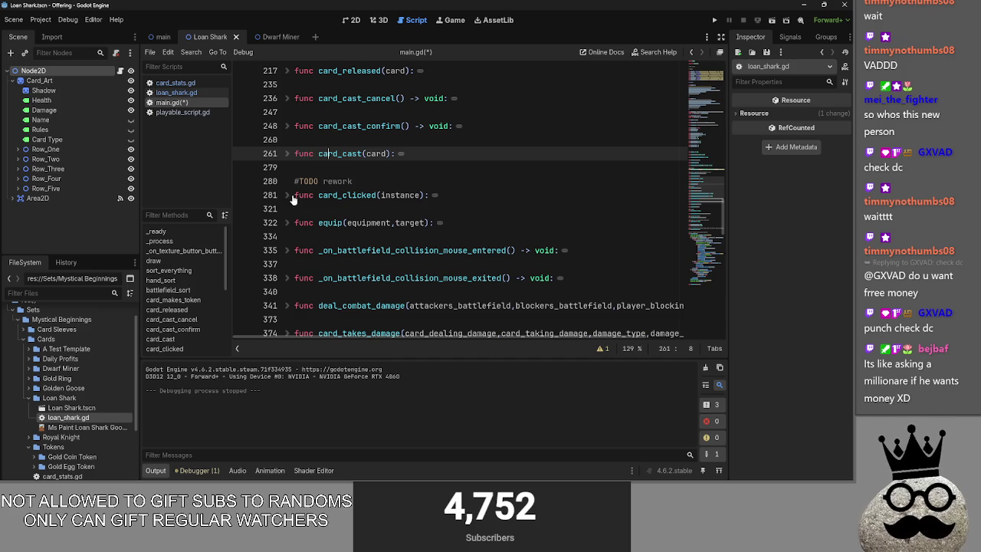
Expand card_cast_confirm and highlight its lines 249–256 for comparison
left_click(290, 127)
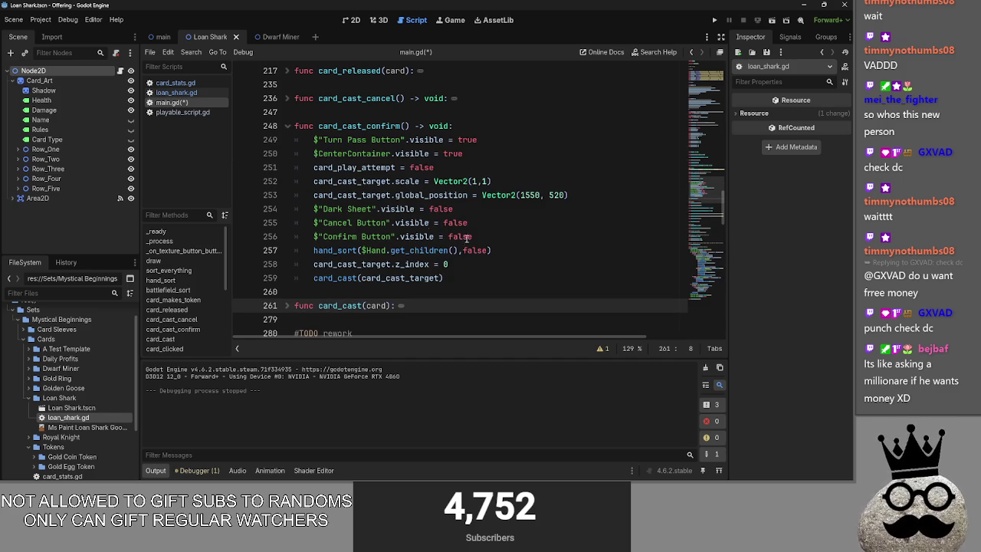
mouse_move(549, 238)
left_mouse_down()
mouse_move(322, 127)
mouse_move(228, 137)
left_mouse_up()
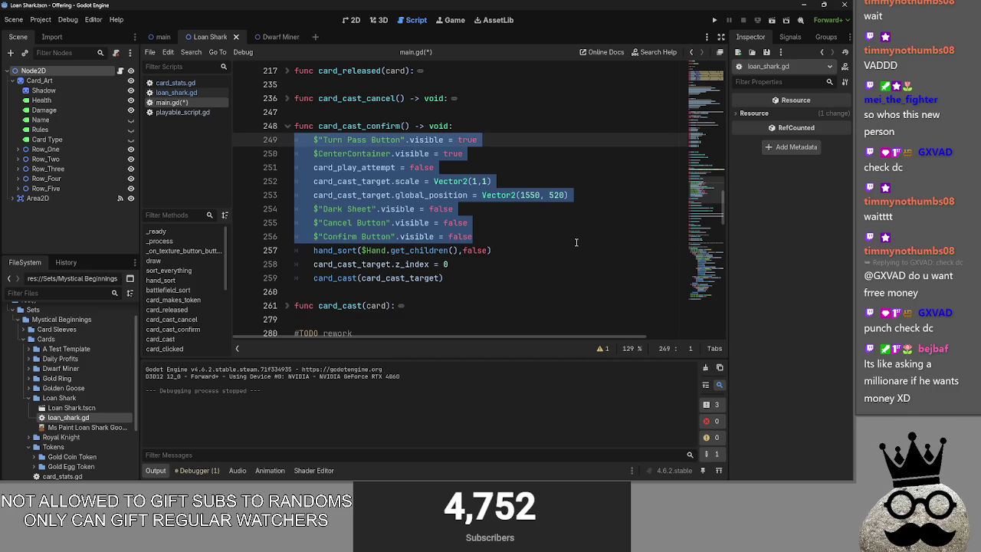
mouse_move(514, 236)
left_mouse_down()
mouse_move(345, 206)
mouse_move(245, 126)
mouse_move(243, 152)
mouse_move(482, 236)
mouse_move(344, 150)
mouse_move(293, 140)
left_mouse_up()
mouse_move(501, 242)
left_mouse_down()
mouse_move(306, 181)
mouse_move(295, 140)
left_mouse_up()
left_click(491, 236)
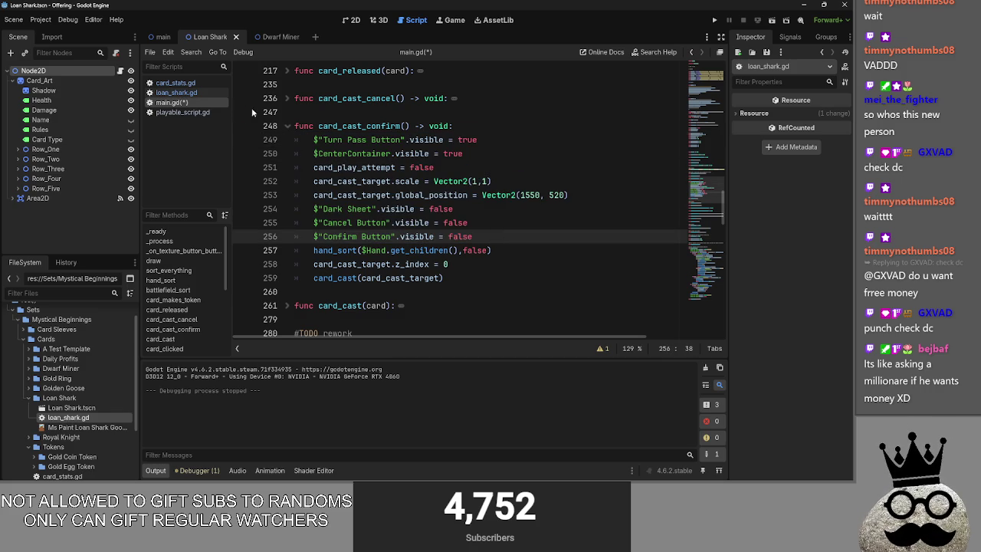
Compare card_cast_cancel against card_cast_confirm lines 249–256, then fold both functions
left_click(295, 98)
left_click(288, 99)
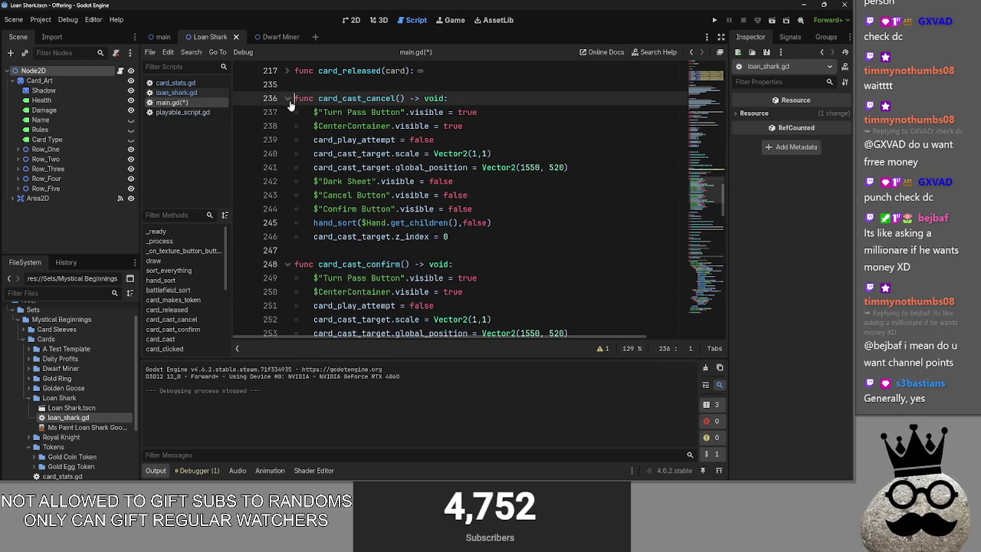
left_click(286, 100)
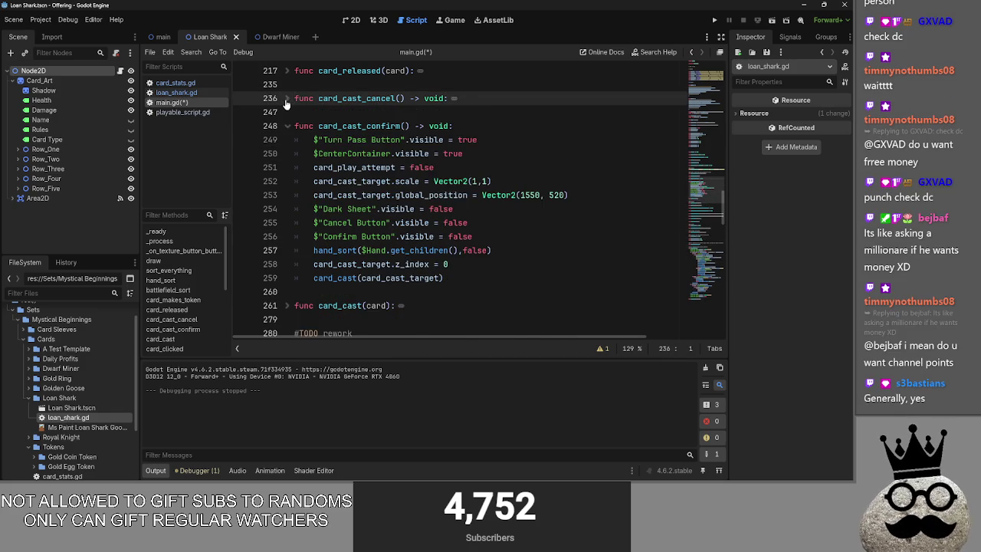
left_click(286, 100)
left_click(286, 100)
left_click(287, 99)
left_click(287, 100)
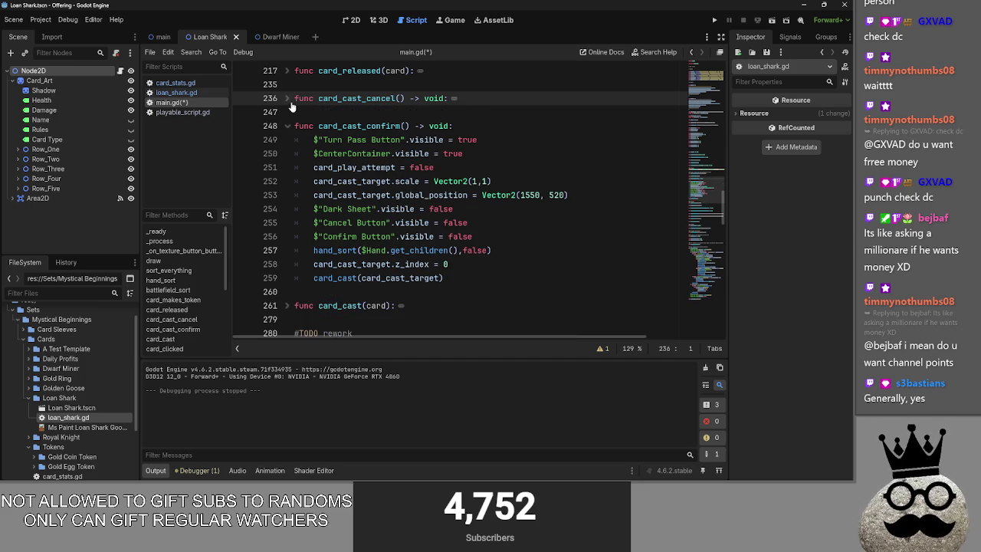
mouse_move(490, 237)
left_mouse_down()
mouse_move(310, 235)
mouse_move(267, 137)
left_mouse_up()
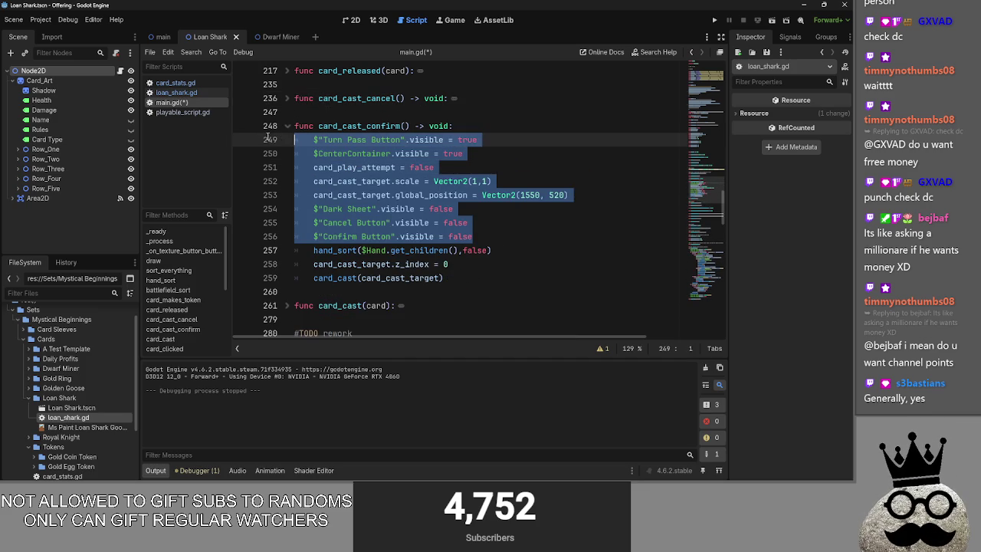
left_click(366, 116)
left_click(287, 126)
Scroll through main.gd, placing the caret on empty lines 78 and 89
scroll(377, 279, "up", 5)
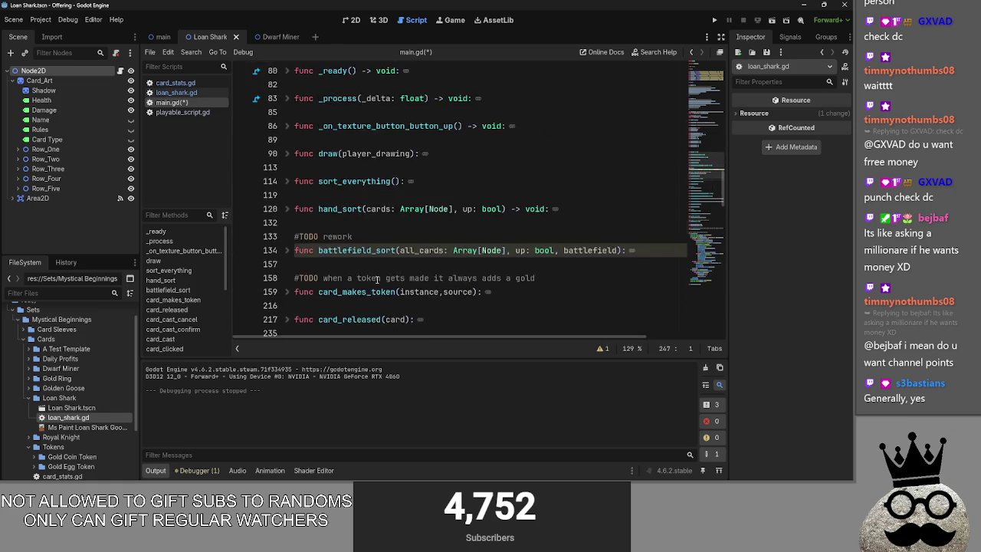
scroll(377, 280, "down", 10)
scroll(361, 251, "up", 4)
scroll(340, 211, "up", 3)
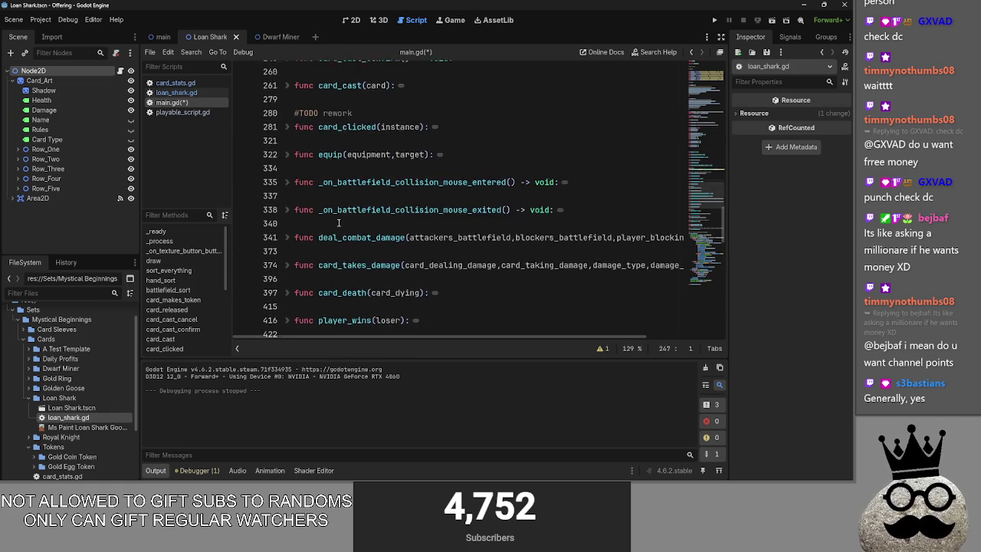
scroll(338, 222, "down", 6)
scroll(335, 234, "up", 5)
scroll(337, 238, "up", 15)
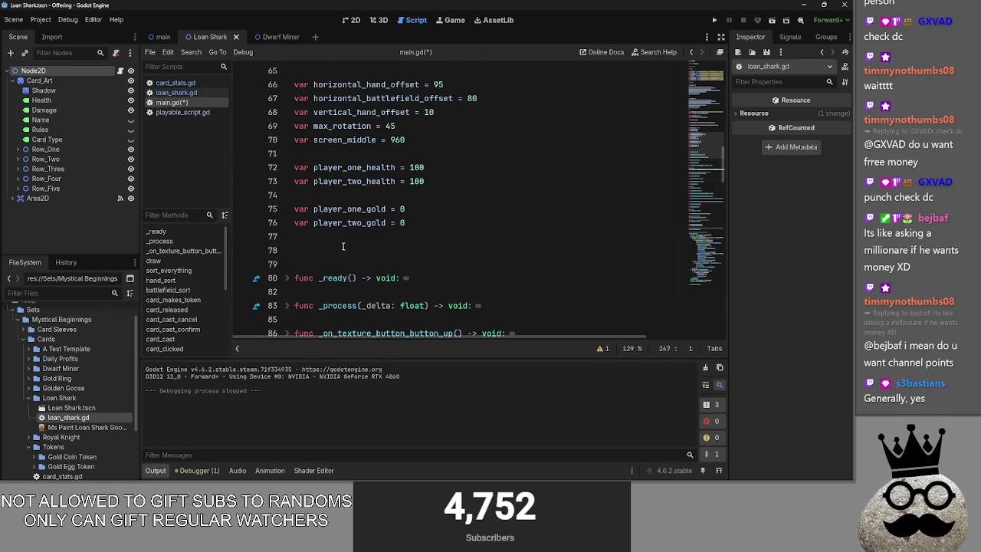
left_click(344, 249)
scroll(348, 255, "down", 4)
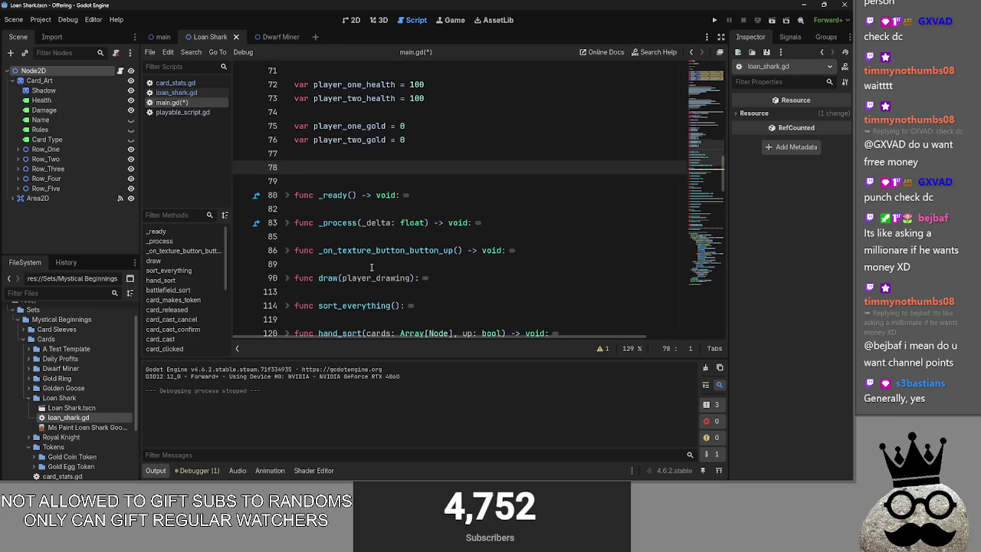
left_click(349, 181)
Peek inside _on_texture_button_button_up and draw, leaving both folded
left_click(286, 167)
left_click(286, 167)
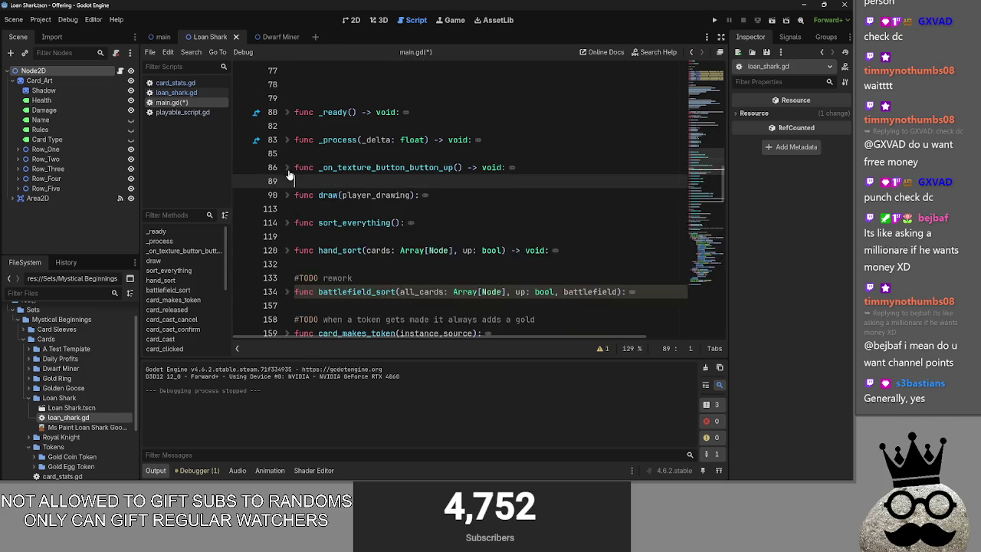
left_click(286, 194)
left_click(286, 195)
left_click(289, 195)
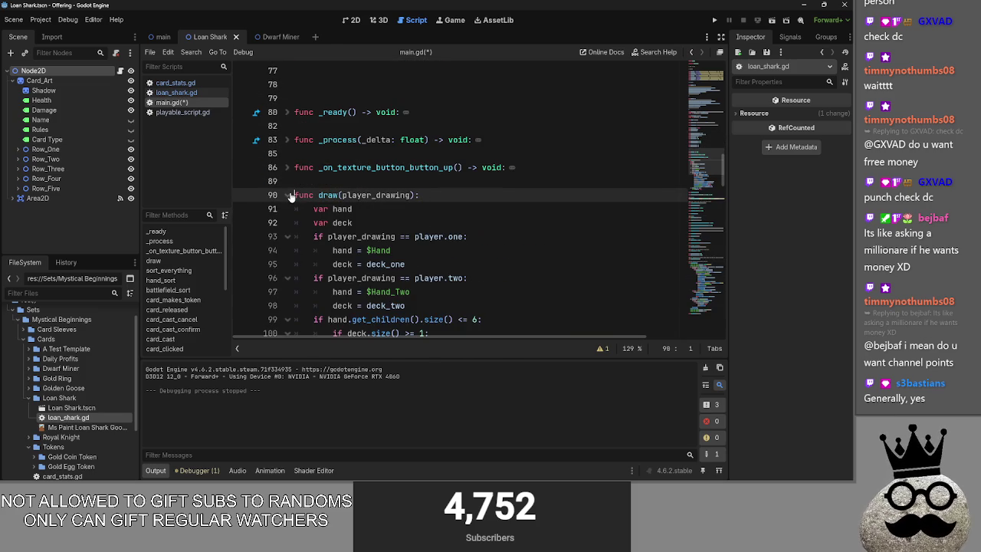
left_click(289, 196)
scroll(290, 191, "down", 1)
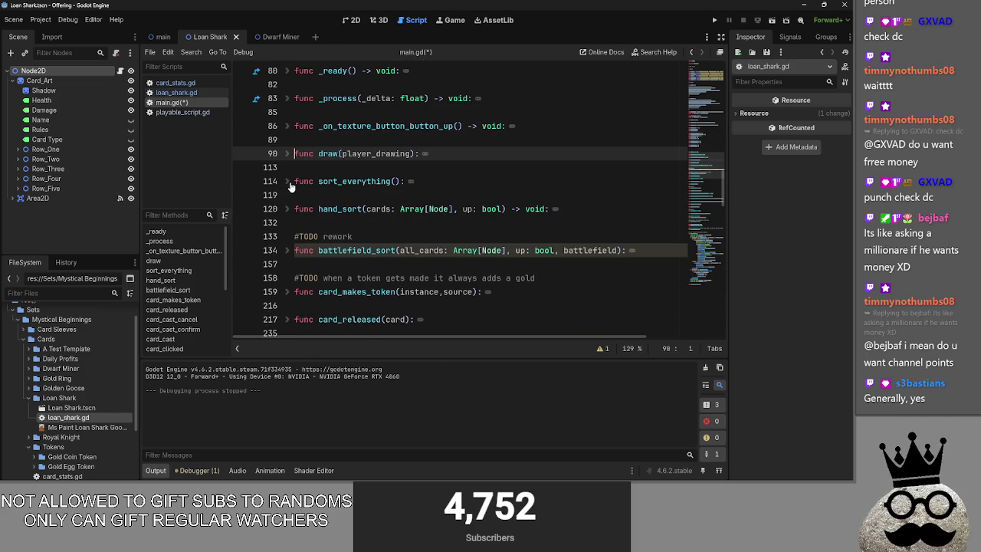
left_click(288, 154)
left_click(288, 154)
Peek inside sort_everything and hand_sort, leaving both collapsed to their signatures
left_click(287, 181)
left_click(288, 181)
left_click(287, 180)
left_click(288, 181)
left_click(287, 208)
left_click(287, 208)
scroll(321, 191, "down", 1)
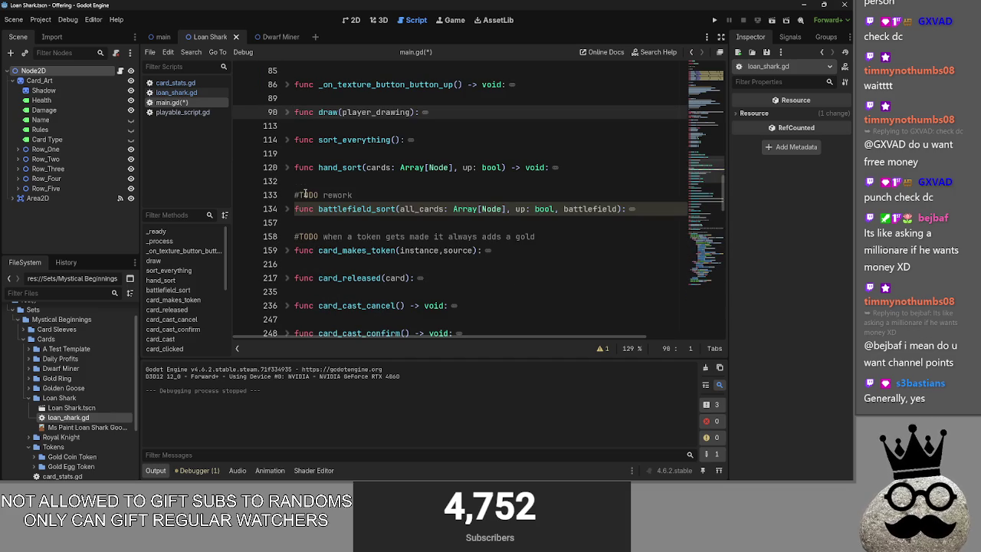
Add a 'Sorting' section heading on blank line 113 of main.gd
left_click(357, 126)
key("Return")
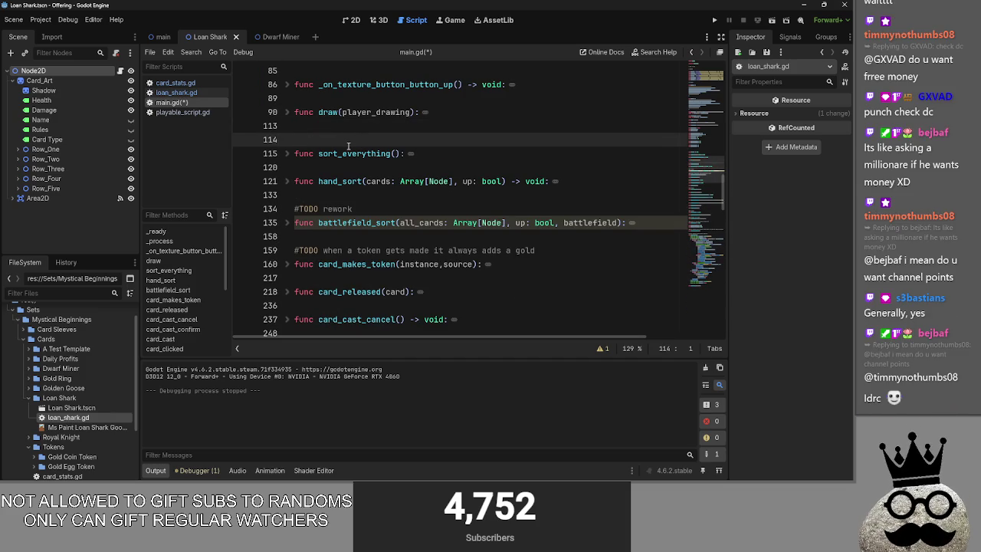
type("### Sorting")
left_click(311, 140)
left_click(439, 146)
Fold the bot_decision function
scroll(367, 194, "down", 1)
scroll(341, 272, "down", 15)
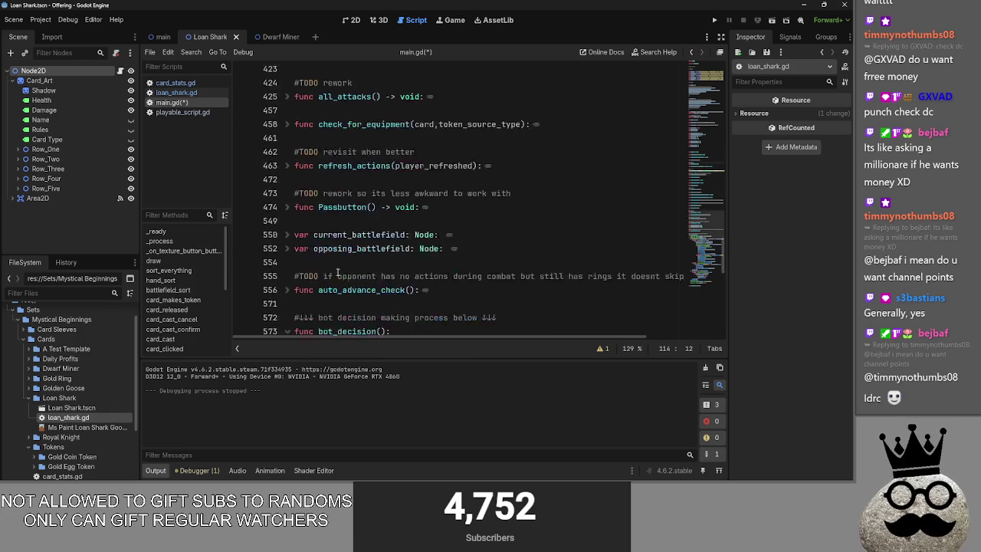
scroll(311, 314, "up", 7)
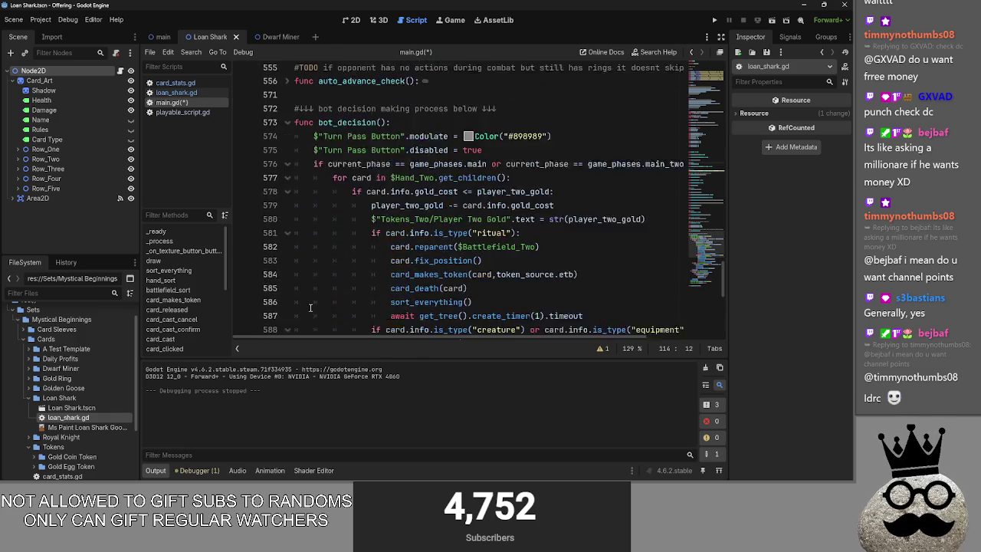
left_click(289, 201)
left_click(498, 187)
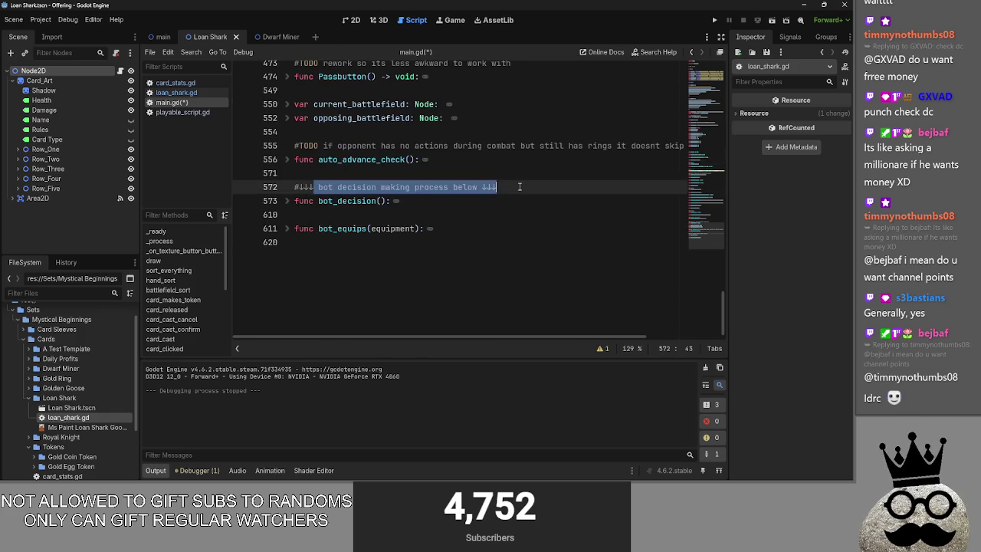
scroll(436, 266, "up", 5)
scroll(436, 266, "up", 2)
left_click(439, 238)
left_click(436, 228)
Fold the battlefield mouse-entered handler, checking mouse-exited and deal_combat_damage before refolding them
scroll(431, 249, "up", 10)
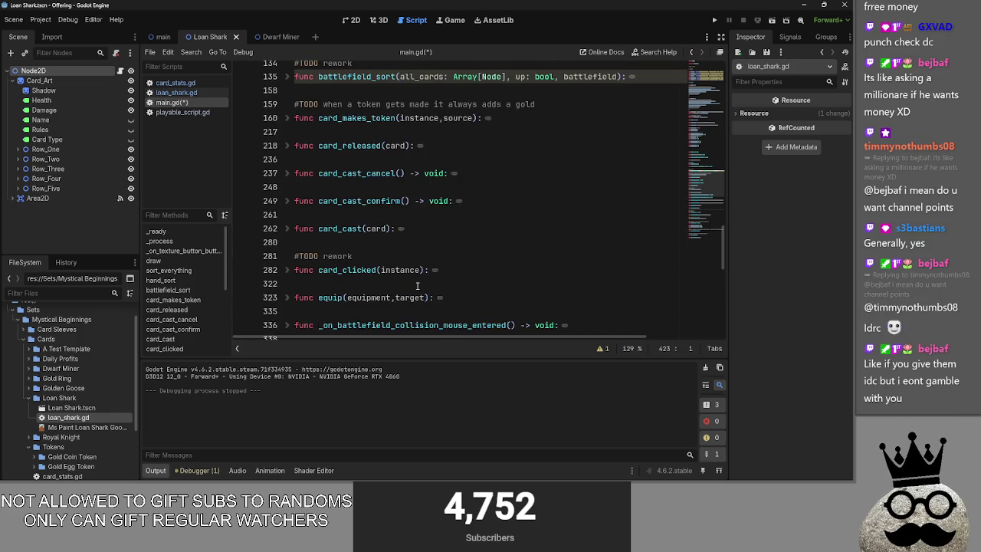
scroll(414, 284, "down", 3)
scroll(407, 280, "up", 3)
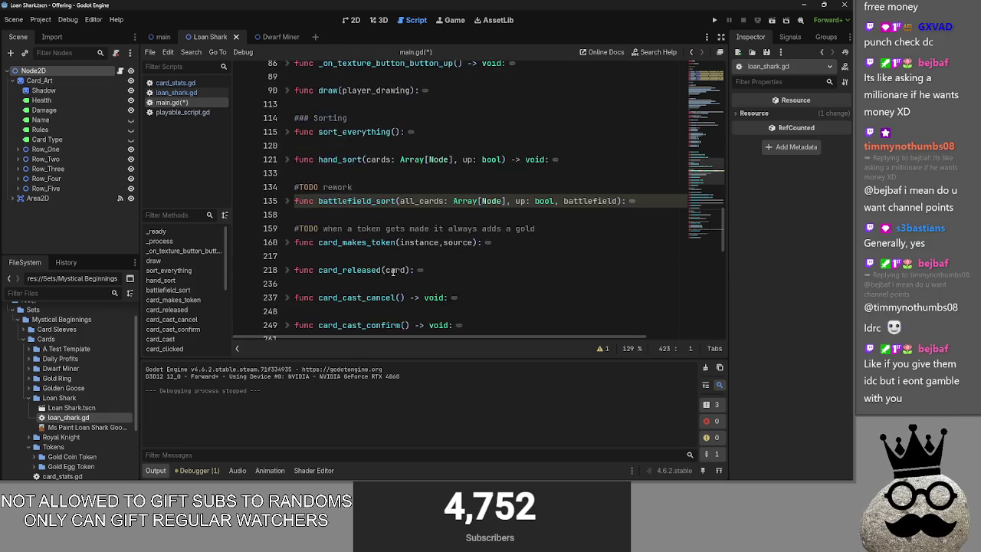
scroll(393, 272, "down", 3)
scroll(392, 272, "down", 5)
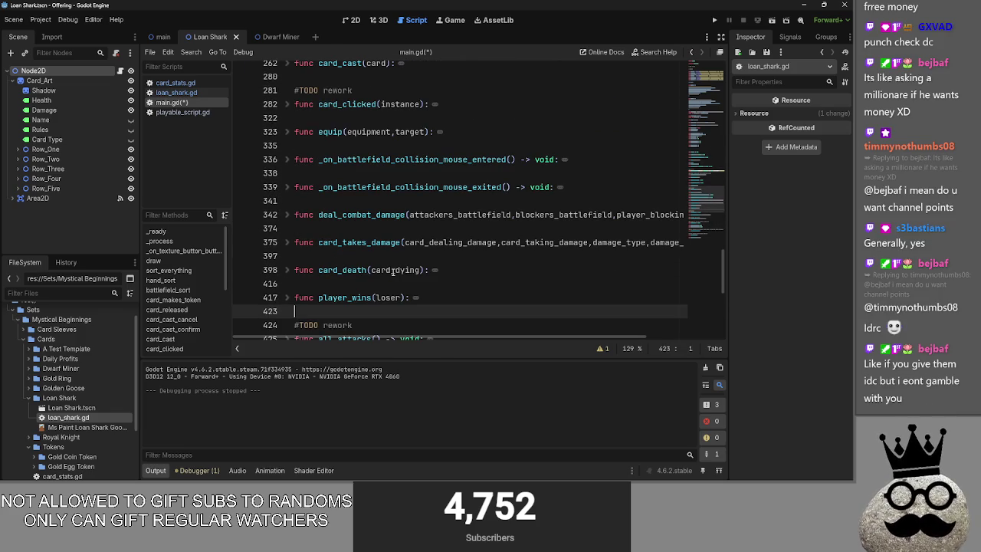
left_click(288, 161)
left_click(287, 187)
left_click(287, 187)
left_click(287, 187)
left_click(287, 187)
left_click(288, 217)
left_click(288, 217)
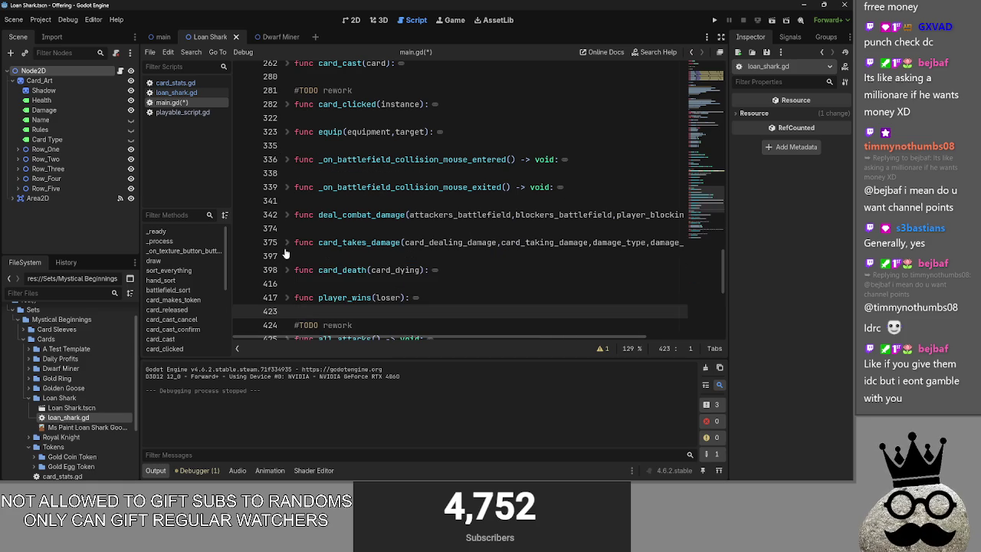
Expand hand_sort to read its code, then fold it again
scroll(306, 242, "up", 4)
scroll(309, 244, "up", 4)
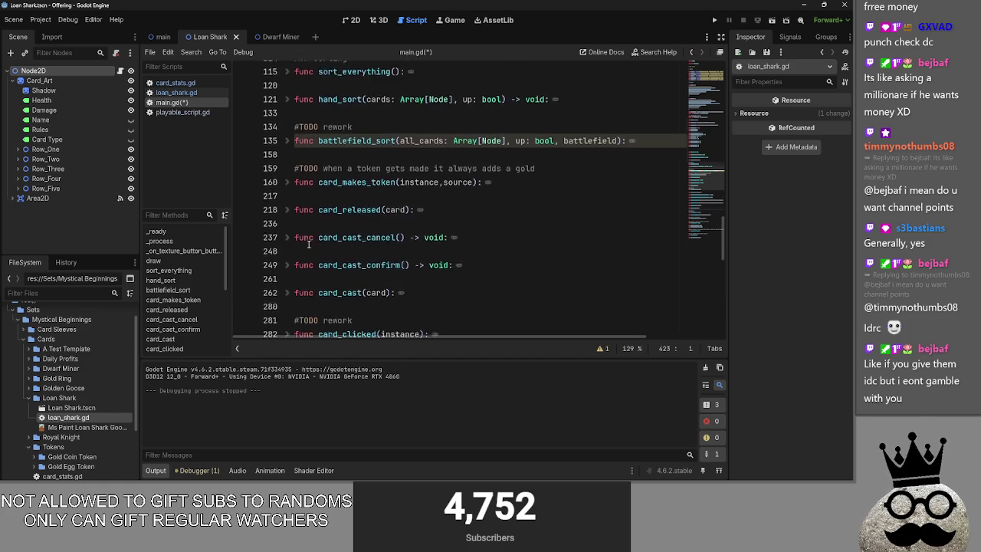
left_click(375, 216)
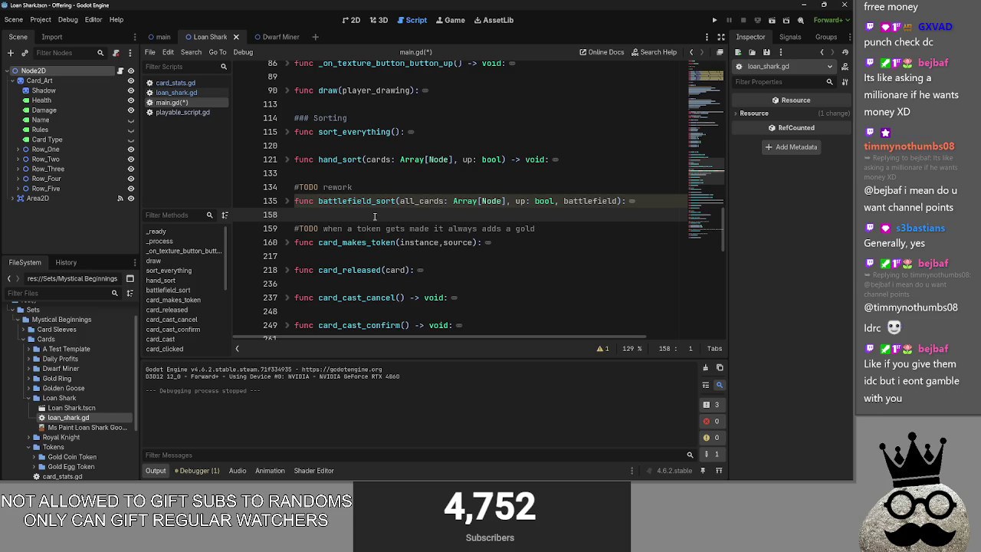
scroll(375, 217, "up", 5)
scroll(375, 216, "down", 4)
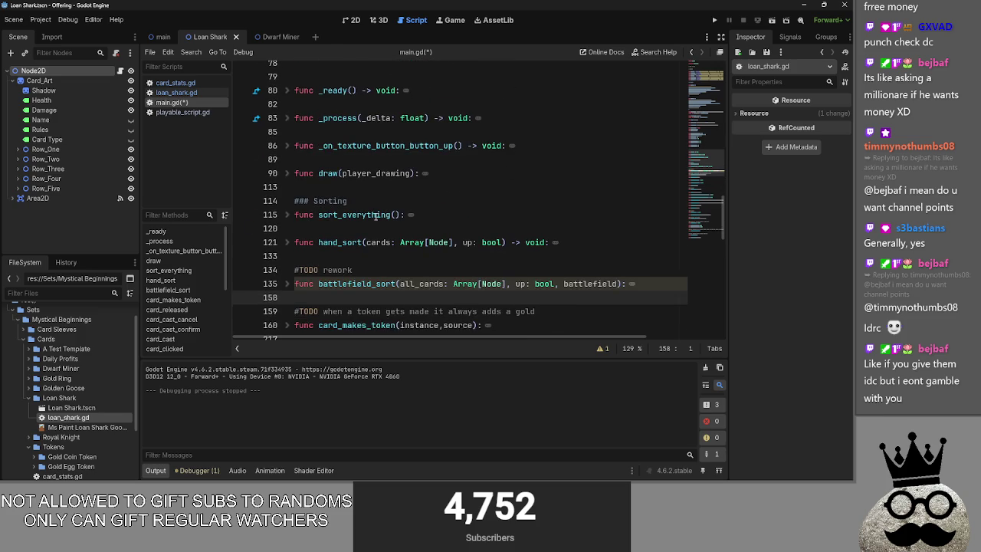
scroll(354, 191, "down", 1)
left_click(354, 186)
left_click(287, 201)
left_click(287, 200)
left_click(287, 201)
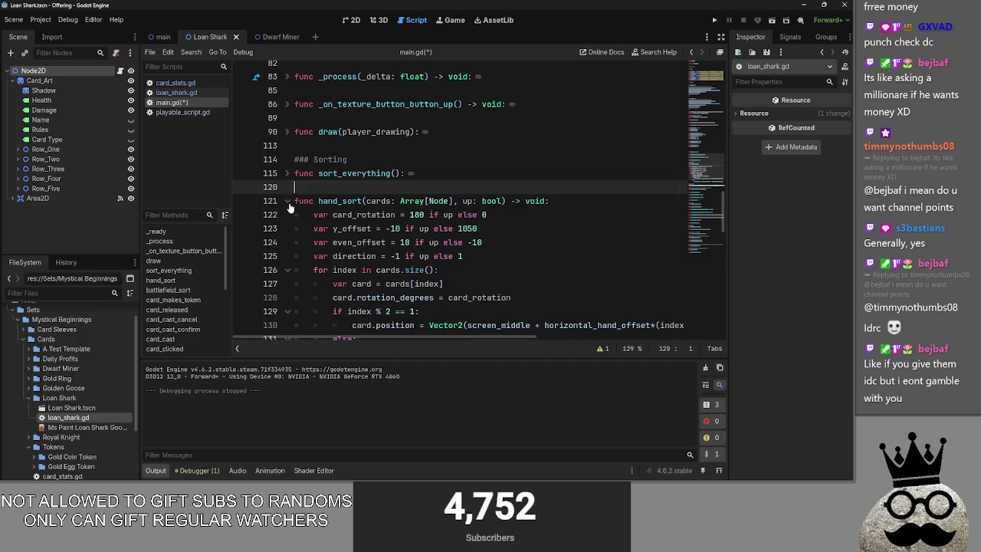
left_click(288, 201)
Expand battlefield_sort to read its body, then fold it again
scroll(367, 206, "down", 1)
left_click(287, 200)
left_click(287, 201)
scroll(285, 180, "down", 1)
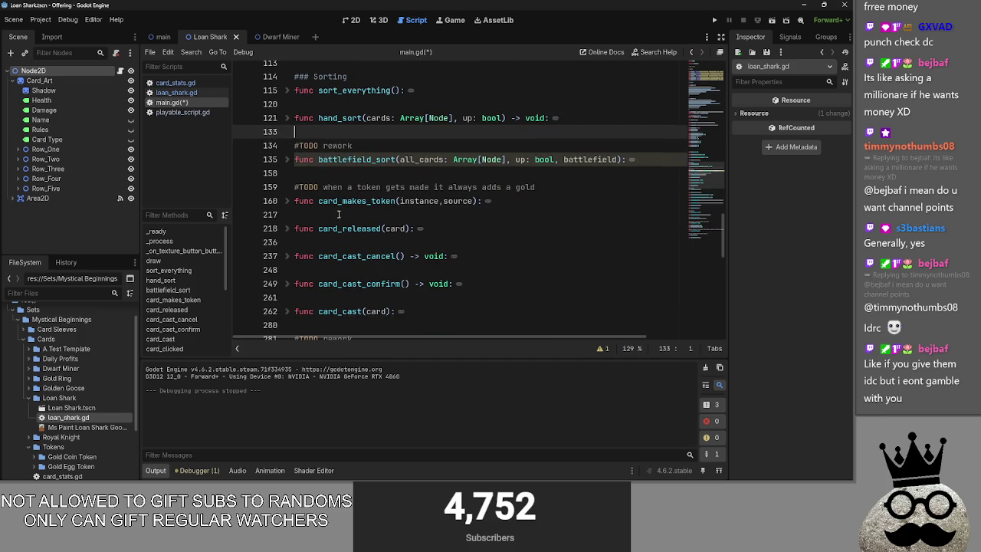
left_click(287, 159)
scroll(364, 273, "down", 5)
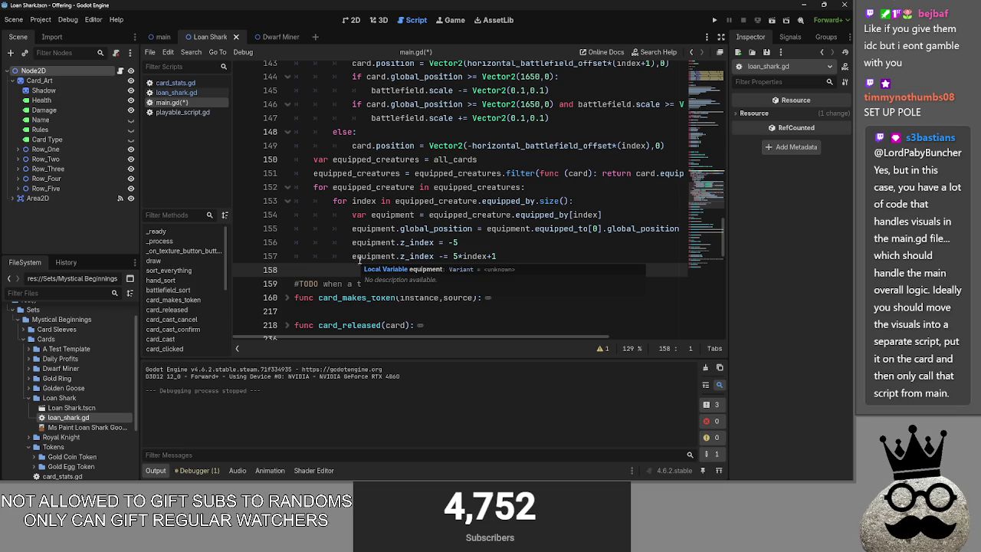
scroll(422, 256, "up", 4)
scroll(422, 255, "up", 2)
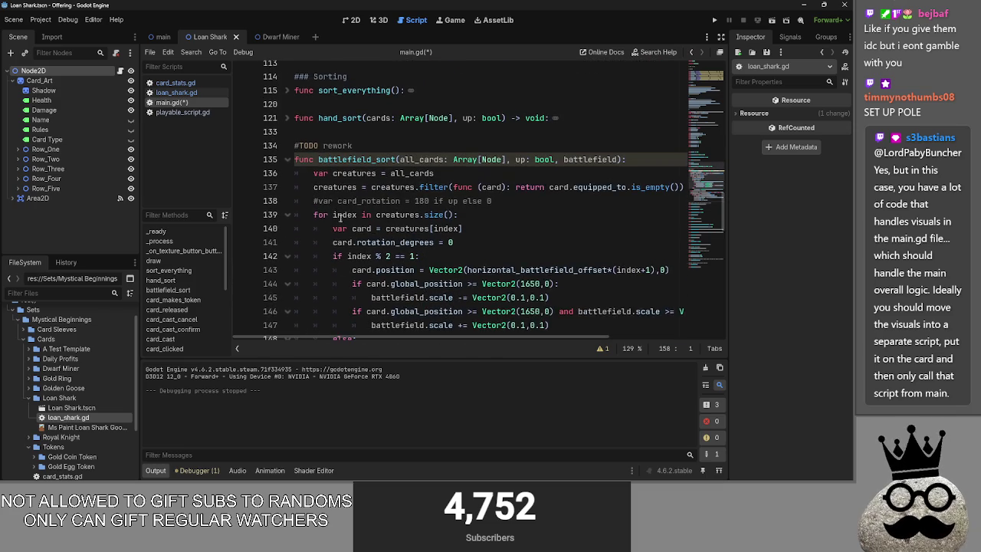
left_click(287, 160)
Select the word 'token' in the TODO comment above card_makes_token
left_click(337, 135)
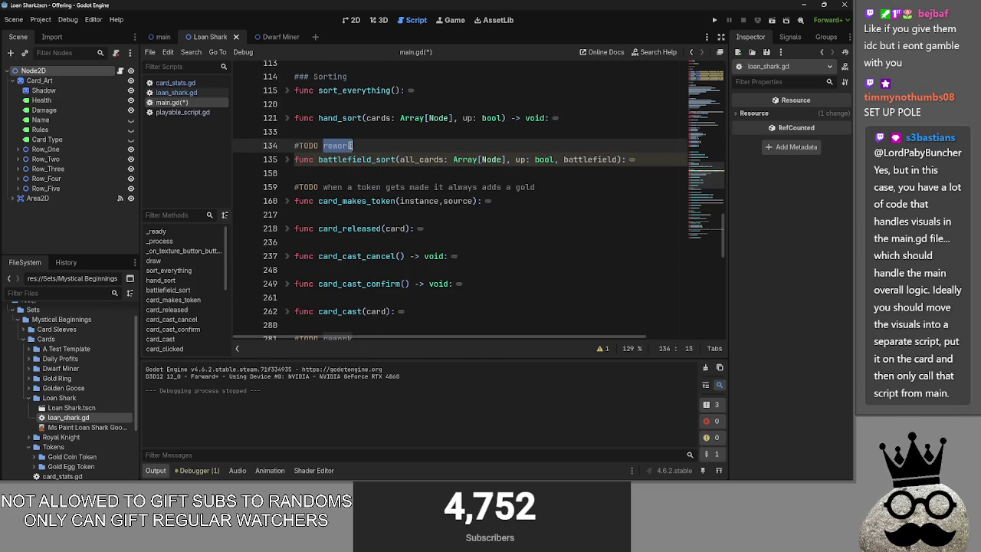
double_click(369, 187)
left_click(371, 187)
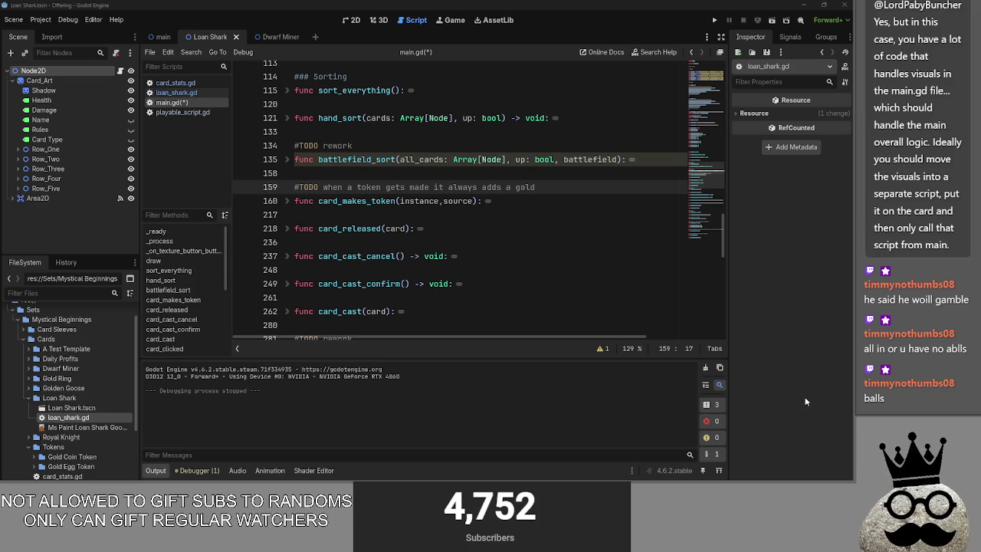
Save the folded main.gd with Ctrl+S, then switch to the Discord call window
scroll(520, 337, "right", 3)
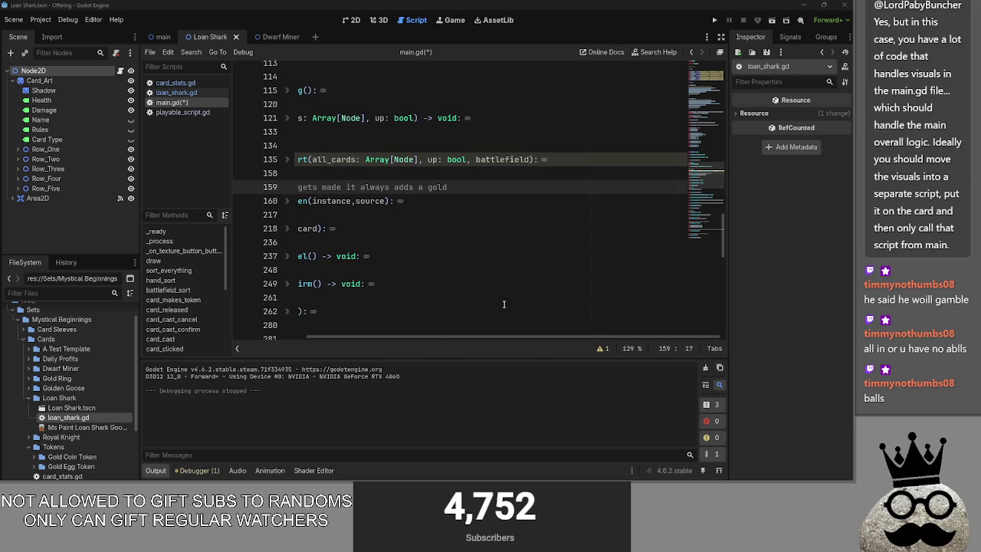
scroll(433, 335, "left", 3)
scroll(389, 269, "down", 5)
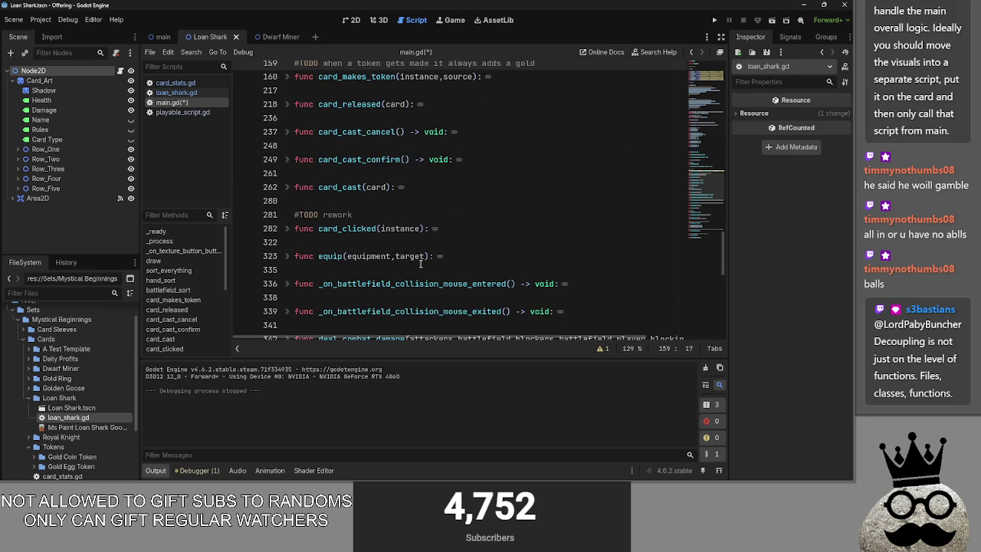
scroll(420, 264, "down", 1)
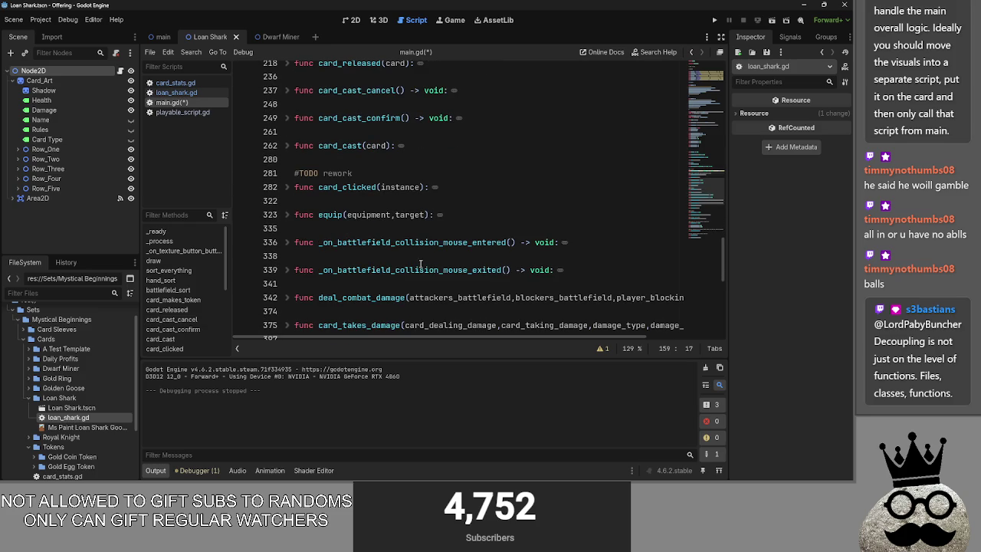
scroll(420, 264, "up", 8)
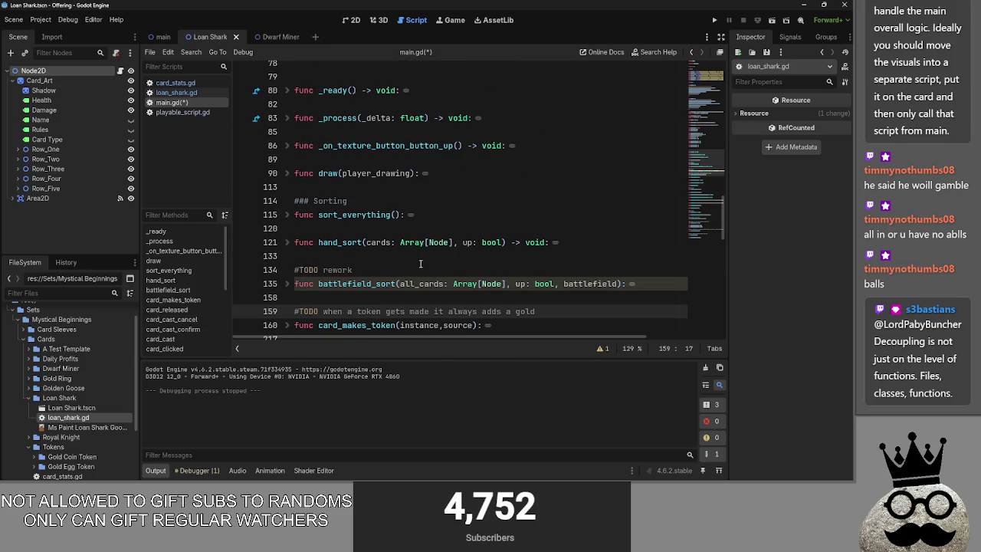
scroll(420, 264, "up", 3)
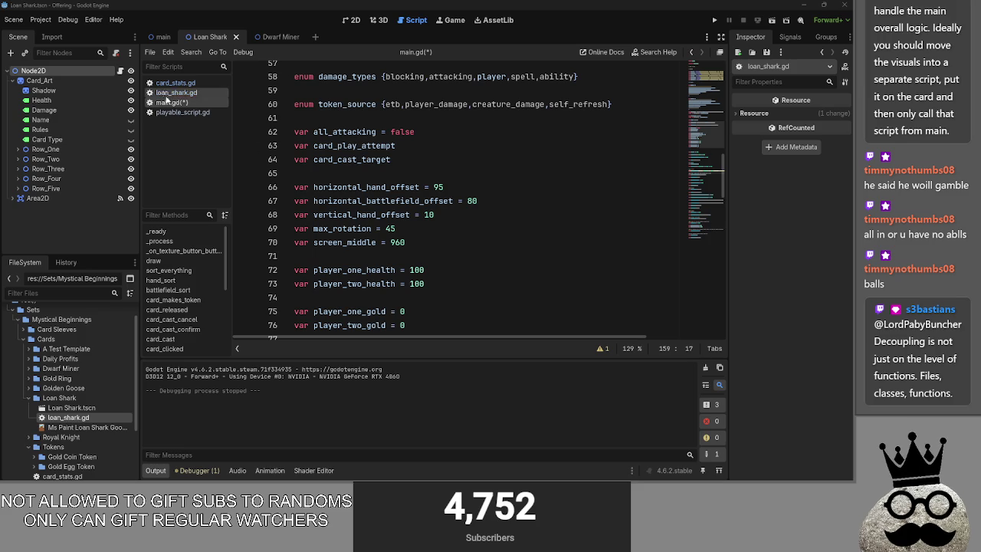
scroll(457, 234, "down", 5)
scroll(457, 235, "down", 1)
left_click(436, 190)
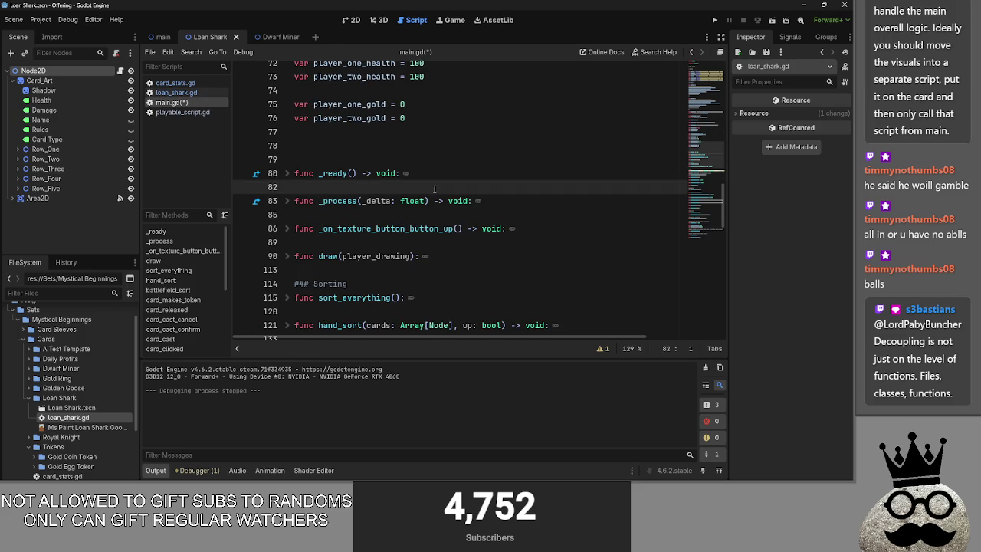
left_click(419, 145)
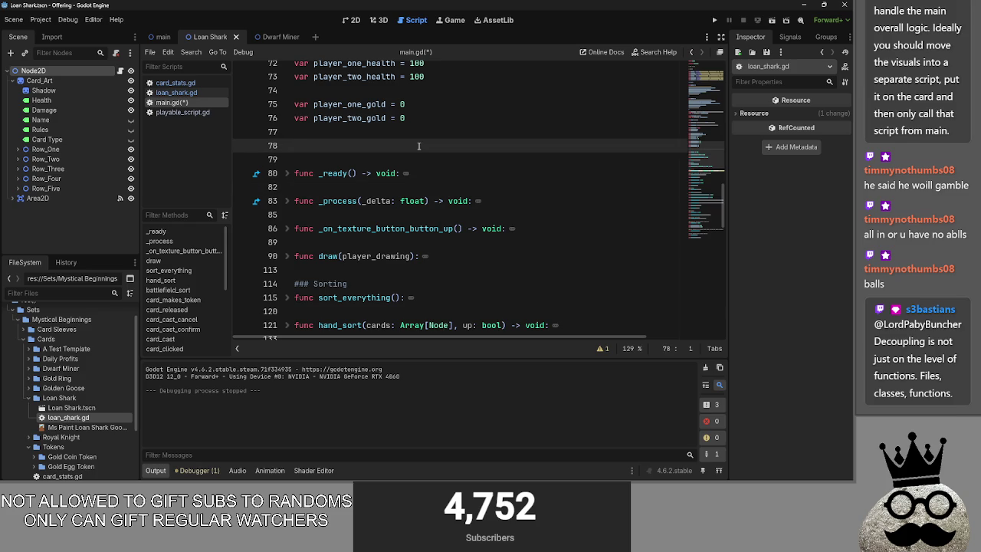
left_click(394, 135)
key("ctrl+s")
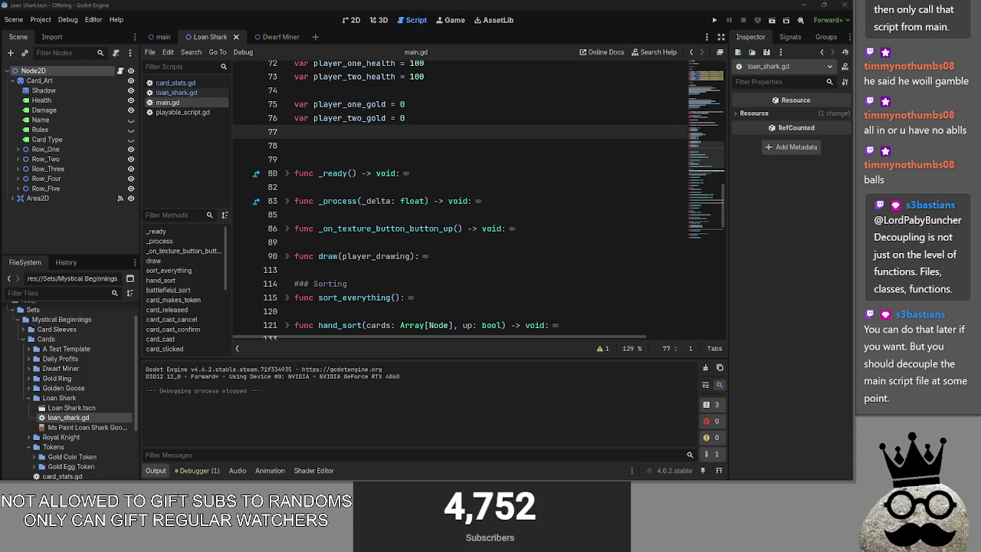
key("alt+Tab")
key("alt+Tab")
key("alt+Tab")
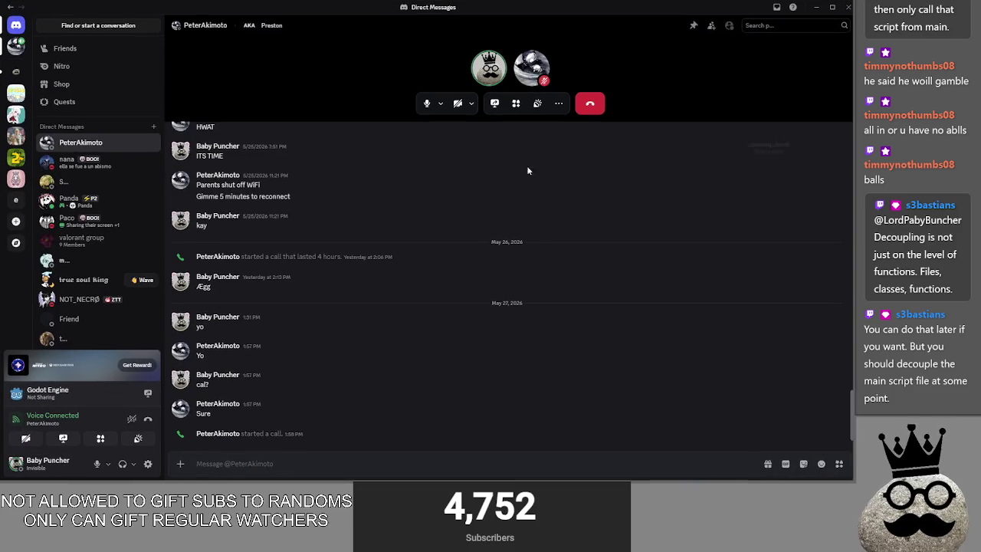
key("alt+Tab")
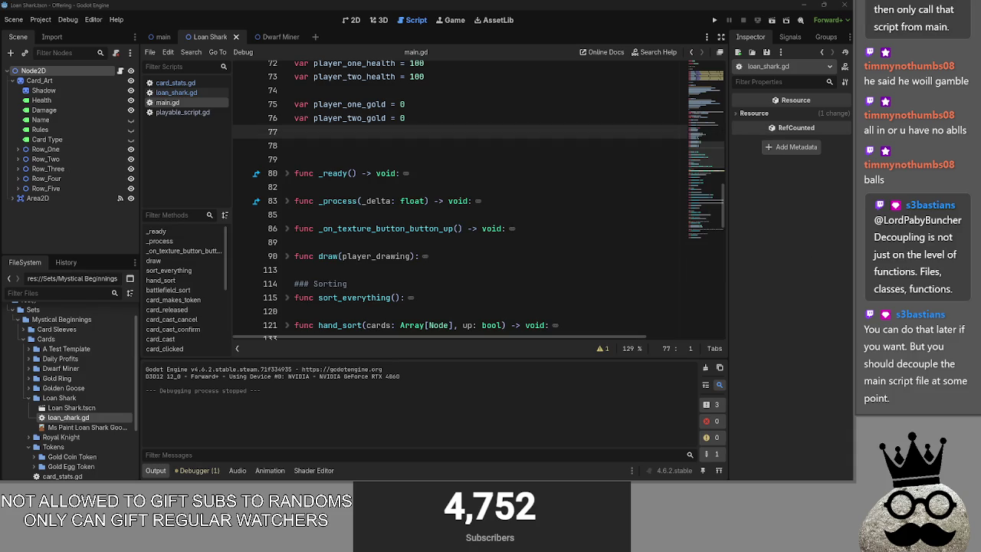
key("alt+Tab")
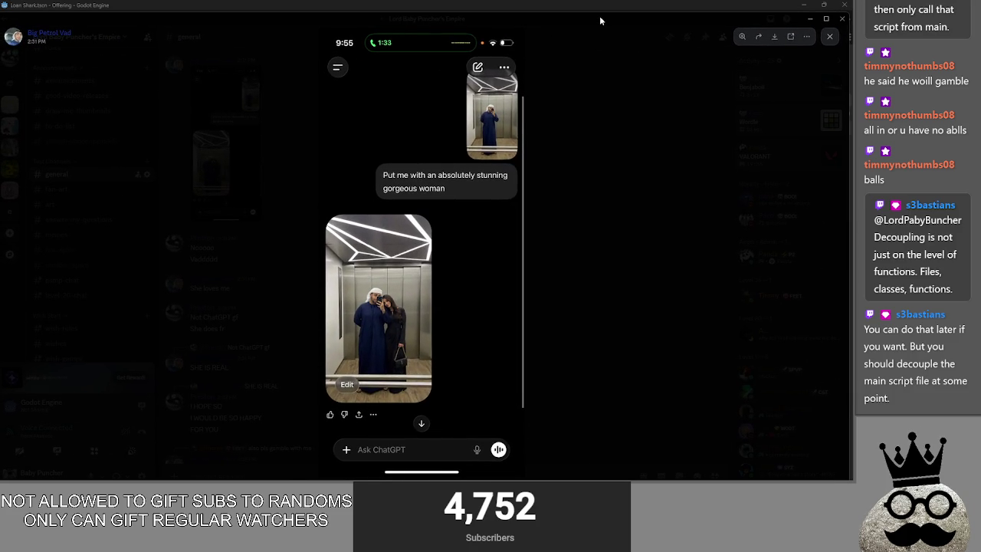
key("alt+Tab")
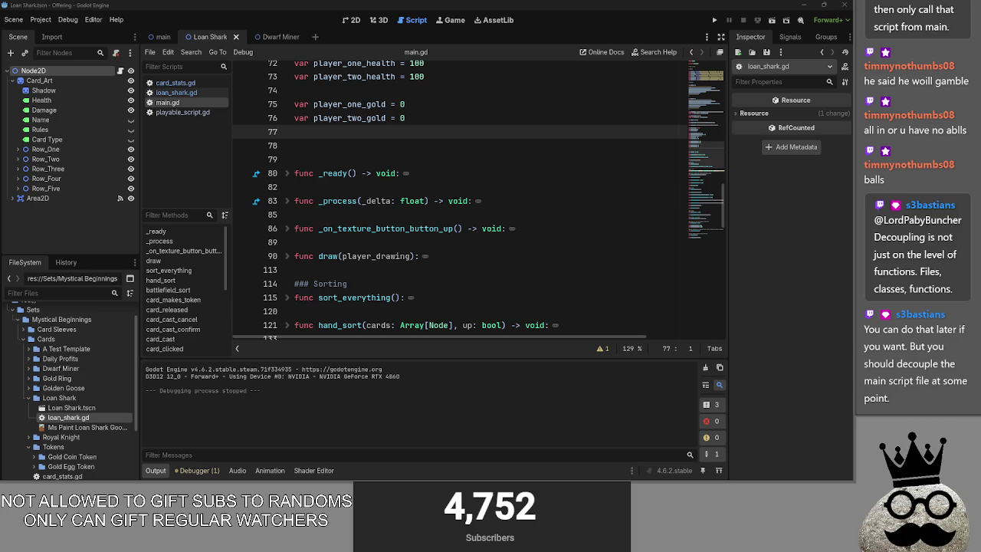
Uncomment the loan_shark cards in deck_one and deck_two (lines 37 and 47)
left_click(344, 144)
scroll(349, 194, "up", 3)
scroll(348, 194, "up", 3)
left_click_drag(406, 269, 371, 270)
left_click(361, 159)
scroll(400, 222, "up", 5)
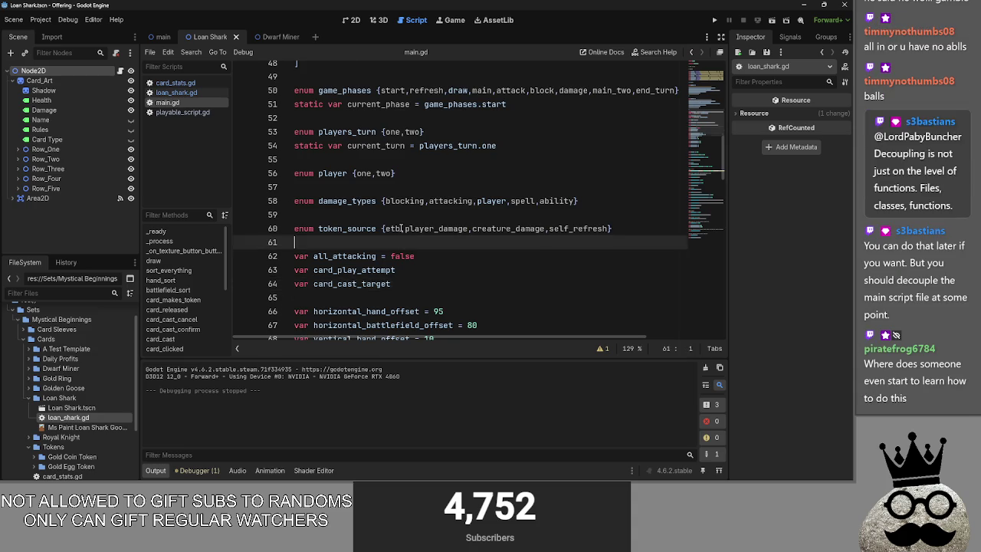
scroll(400, 228, "up", 2)
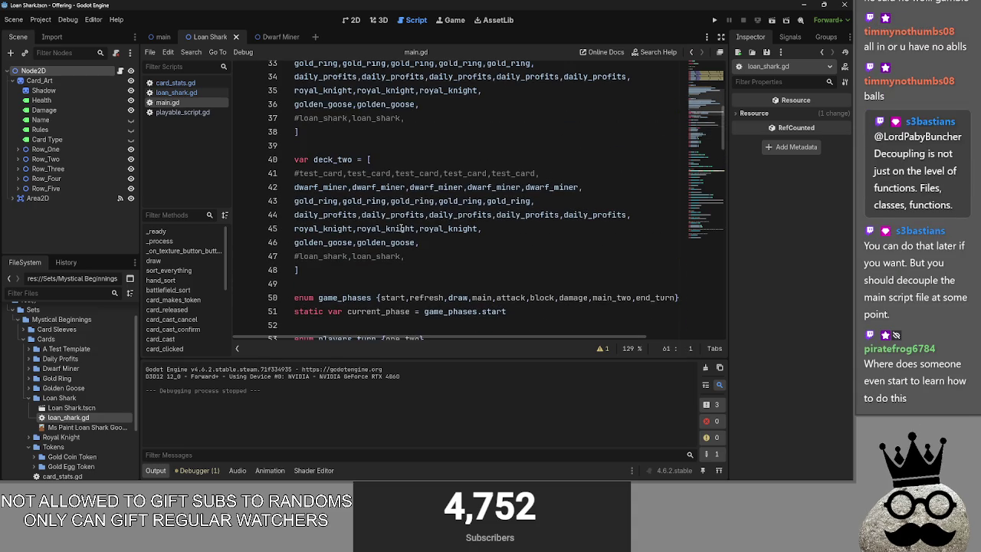
left_click(299, 256)
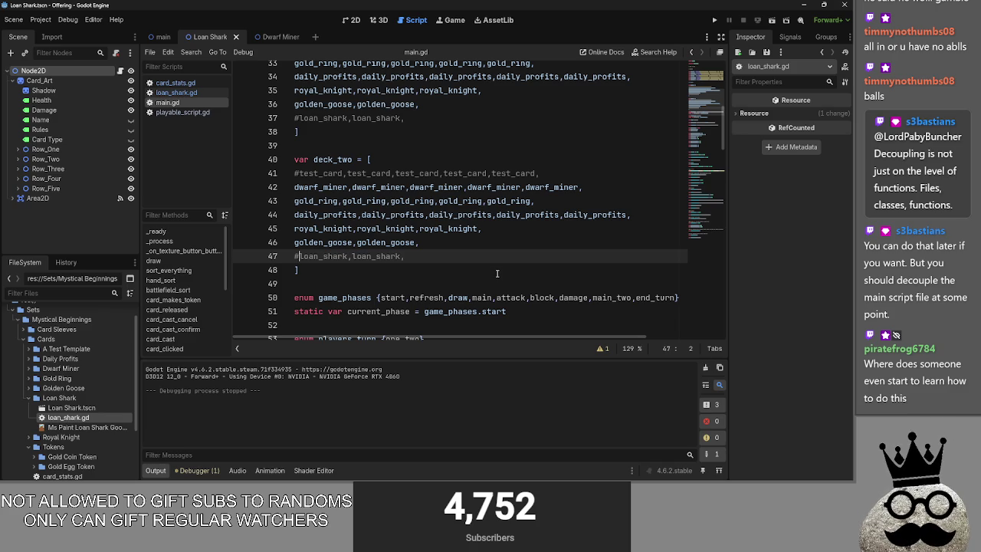
key("BackSpace")
left_click(298, 118)
key("BackSpace")
left_click(402, 269)
Fold the draw() function after checking its card-instantiating line
scroll(401, 260, "up", 3)
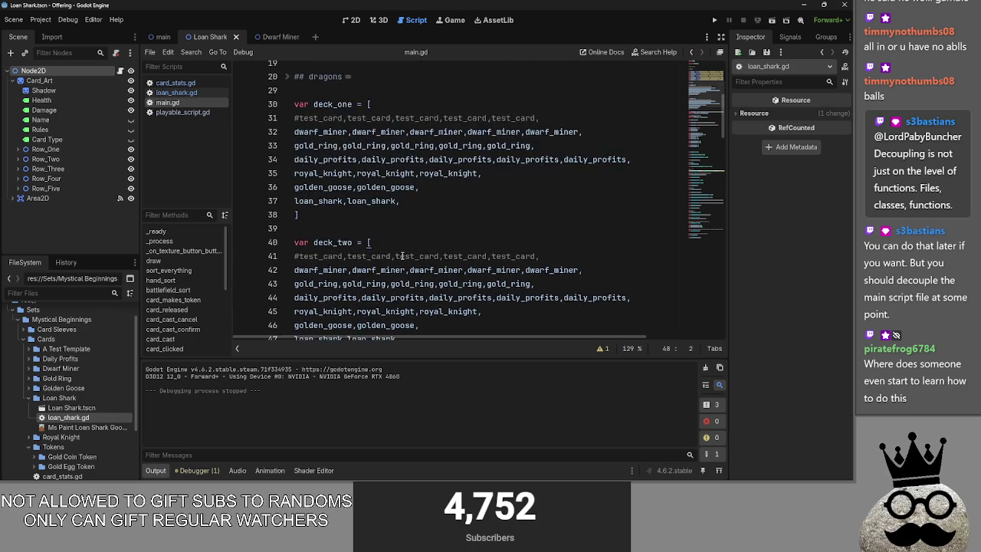
scroll(401, 257, "down", 5)
scroll(401, 257, "down", 10)
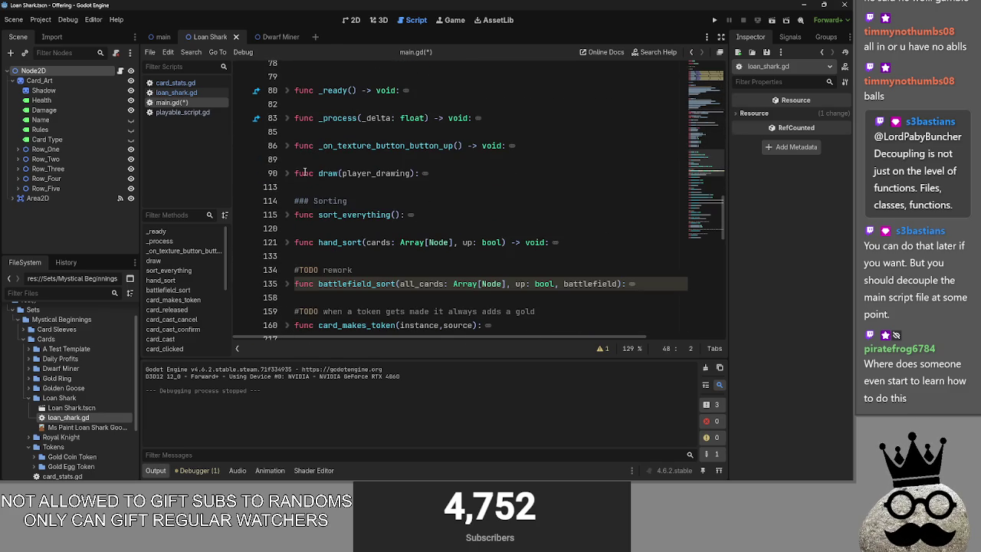
scroll(381, 214, "down", 4)
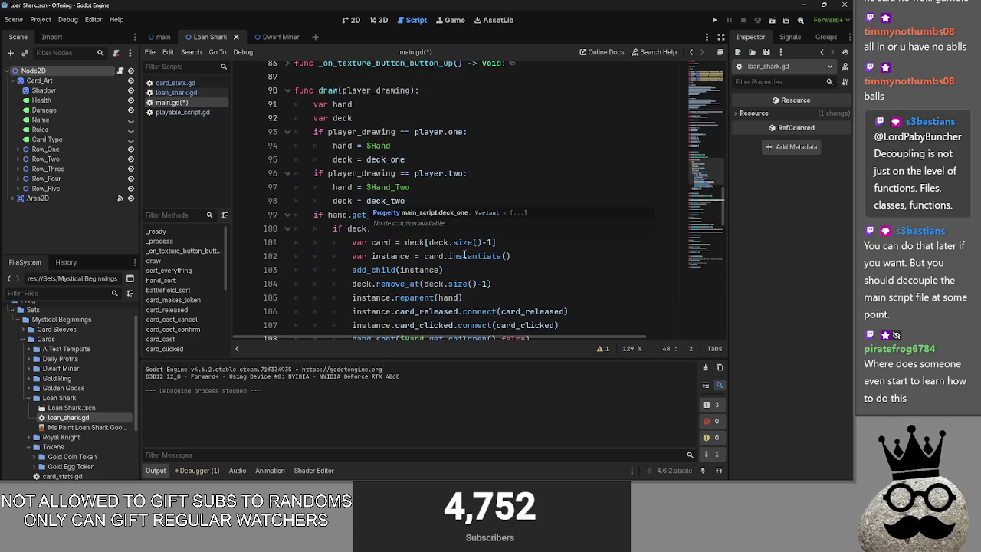
mouse_move(532, 215)
left_mouse_down()
mouse_move(314, 214)
mouse_move(354, 228)
mouse_move(457, 228)
left_mouse_up()
left_click(532, 215)
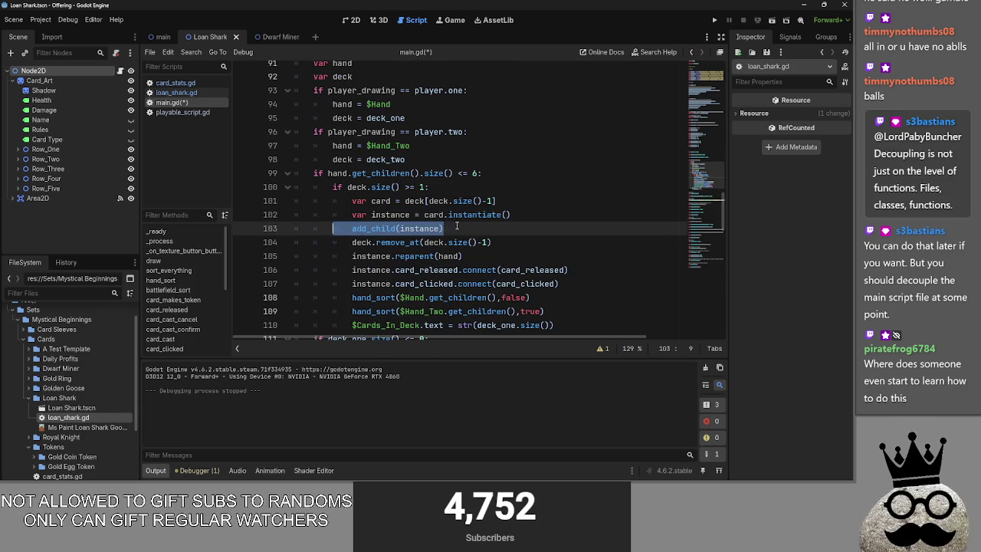
scroll(456, 227, "down", 2)
scroll(457, 227, "up", 2)
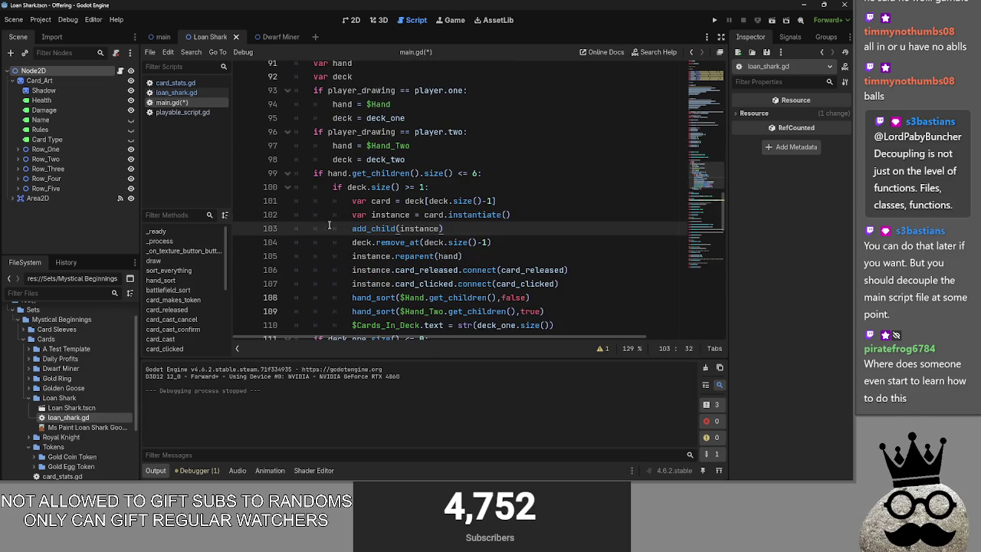
left_click(291, 176)
left_click(472, 187)
left_click(426, 297)
scroll(426, 211, "up", 6)
left_click(287, 256)
Check the players_turn enum, then run the game for a playtest
scroll(424, 253, "up", 10)
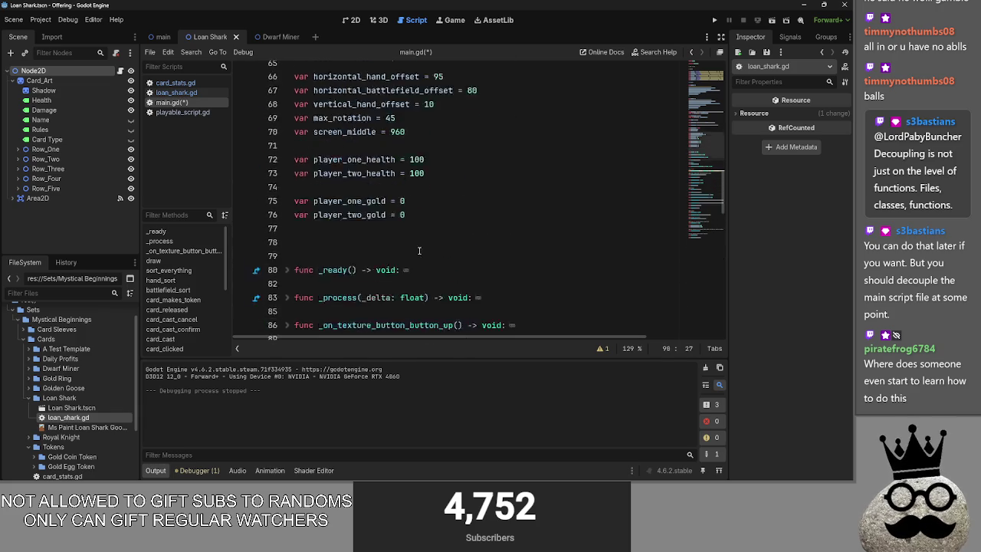
scroll(424, 255, "up", 3)
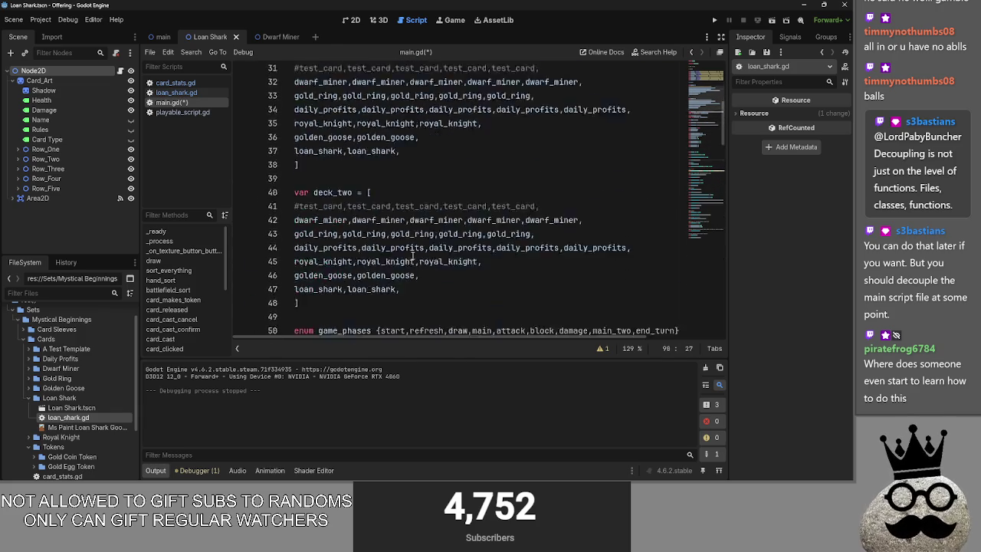
scroll(345, 238, "down", 5)
scroll(287, 227, "up", 2)
left_click_drag(426, 214, 268, 214)
left_click(439, 220)
scroll(453, 223, "down", 15)
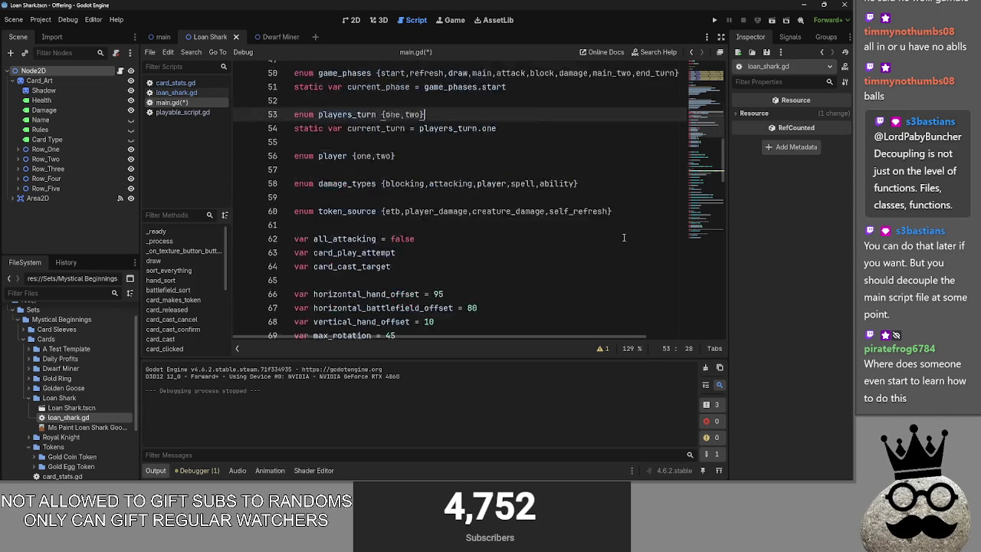
scroll(460, 223, "down", 5)
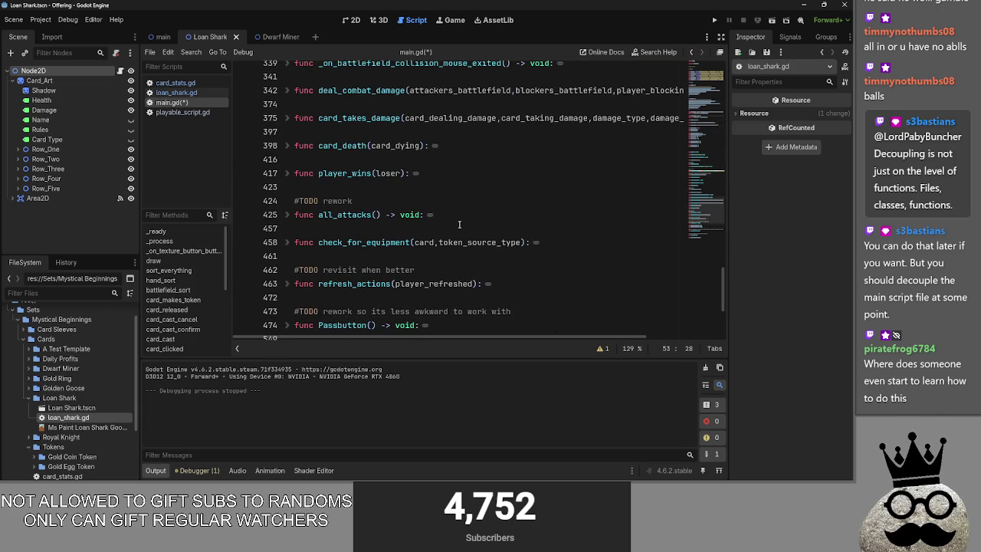
left_click(715, 20)
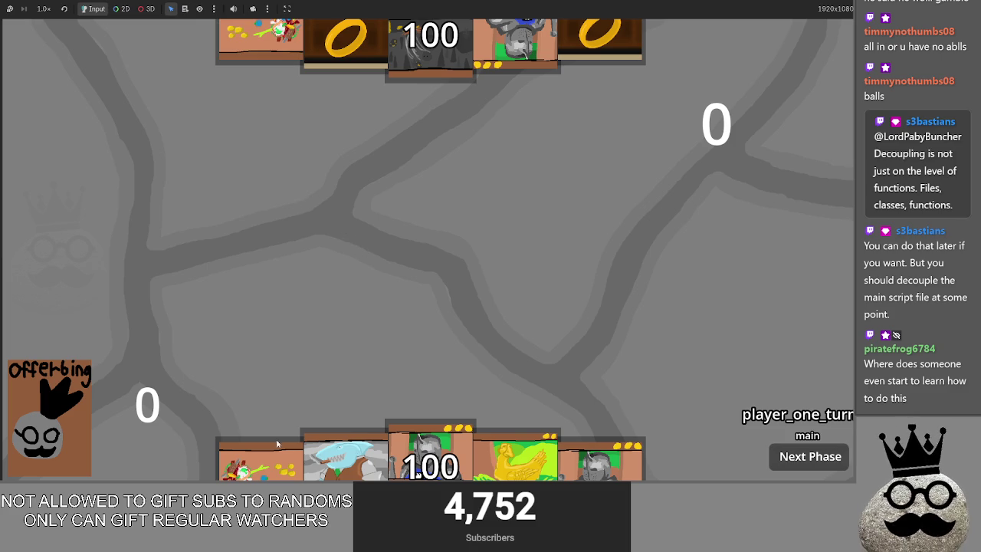
Cast the leftmost card, the chicken and the cave, backing out of the unaffordable shark
mouse_move(260, 459)
left_mouse_down()
mouse_move(353, 307)
mouse_move(419, 234)
left_mouse_up()
left_click(419, 229)
left_click_drag(349, 452, 422, 230)
left_click(432, 302)
left_click_drag(510, 456, 502, 289)
left_click(453, 227)
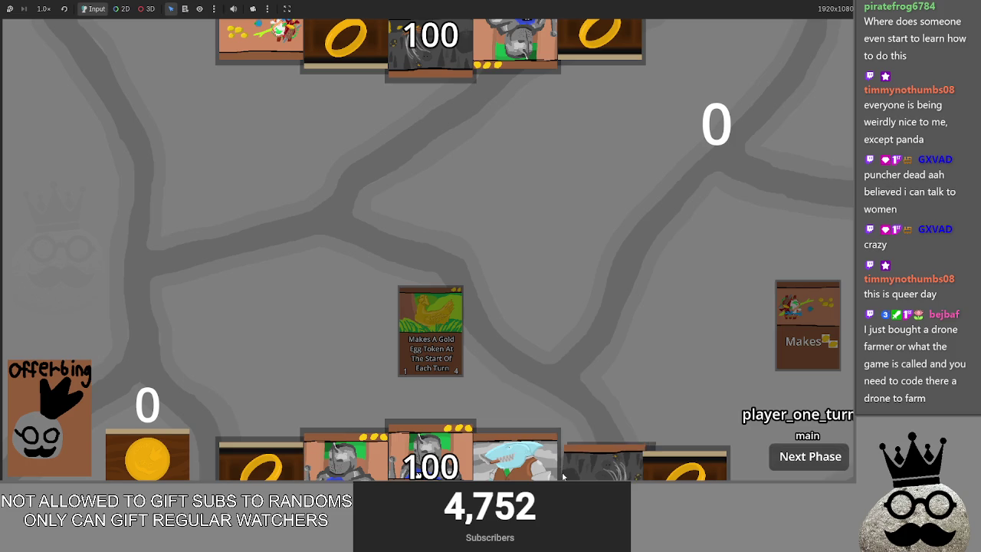
left_click_drag(602, 459, 517, 251)
left_click(434, 207)
Cast two ring cards and the shark, cancel one cast, then stop the game with F8
left_click_drag(260, 460, 498, 215)
left_click(494, 217)
left_click_drag(682, 460, 549, 225)
left_click(471, 221)
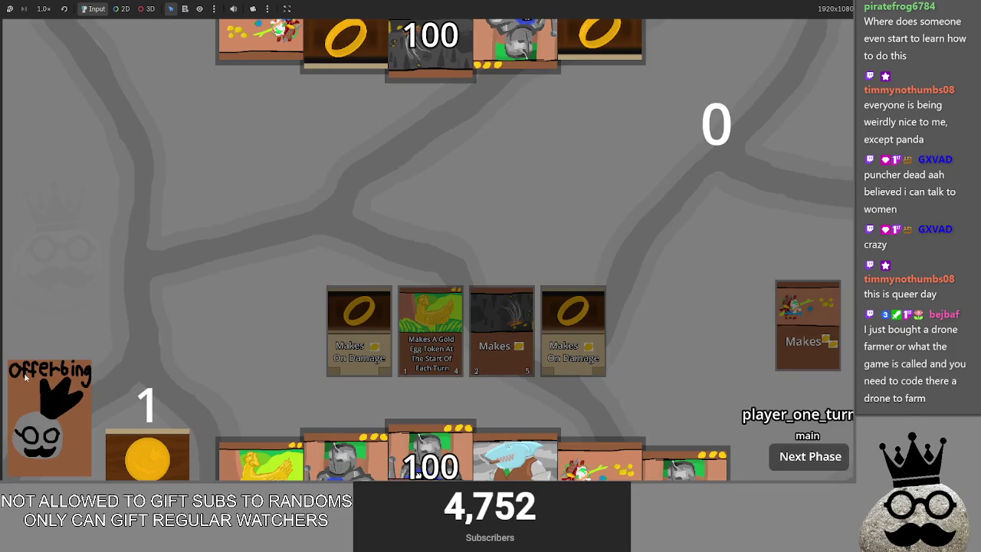
left_click_drag(603, 460, 494, 216)
left_click(495, 216)
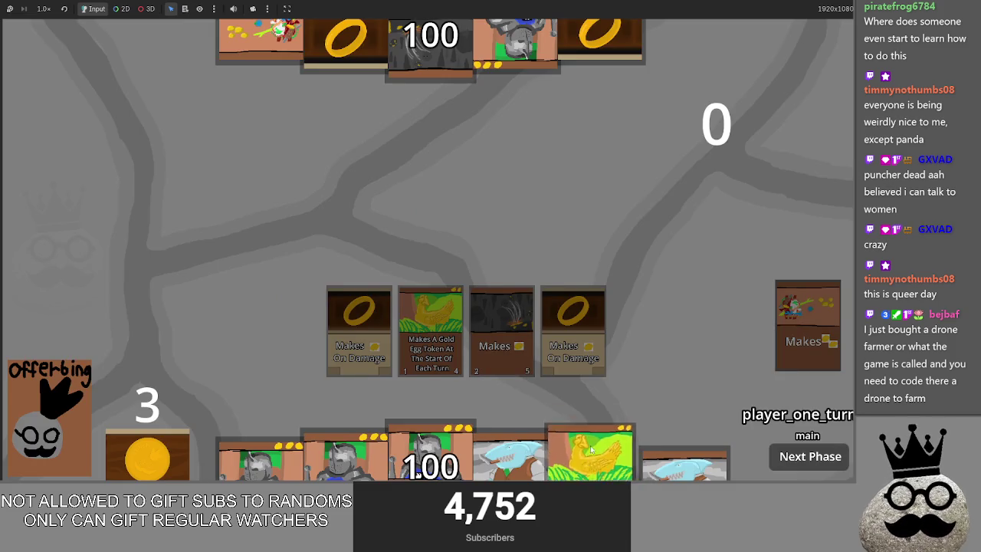
left_click_drag(515, 460, 527, 279)
left_click(467, 232)
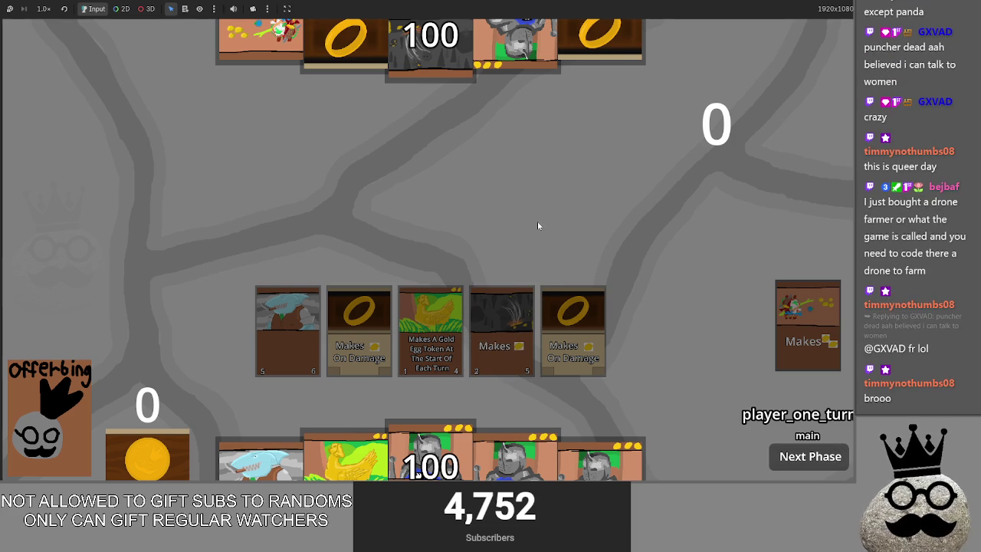
key("F8")
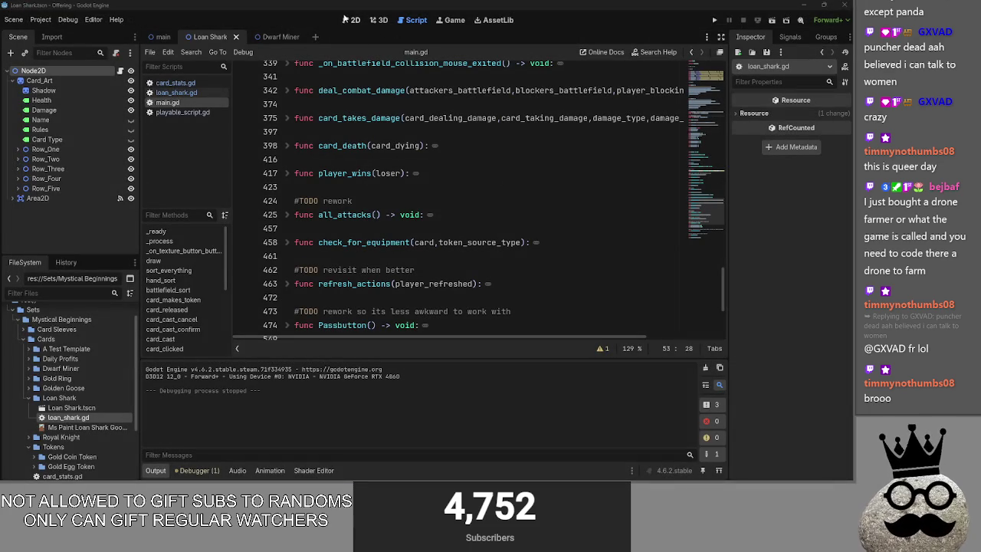
Read through card_stats.gd, then run Offering again
left_click(176, 93)
left_click(177, 83)
left_click(183, 90)
left_click(182, 85)
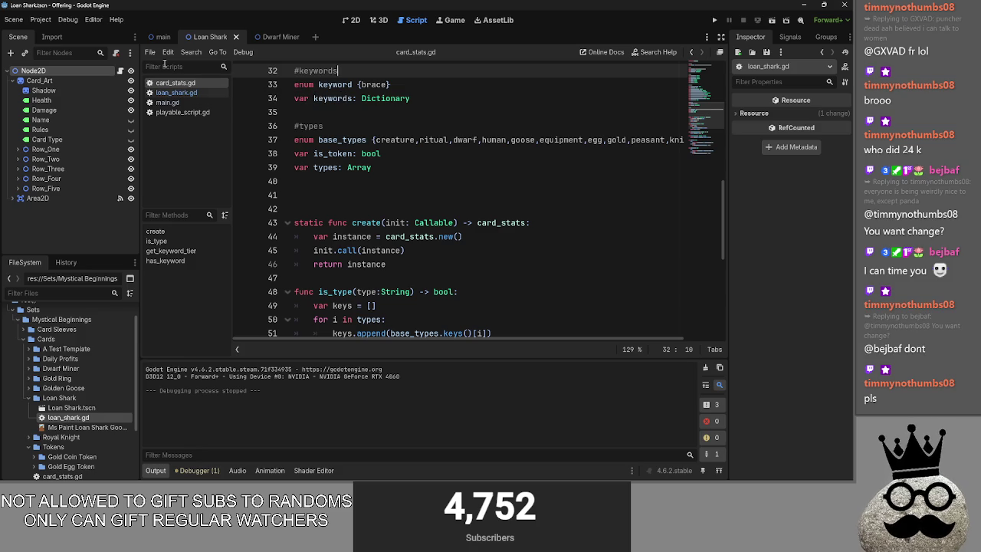
scroll(378, 239, "up", 4)
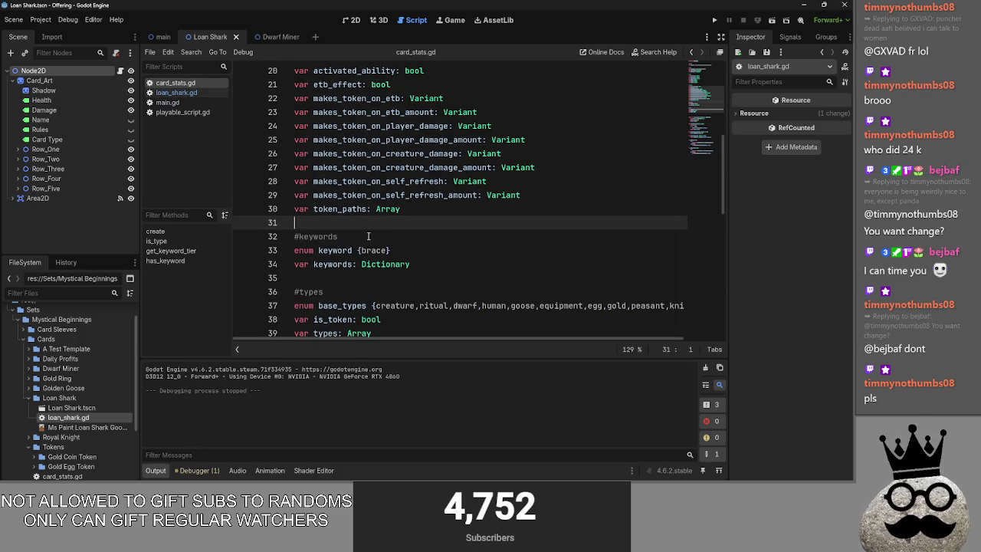
scroll(380, 229, "down", 6)
scroll(385, 208, "up", 2)
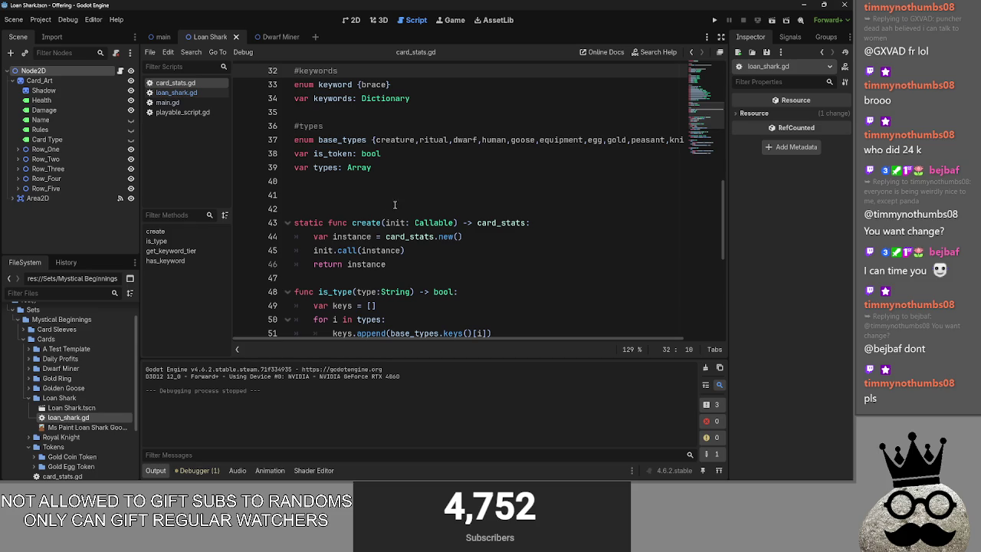
left_click(349, 197)
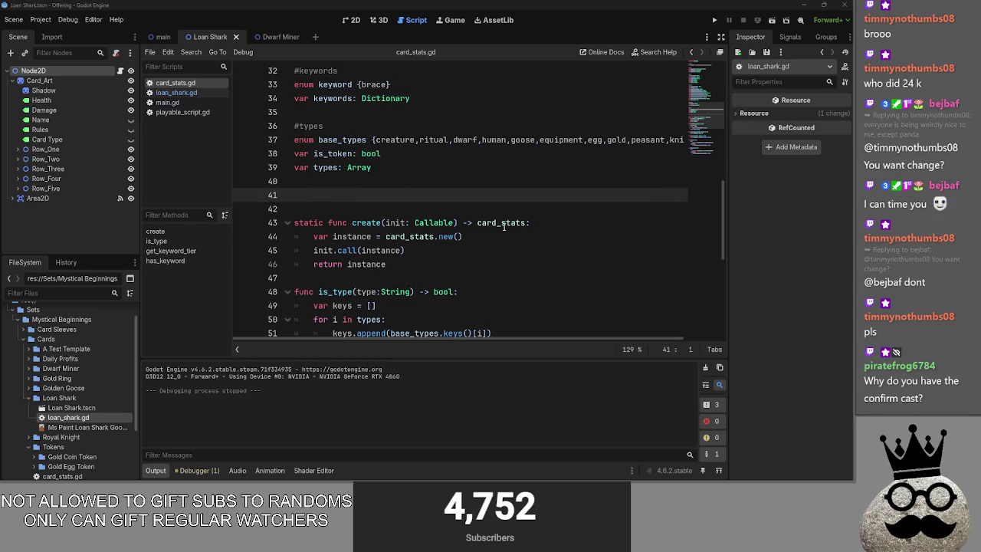
left_click(715, 20)
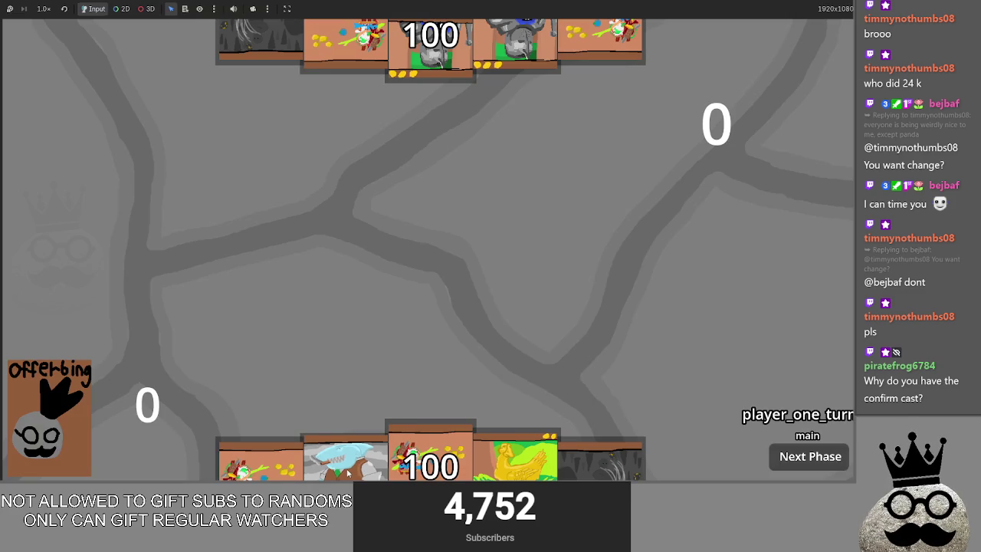
Cast the first two hand cards and the shark, cancelling the too-poor chicken cast
left_click_drag(261, 460, 328, 228)
left_click(396, 205)
left_click_drag(420, 447, 431, 299)
left_click(429, 227)
left_click_drag(510, 456, 467, 206)
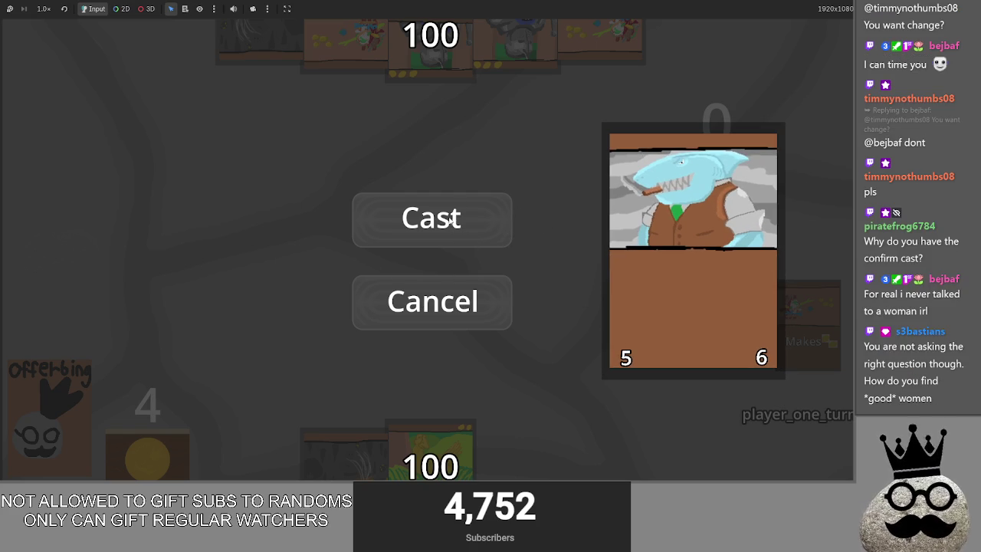
left_click(442, 232)
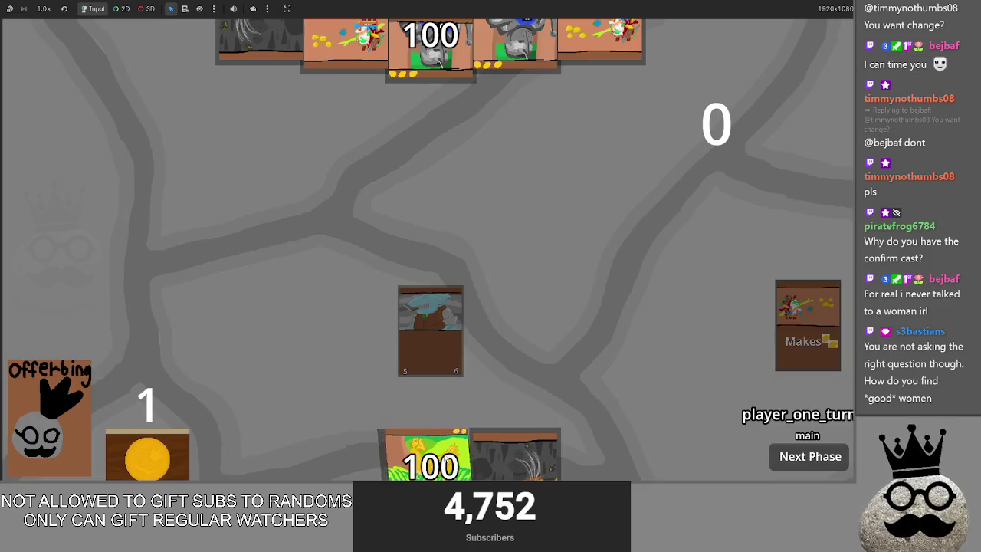
left_click_drag(429, 456, 445, 230)
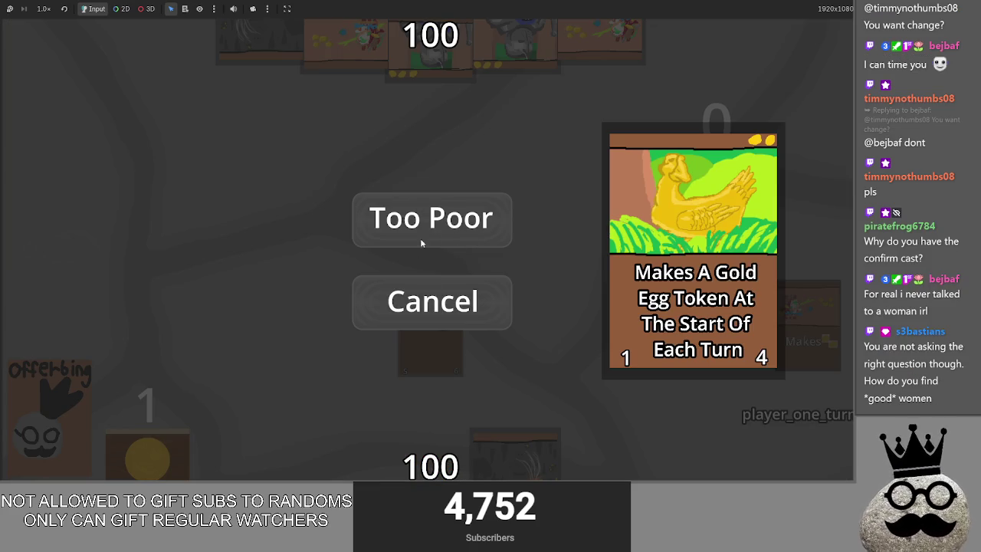
left_click(439, 350)
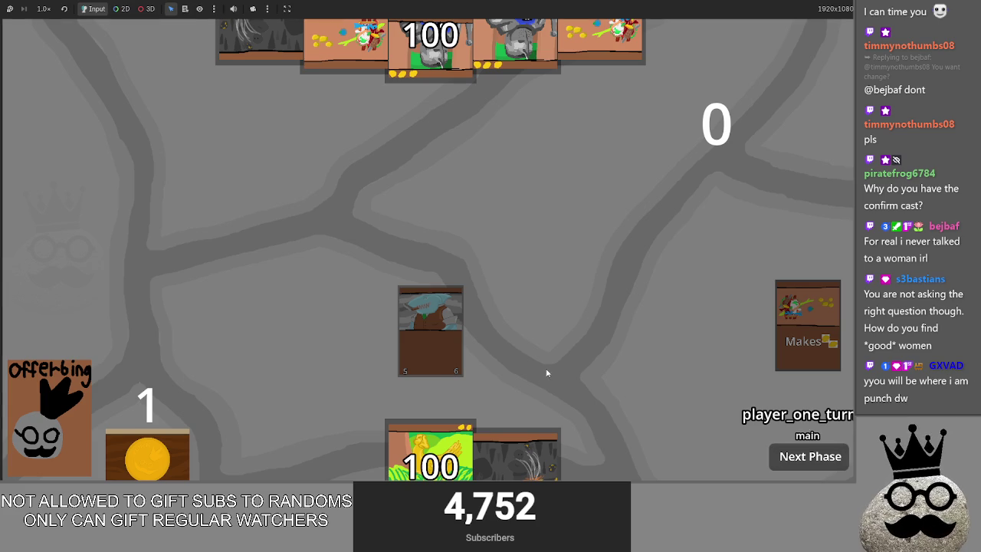
Cast the grey cave and chicken cards, then stop the game with F8
left_click_drag(512, 438, 524, 245)
left_click(432, 226)
left_click_drag(452, 439, 456, 248)
left_click(429, 229)
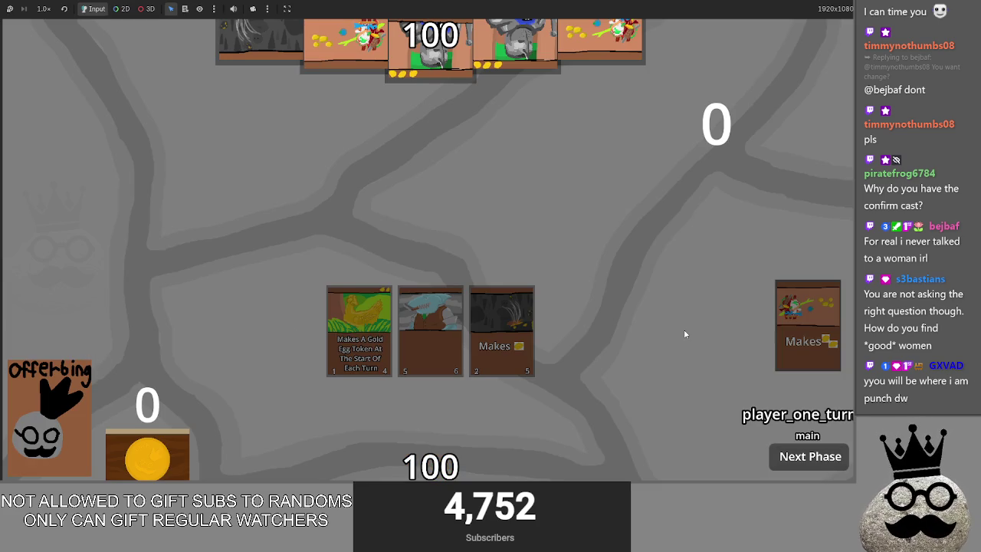
key("F8")
Scroll through card_stats.gd to review the card stat definitions
scroll(436, 272, "up", 4)
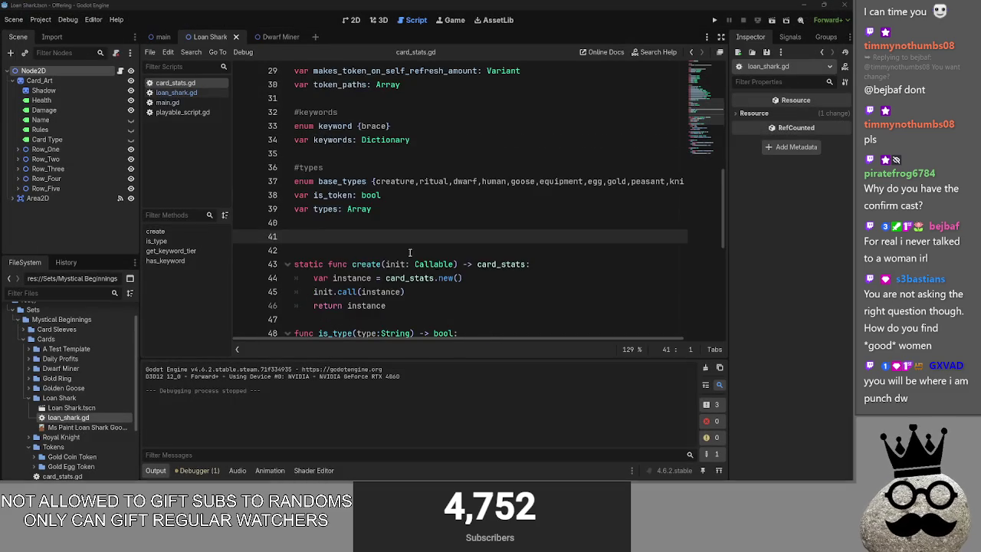
scroll(437, 273, "up", 6)
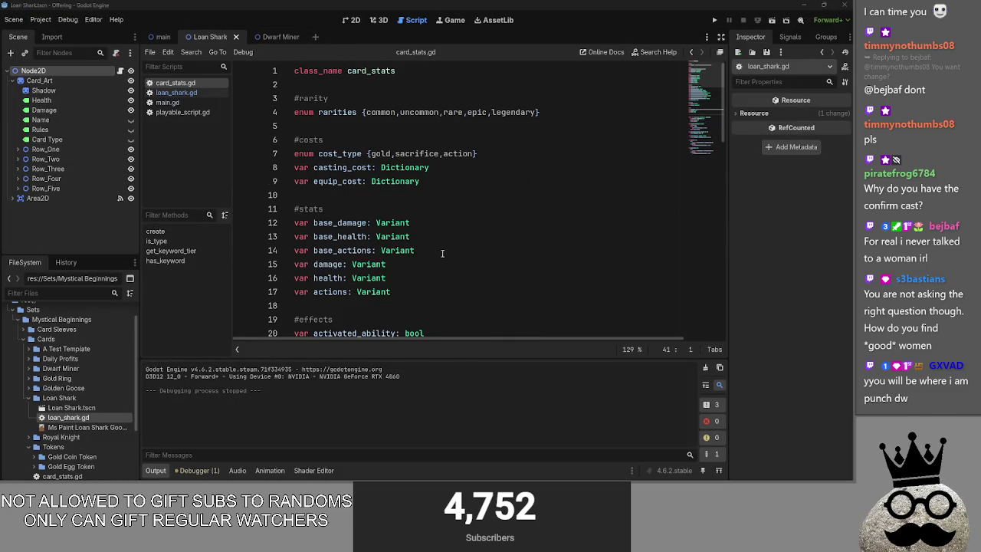
scroll(442, 253, "down", 10)
left_click(442, 253)
scroll(442, 253, "down", 6)
scroll(436, 252, "up", 7)
Check the Loan Shark's sacrifice cost on line 7 of loan_shark.gd
left_click(167, 102)
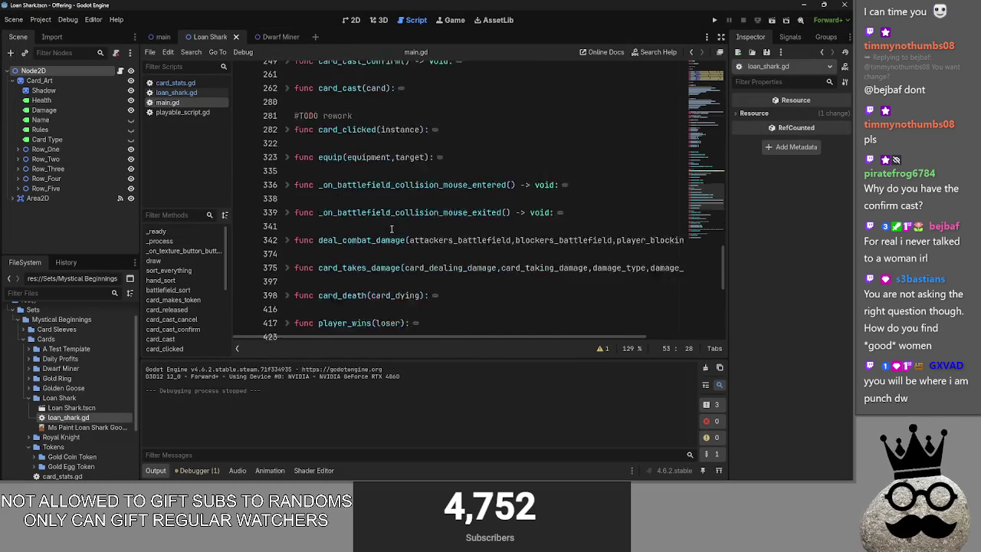
left_click(178, 93)
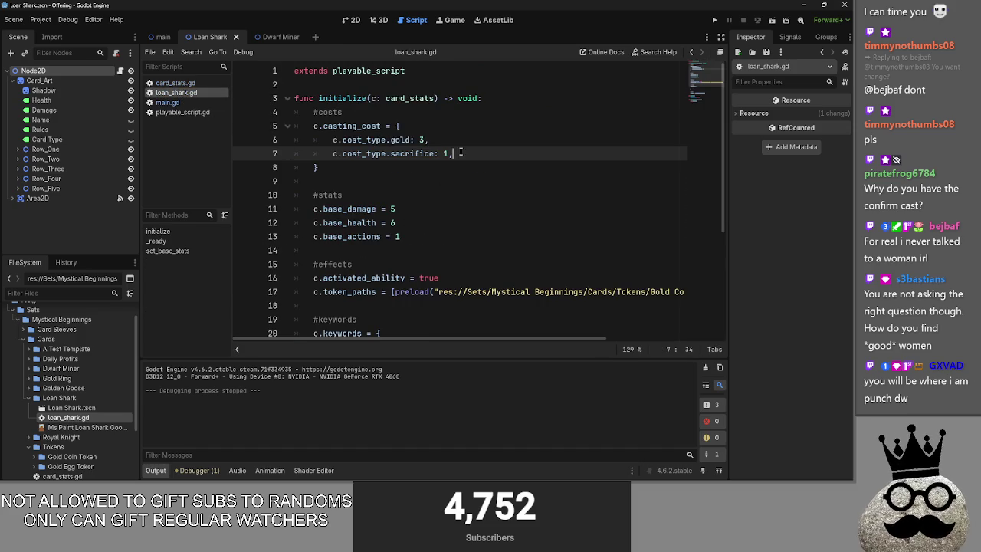
left_click_drag(455, 154, 313, 153)
mouse_move(494, 155)
left_mouse_down()
mouse_move(307, 141)
mouse_move(342, 153)
mouse_move(278, 154)
left_mouse_up()
left_click(460, 154)
double_click(413, 153)
Return to main.gd, glance over its folded functions, and switch to Obsidian
left_click(184, 102)
scroll(445, 199, "down", 2)
scroll(445, 198, "up", 4)
key("alt+Tab")
key("alt+Tab")
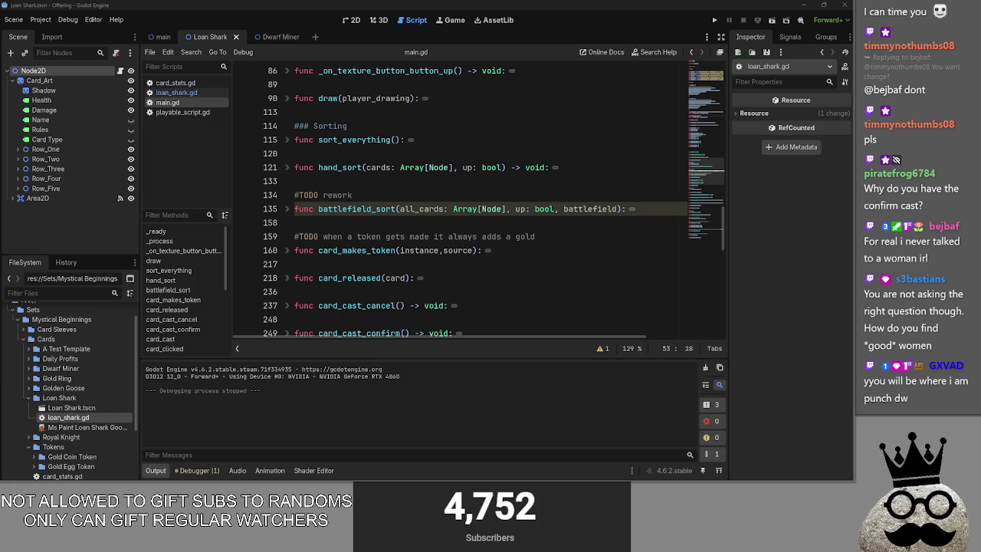
Read the Offering note's Bugs list in maximized Obsidian, then launch a new Godot playtest
key("alt+Tab")
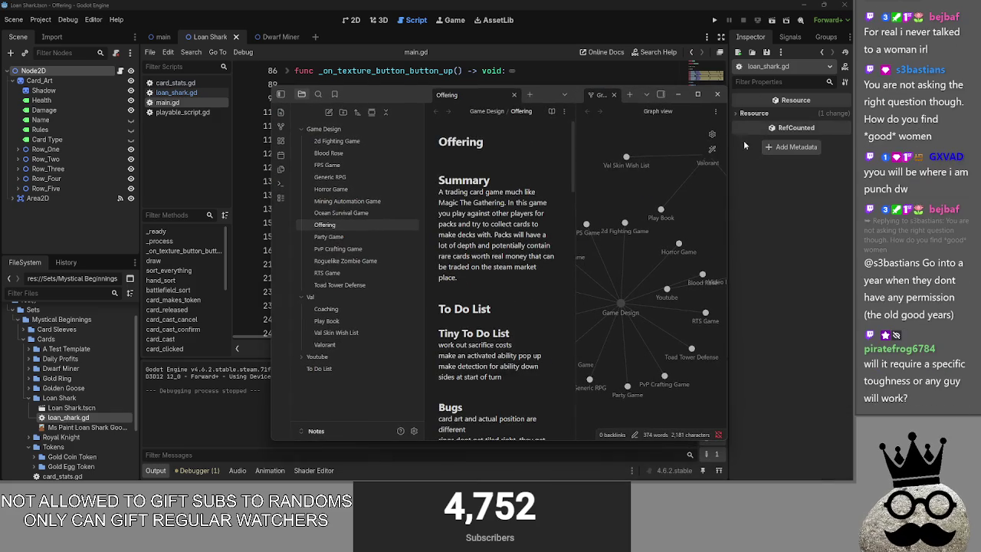
left_click(697, 94)
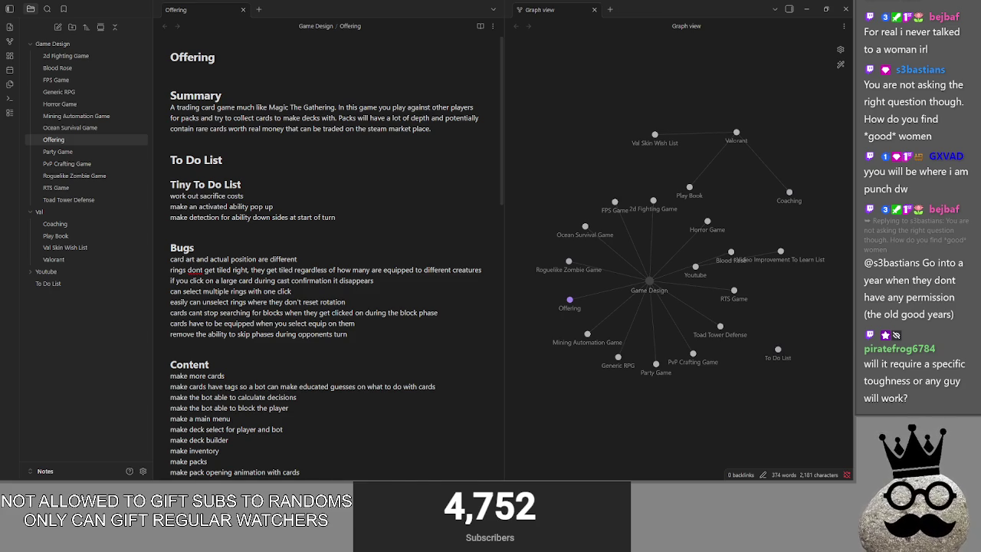
left_click(507, 475)
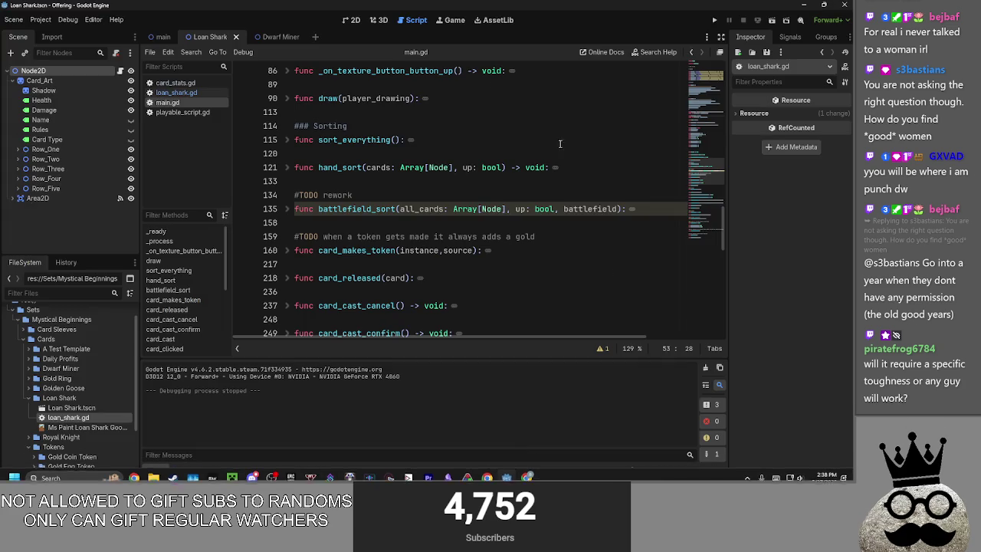
key("alt+Tab")
key("alt+Tab")
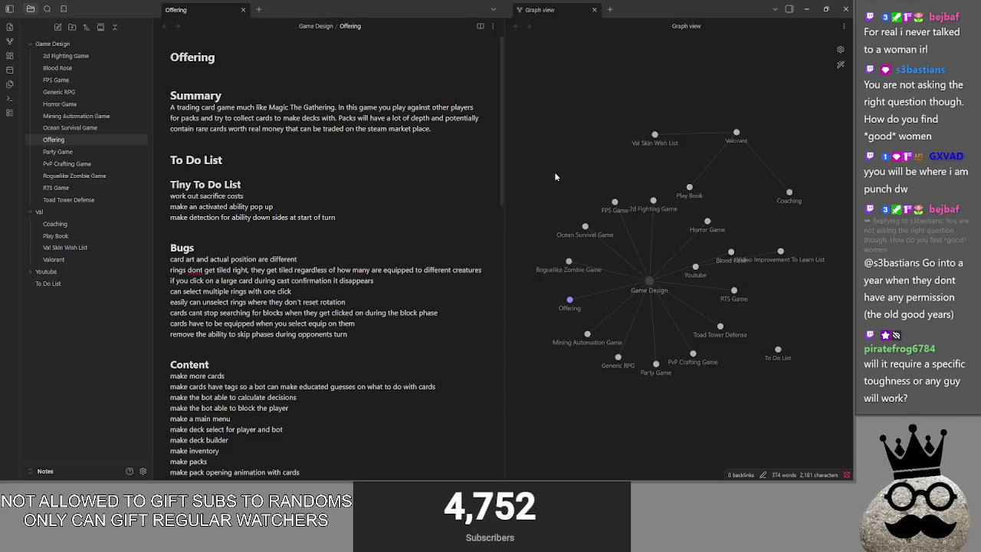
key("alt+Tab")
left_click(715, 21)
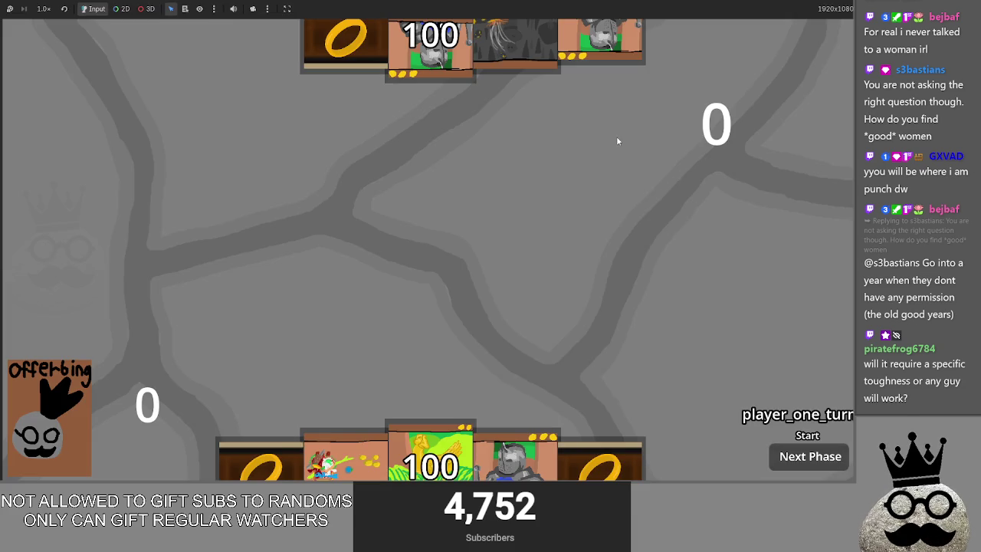
Try the chicken card, preview the brace and ring cards, then stop the game
left_click_drag(452, 447, 465, 164)
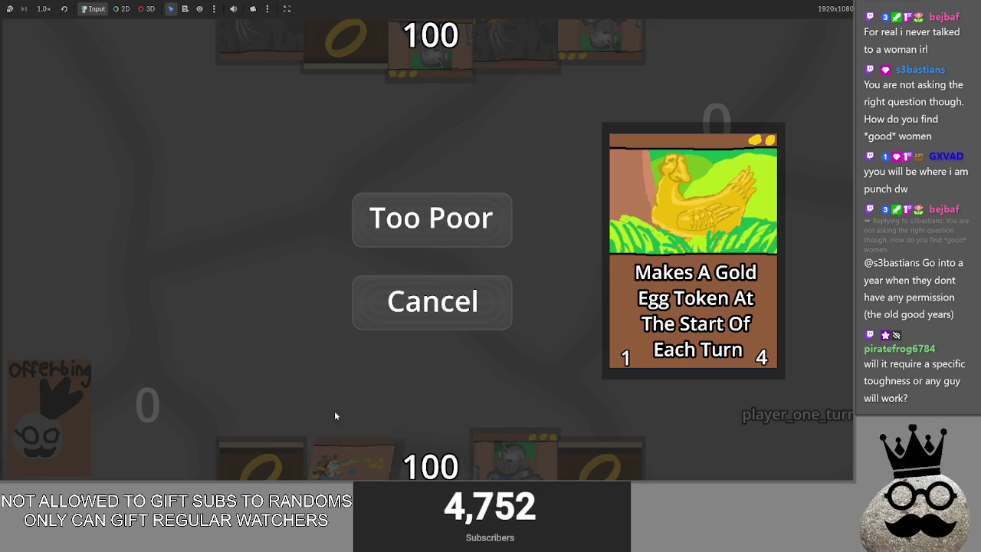
left_click(521, 452)
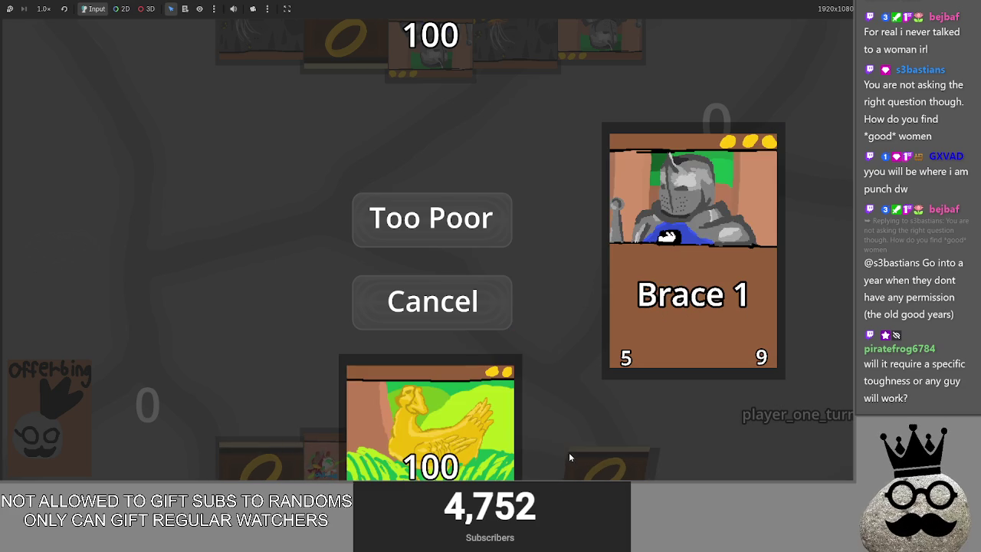
left_click(569, 448)
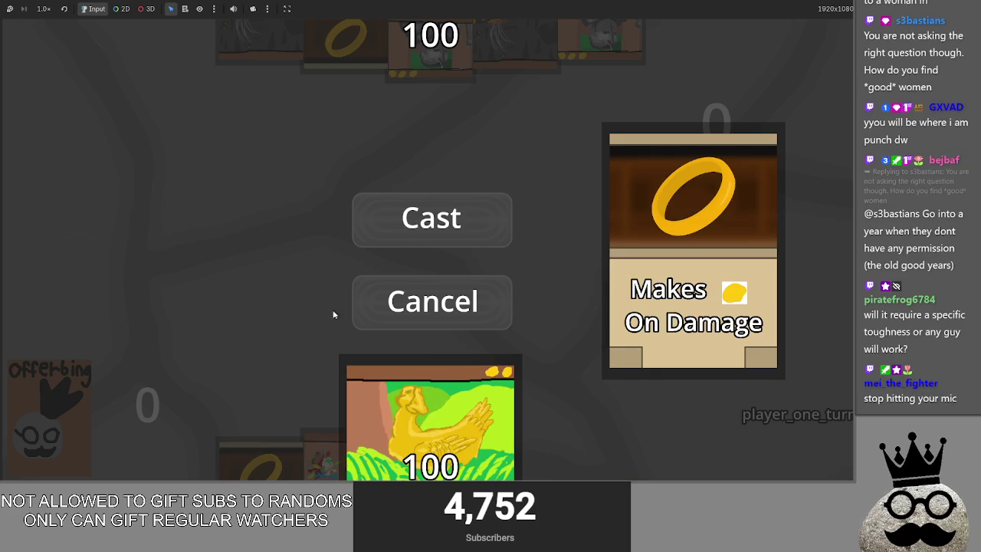
left_click(313, 438)
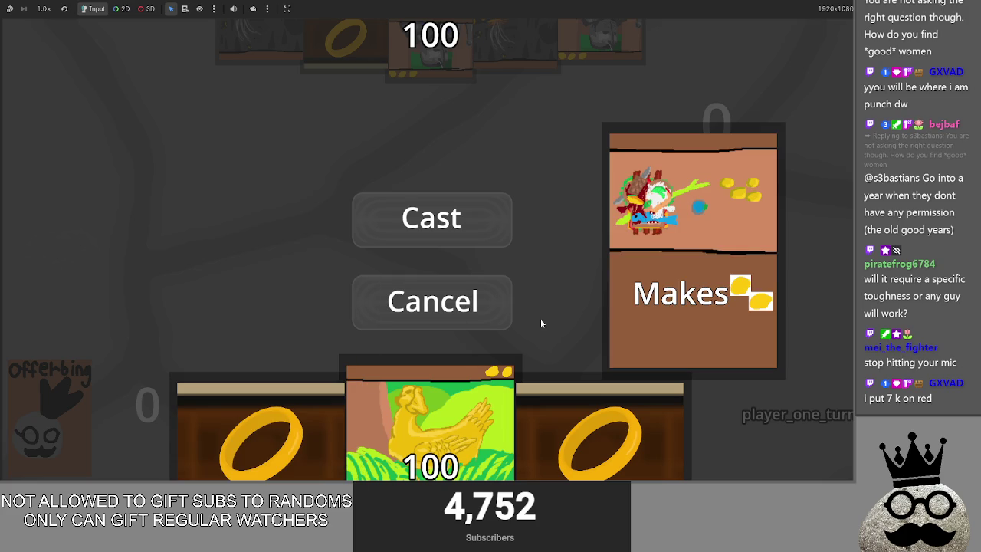
left_click(464, 301)
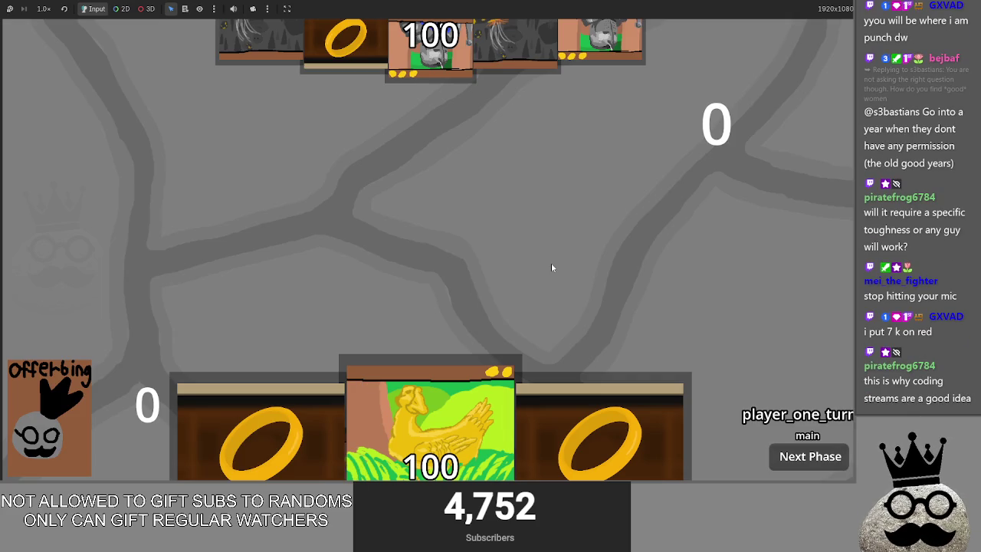
key("F8")
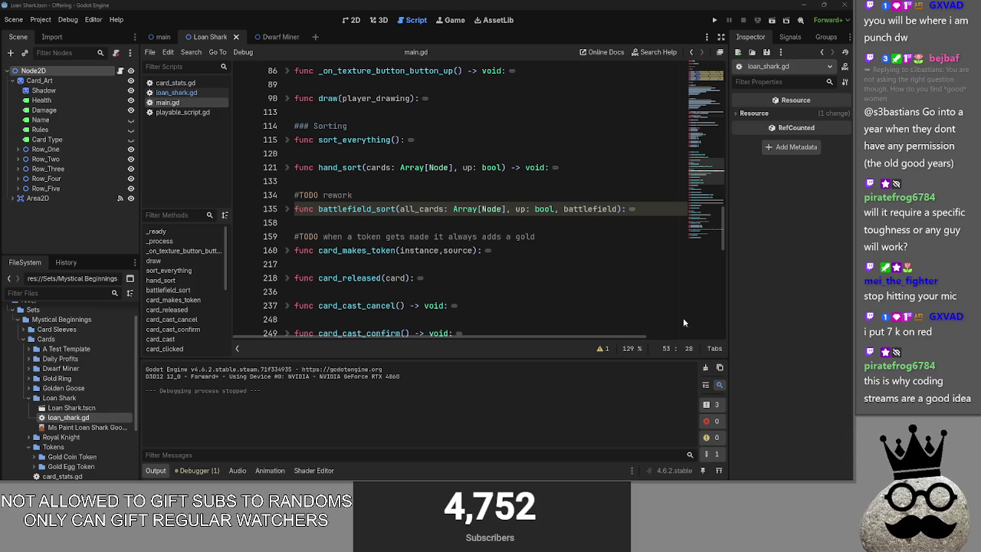
Unfold the dragons comment block and look over the hand_sort function
scroll(404, 208, "up", 20)
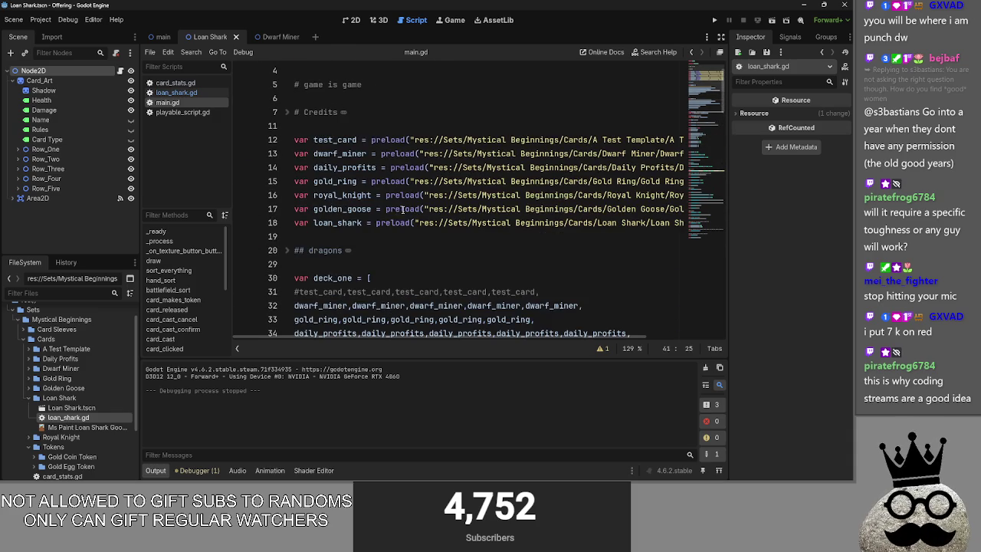
left_click(287, 251)
scroll(292, 256, "down", 2)
left_click_drag(444, 278, 271, 181)
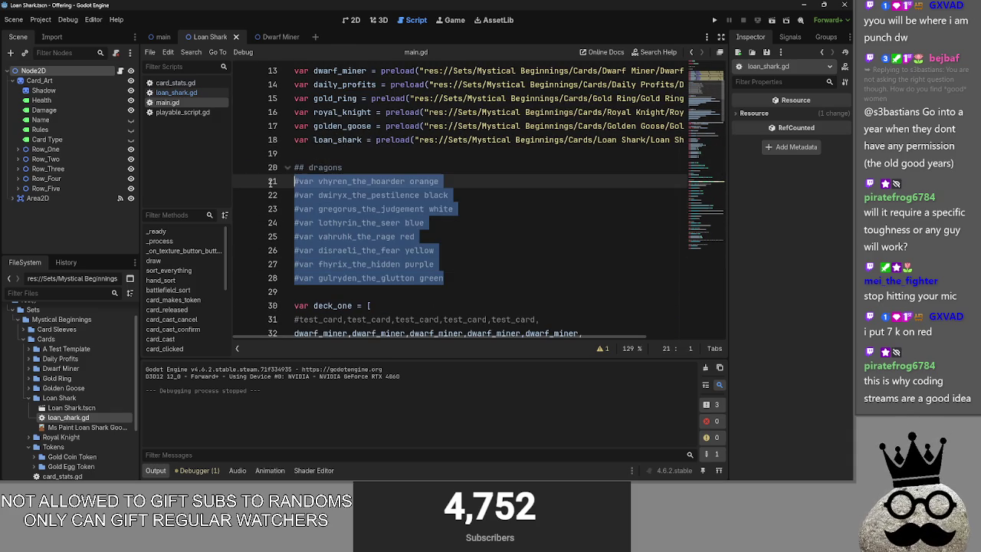
left_click(371, 171)
scroll(408, 215, "down", 15)
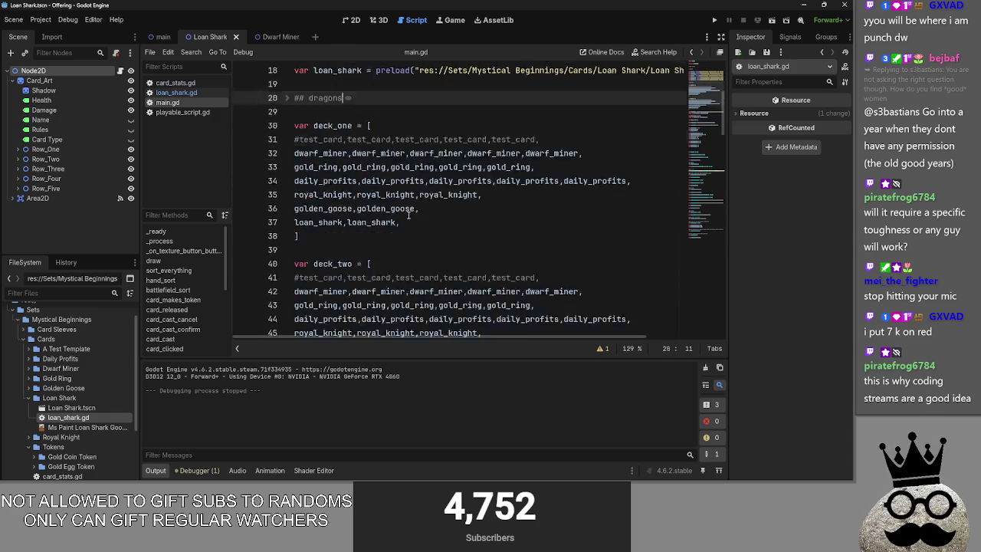
scroll(409, 214, "down", 2)
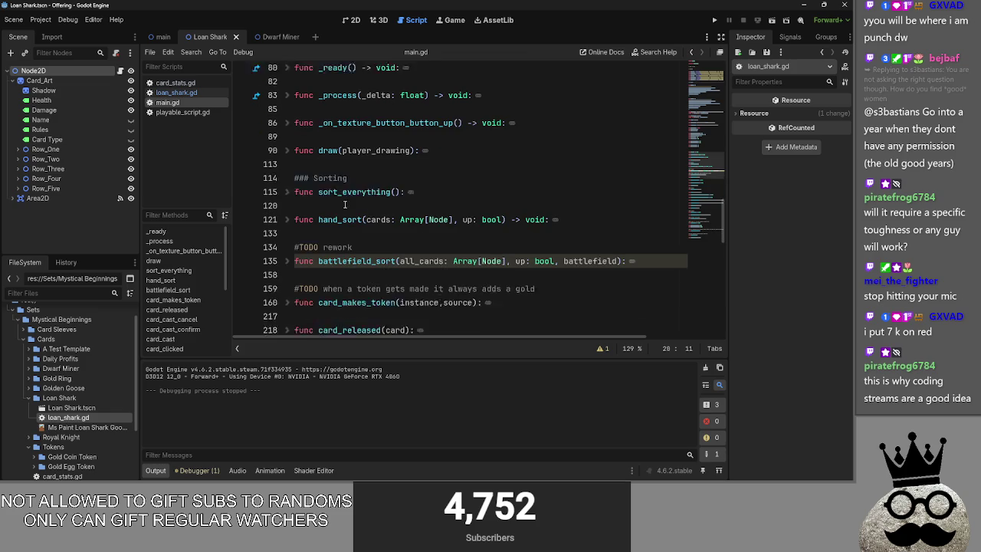
left_click(294, 208)
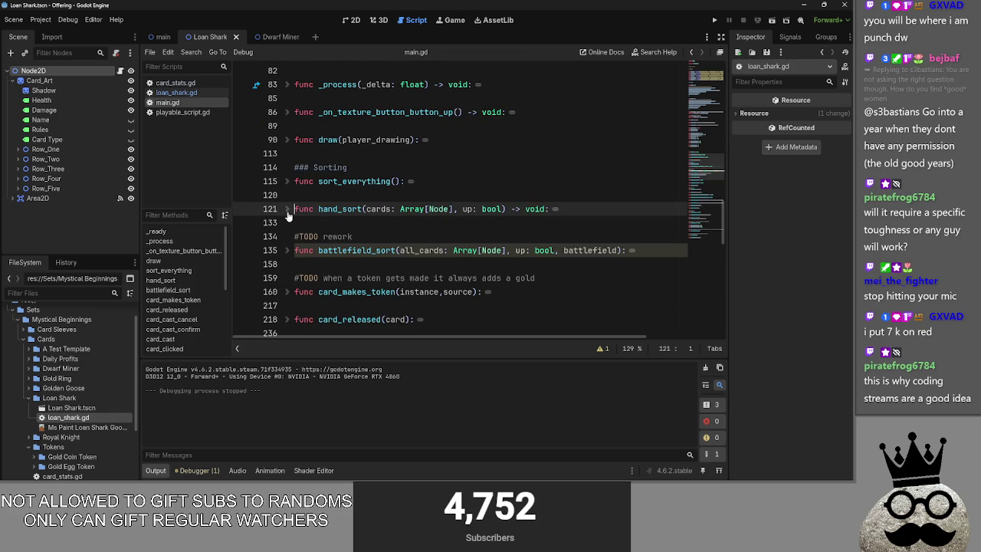
left_click(294, 223)
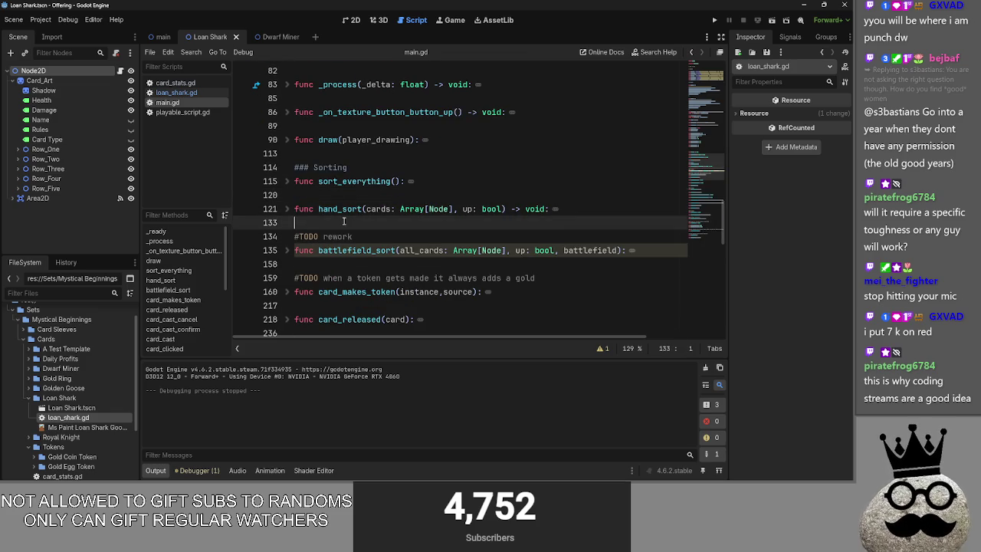
Add a line of underscores below battlefield_sort, then undo it
scroll(348, 210, "down", 1)
left_click(342, 223)
key("Return")
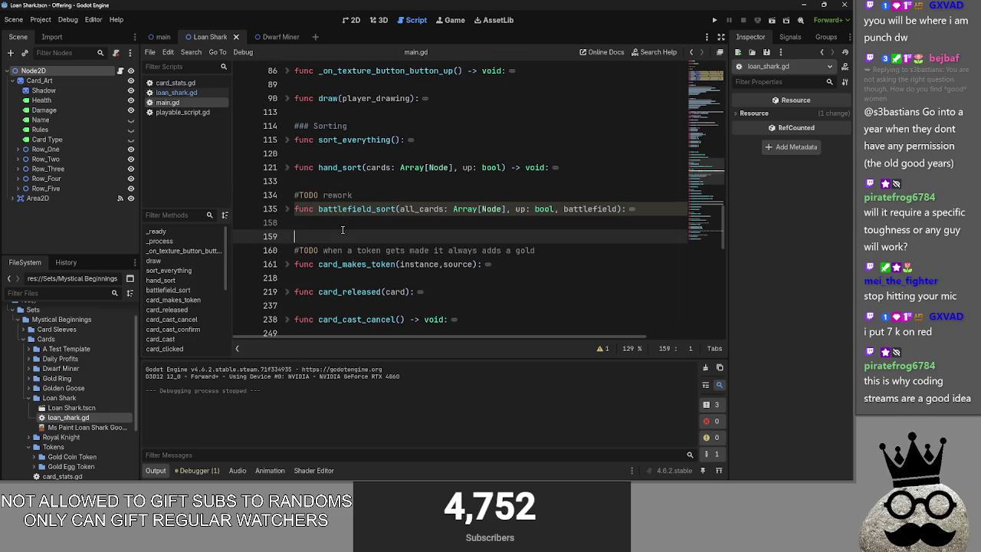
type("_")
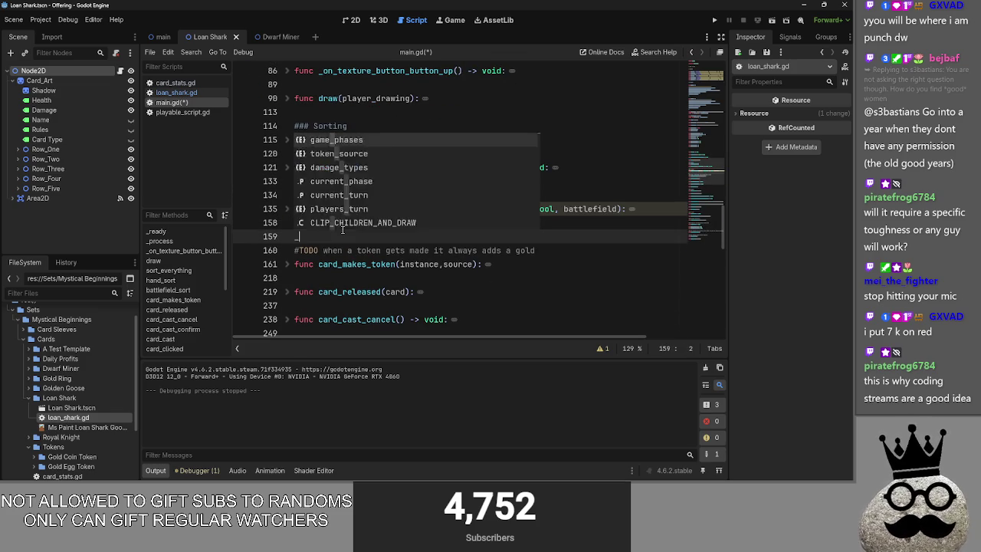
type("_____________________________")
left_click(342, 228)
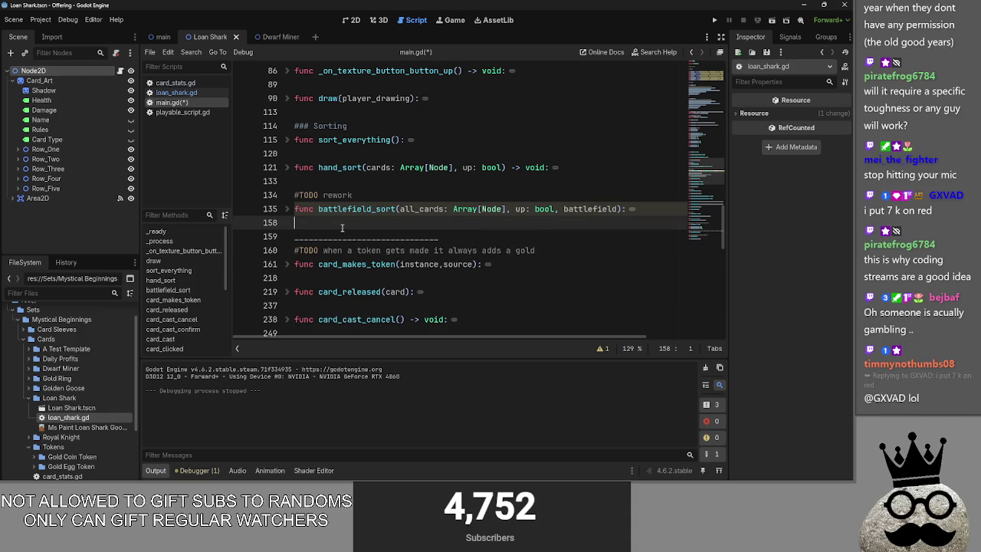
key("ctrl+z")
key("ctrl+z")
Finish the ### Sorting ### divider with its dashed rule and select the whole line
left_click(376, 127)
left_click(443, 115)
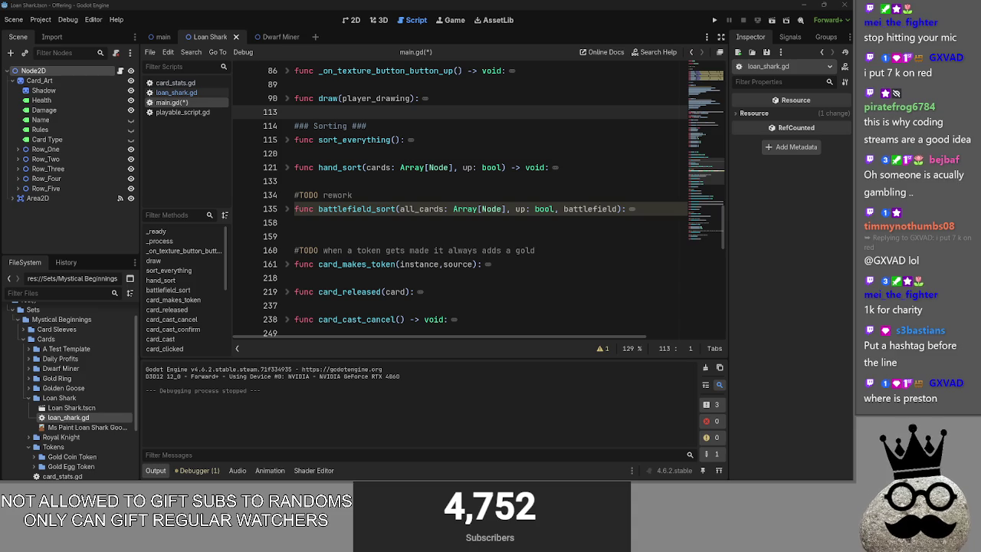
left_click(383, 128)
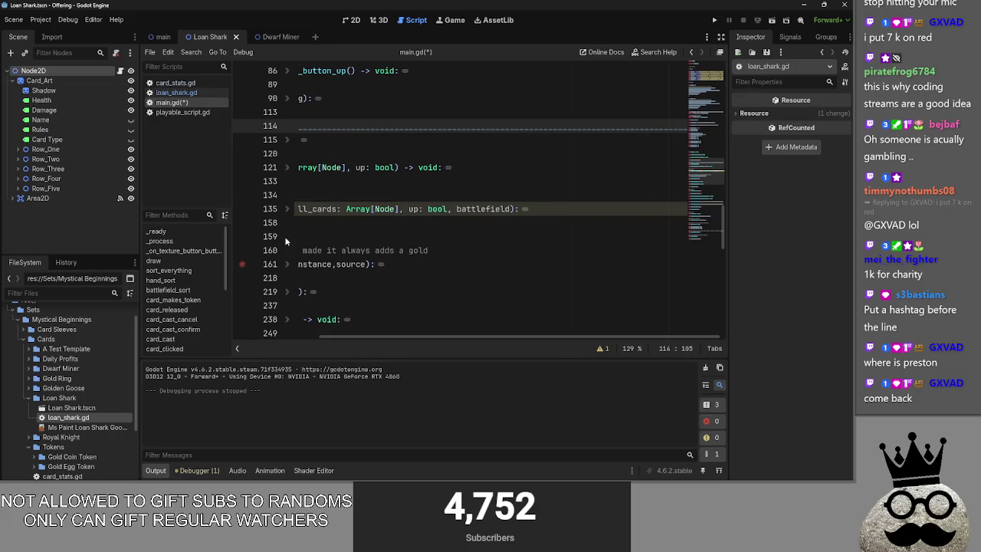
key("Down")
key("Down")
scroll(371, 301, "up", 4)
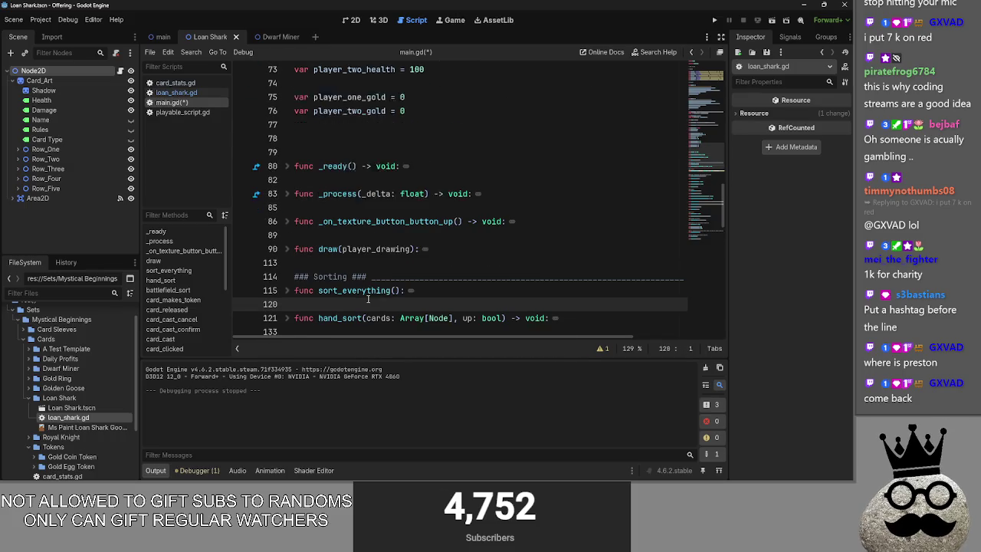
scroll(370, 301, "down", 1)
left_click_drag(294, 253, 786, 252)
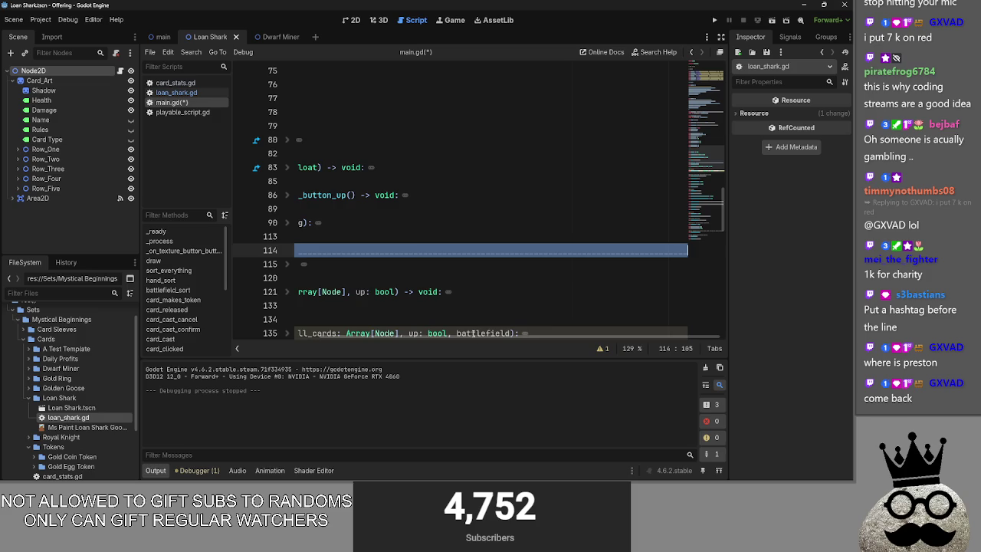
left_click_drag(475, 332, 376, 234)
left_click(376, 234)
Paste a copy of the Sorting divider on blank line 159 after battlefield_sort
scroll(379, 246, "down", 3)
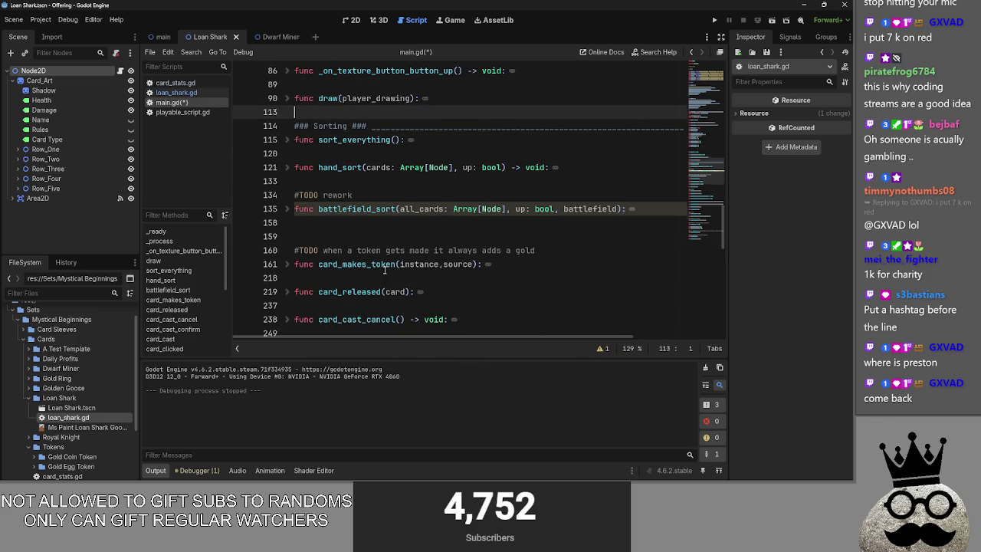
left_click(377, 222)
scroll(378, 226, "down", 1)
left_click(373, 194)
key("Return")
key("ctrl+v")
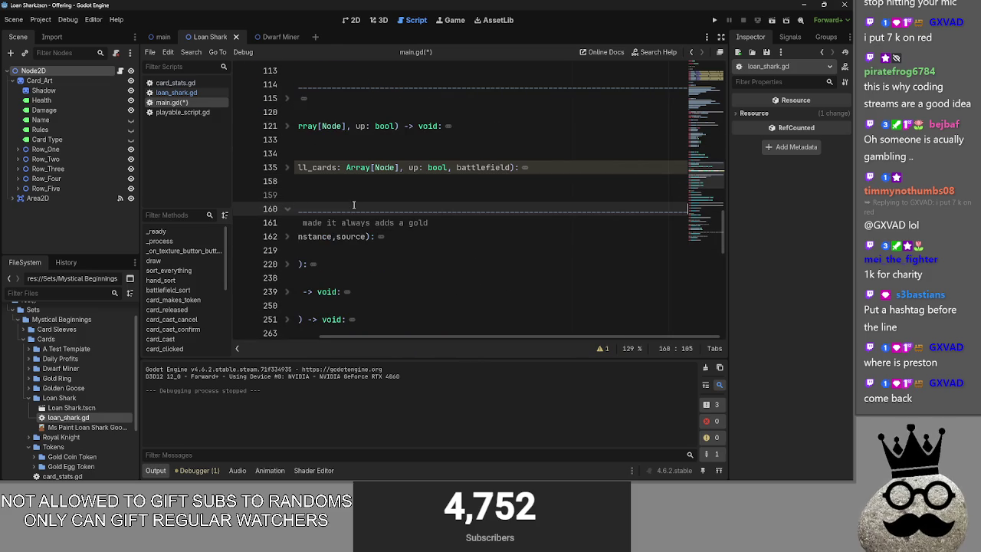
left_click_drag(355, 346, 268, 345)
Retitle the pasted divider 'Game Processes'
left_click_drag(347, 209, 312, 212)
type("Game Proces")
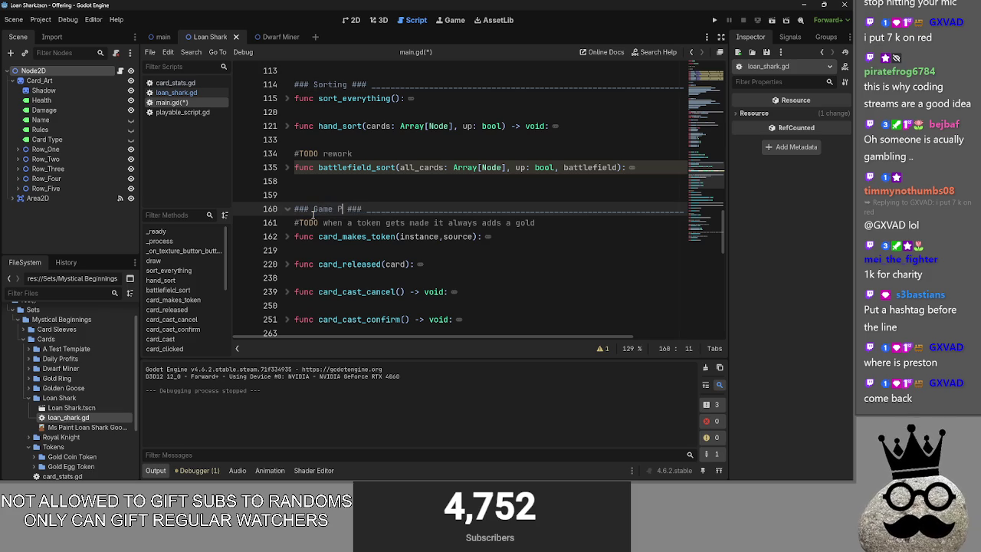
type("ses")
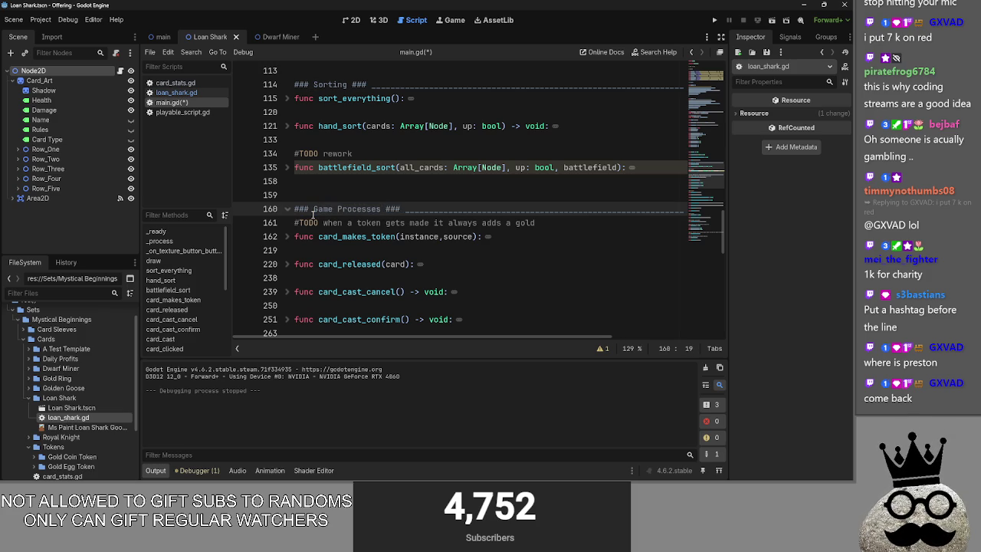
left_click(458, 250)
scroll(458, 250, "down", 2)
scroll(458, 250, "up", 1)
Paste another divider above it, titled 'Card Interaction', followed by blank lines
left_click(374, 164)
key("Return")
key("Return")
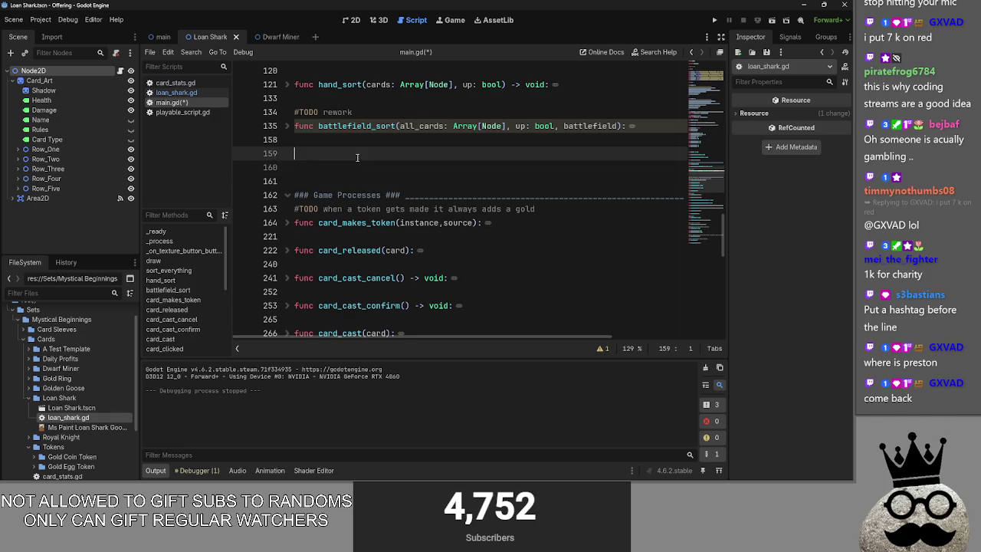
key("ctrl+v")
key("Home")
left_click(345, 167)
double_click(328, 170)
type("Card I")
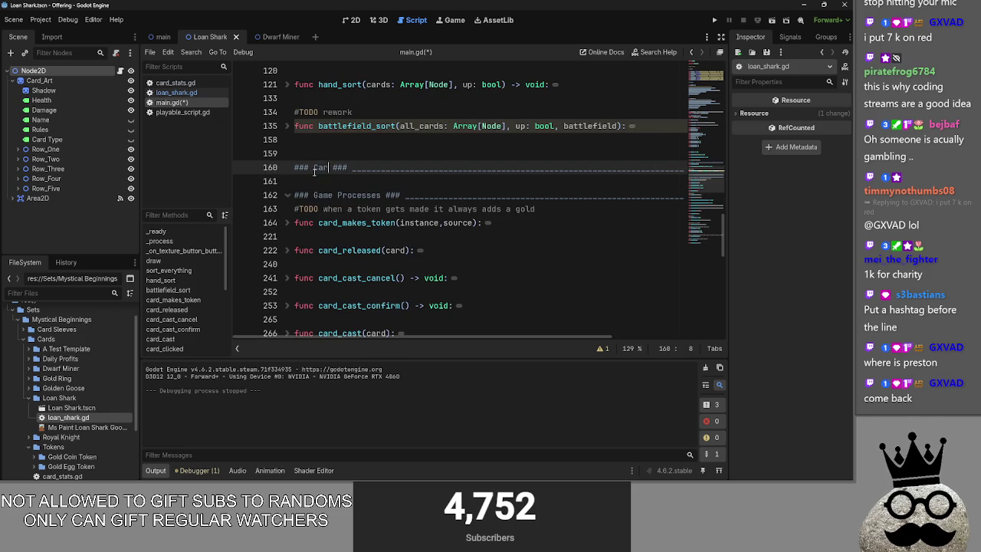
type("nteraction")
key("Down")
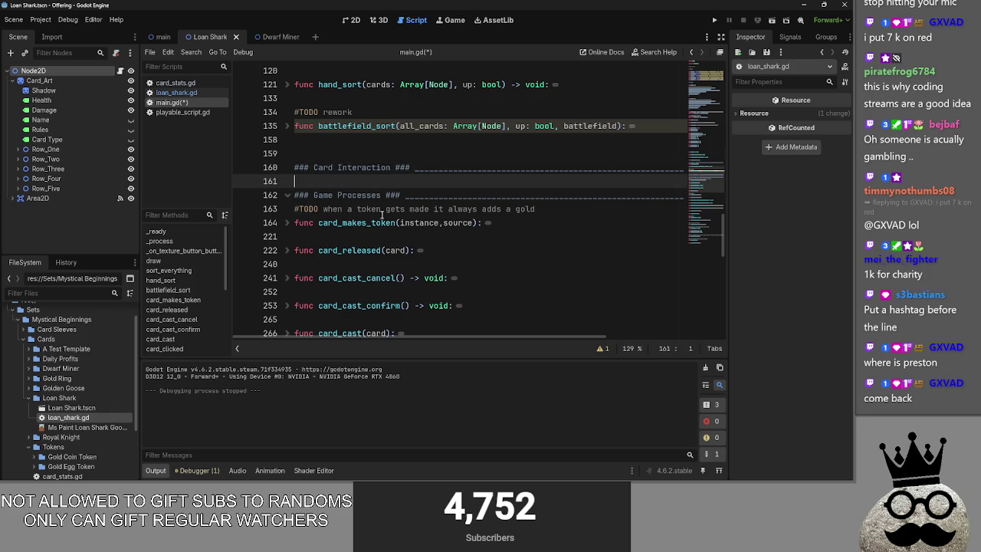
key("Return")
key("Return")
key("Return")
key("Up")
key("Up")
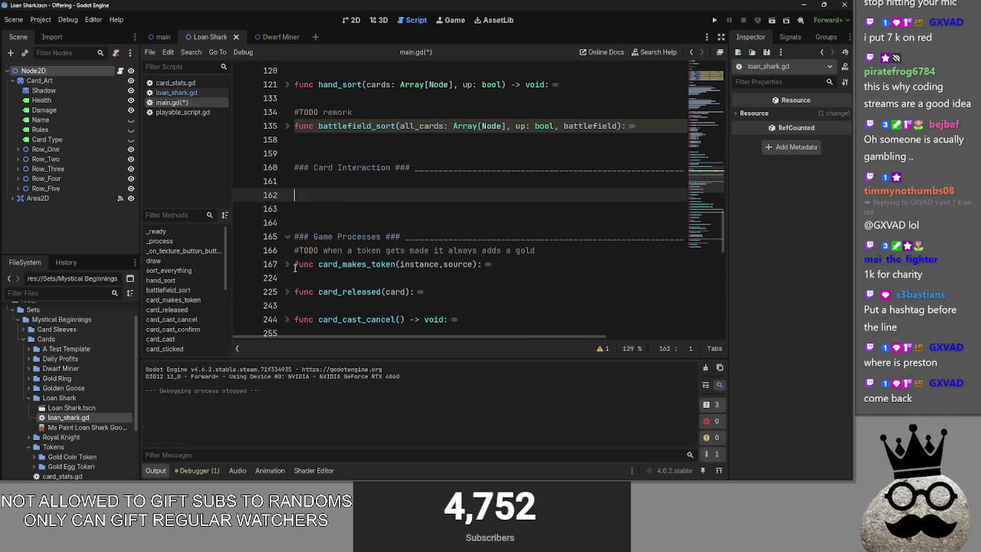
Look over the card_makes_token and card_cast functions
left_click(295, 264)
scroll(313, 269, "down", 1)
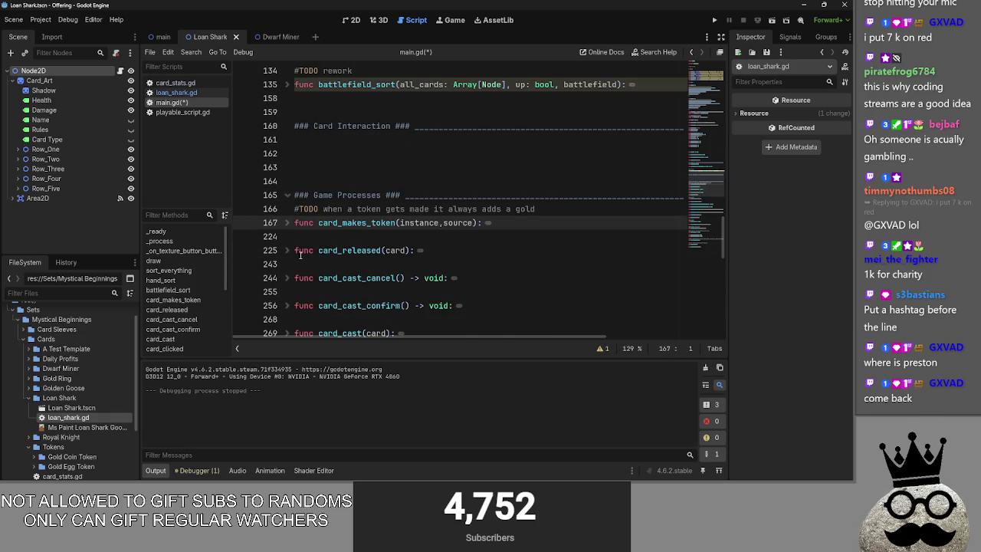
scroll(309, 237, "down", 1)
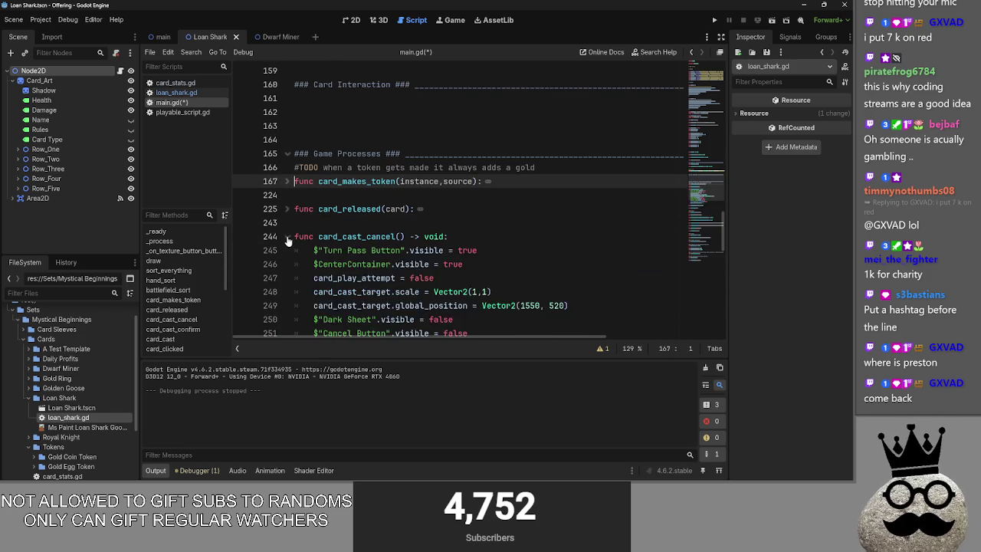
scroll(295, 244, "down", 1)
left_click(297, 249)
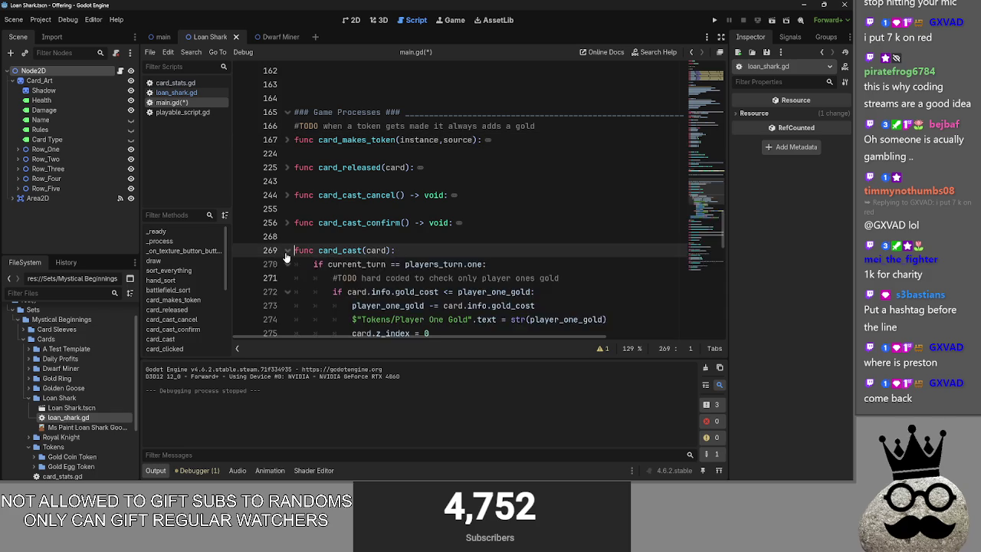
scroll(310, 211, "up", 1)
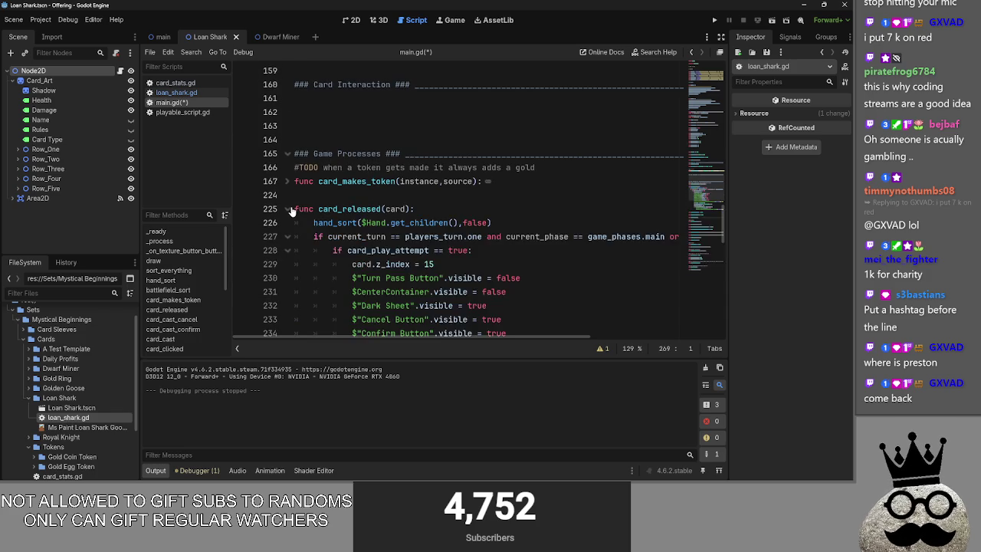
scroll(292, 213, "up", 2)
Delete the Card Interaction and Game Processes divider lines
left_click_drag(295, 170, 477, 161)
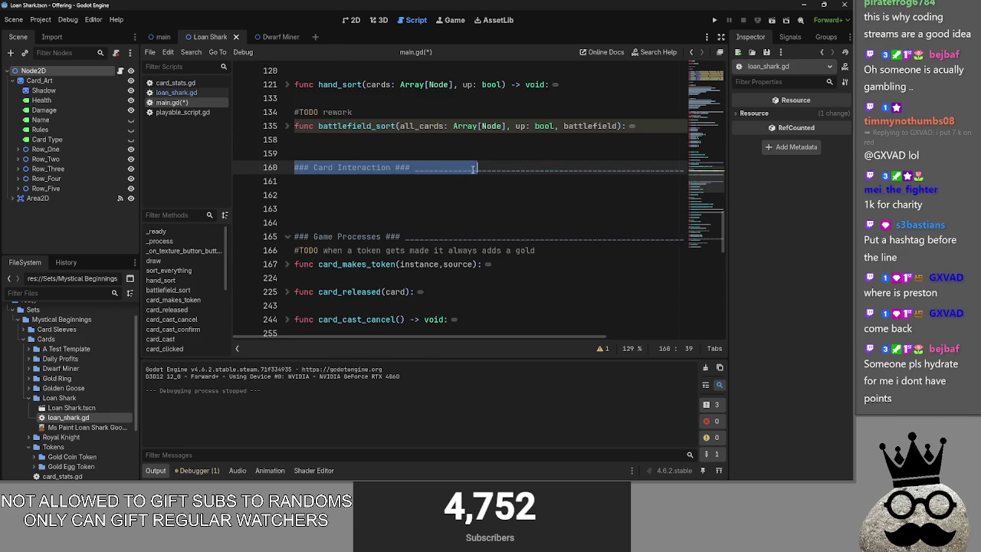
left_click(368, 194)
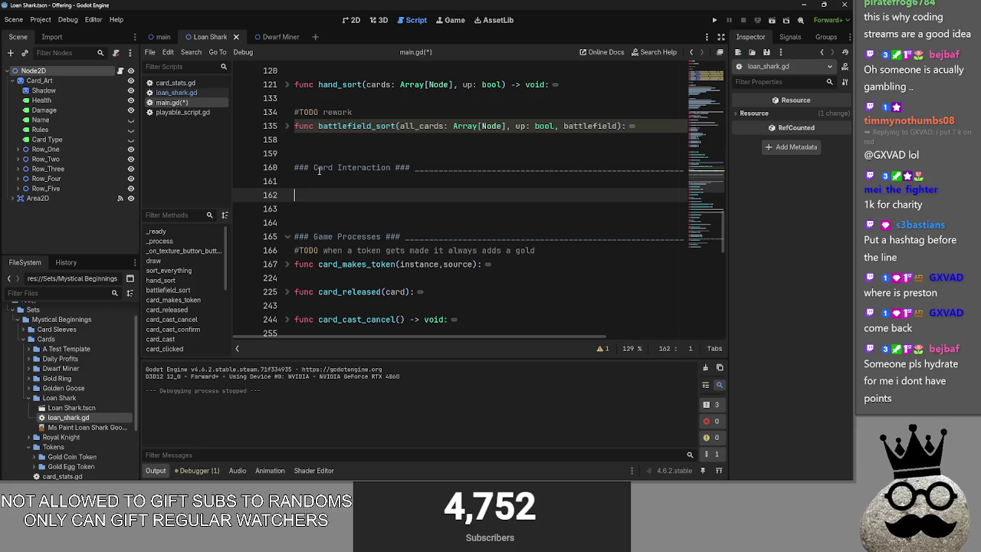
mouse_move(296, 168)
left_mouse_down()
mouse_move(682, 167)
mouse_move(294, 156)
left_mouse_up()
key("BackSpace")
mouse_move(295, 222)
left_mouse_down()
mouse_move(690, 223)
mouse_move(295, 209)
left_mouse_up()
key("BackSpace")
key("BackSpace")
key("BackSpace")
key("BackSpace")
scroll(459, 230, "up", 5)
left_click(382, 155)
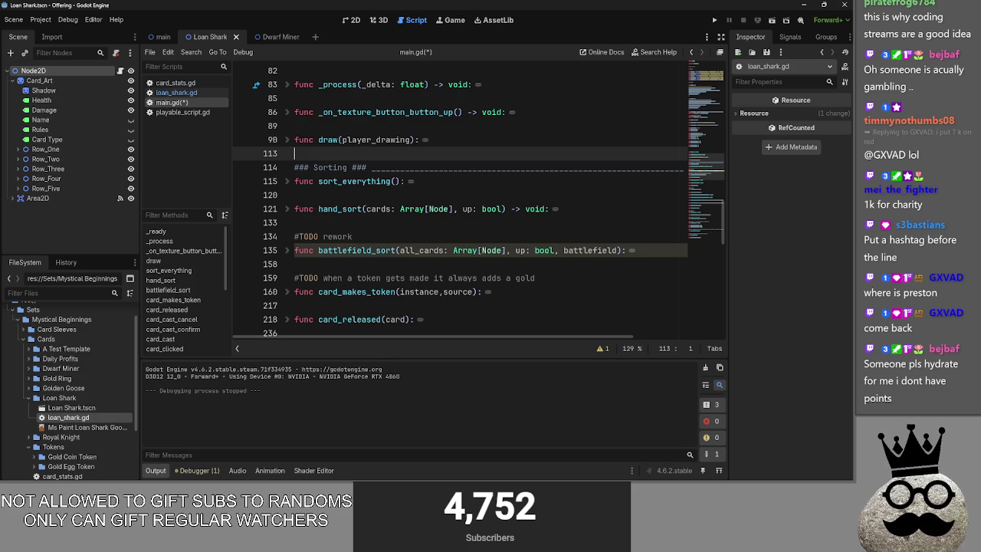
Paste the boxed SORTING comment banner above all_attacks and fold it
scroll(363, 167, "down", 10)
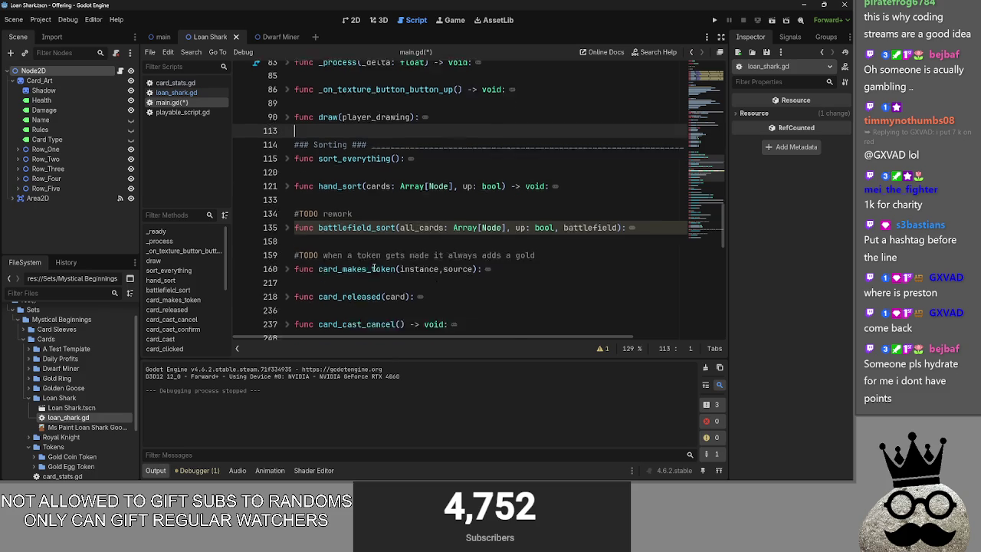
scroll(373, 266, "down", 4)
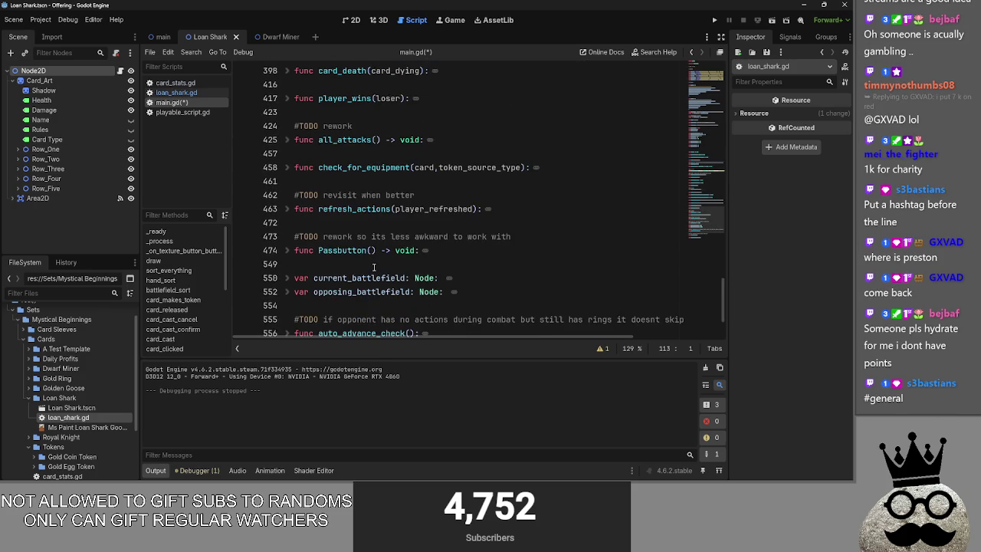
scroll(373, 267, "up", 5)
key("alt+Tab")
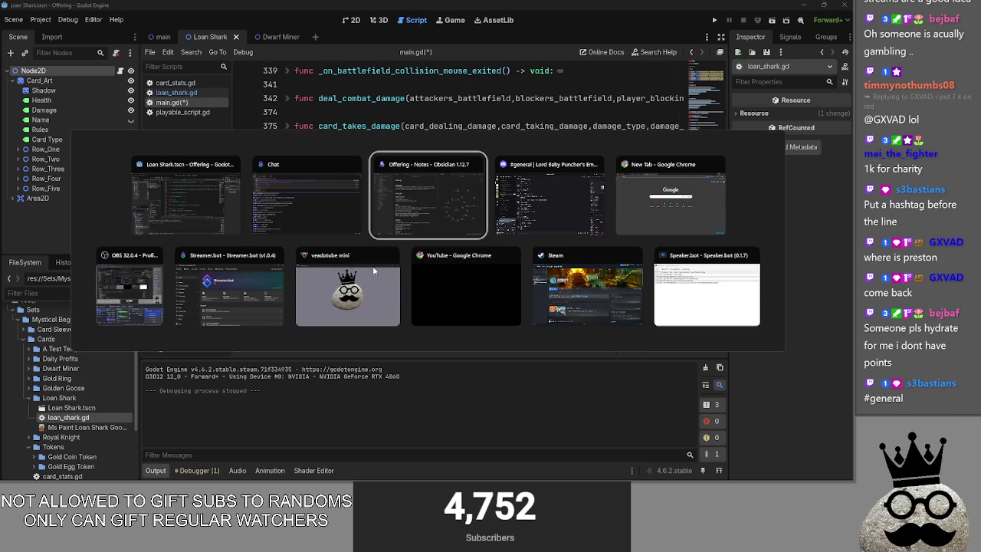
key("Escape")
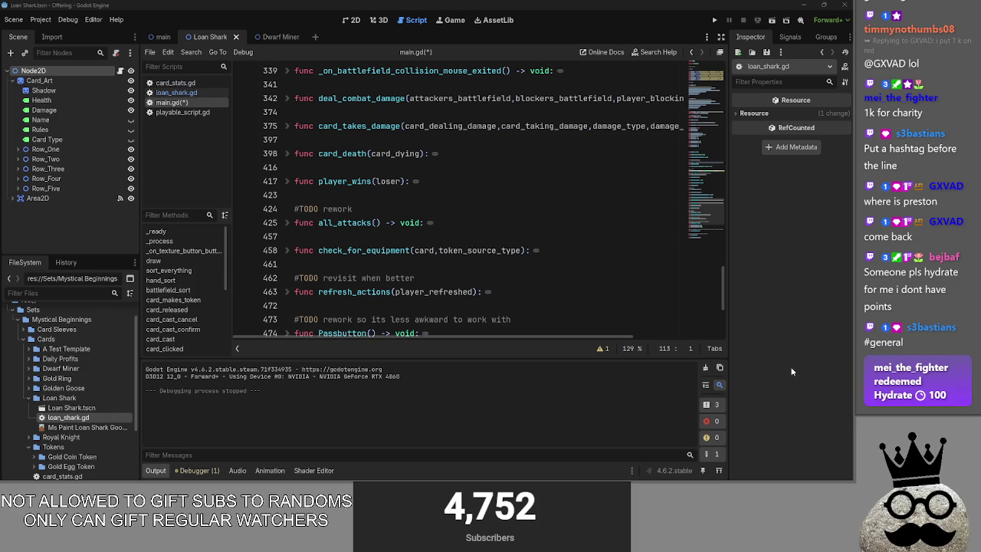
left_click(406, 192)
type("# +-------------------------------------+ # |               SORTING               | # +-------------------------------------+")
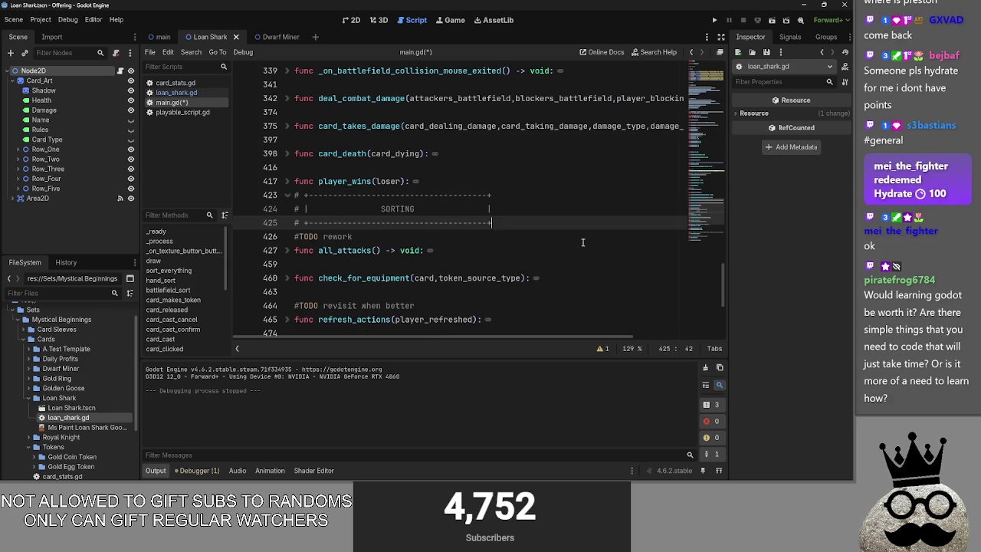
key("alt+f")
scroll(429, 245, "up", 7)
scroll(412, 252, "up", 3)
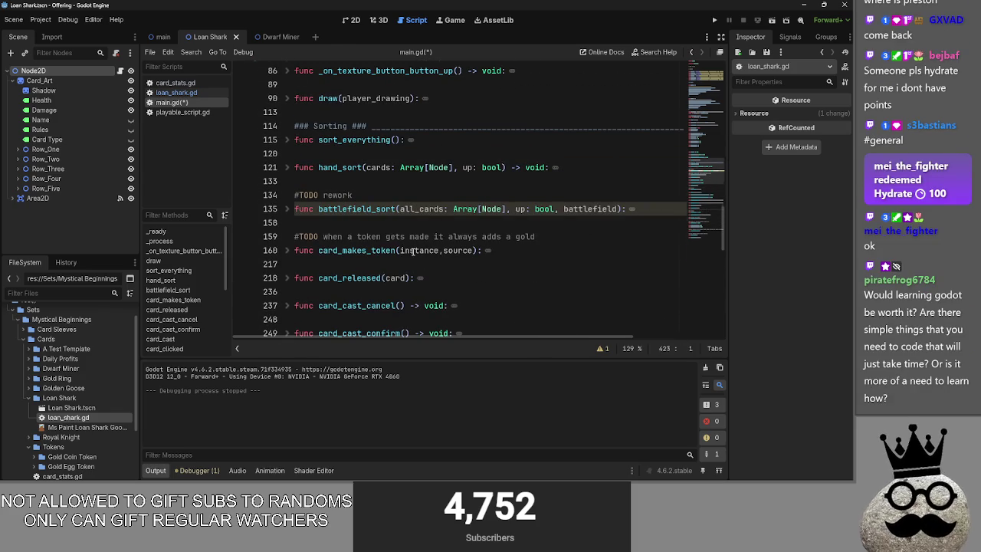
scroll(368, 215, "up", 2)
Replace the old ### Sorting ### line with the pasted boxed SORTING banner
left_click_drag(298, 209, 783, 213)
key("BackSpace")
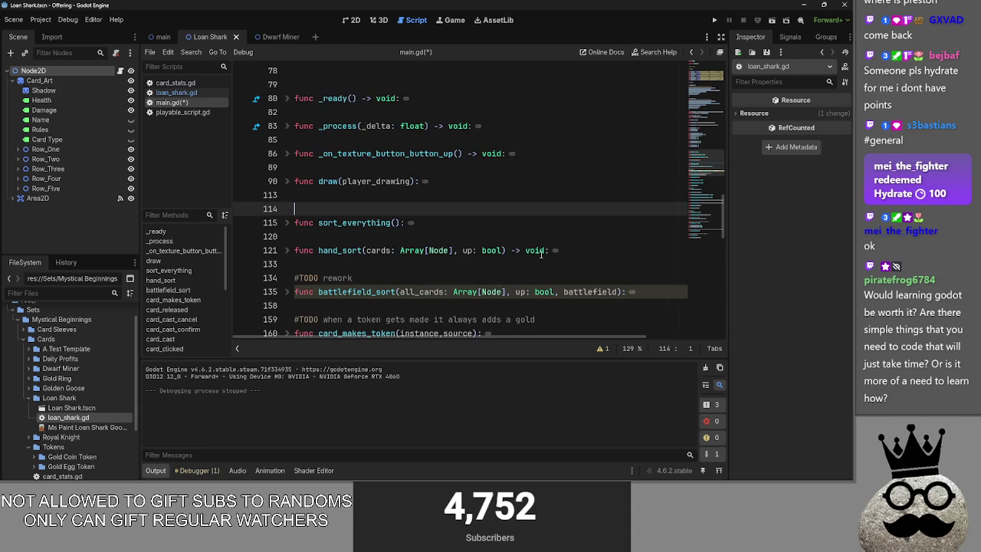
key("Return")
key("Return")
left_click(321, 220)
type("# +-------------------------------------+ # |               SORTING               | # +-------------------------------------+")
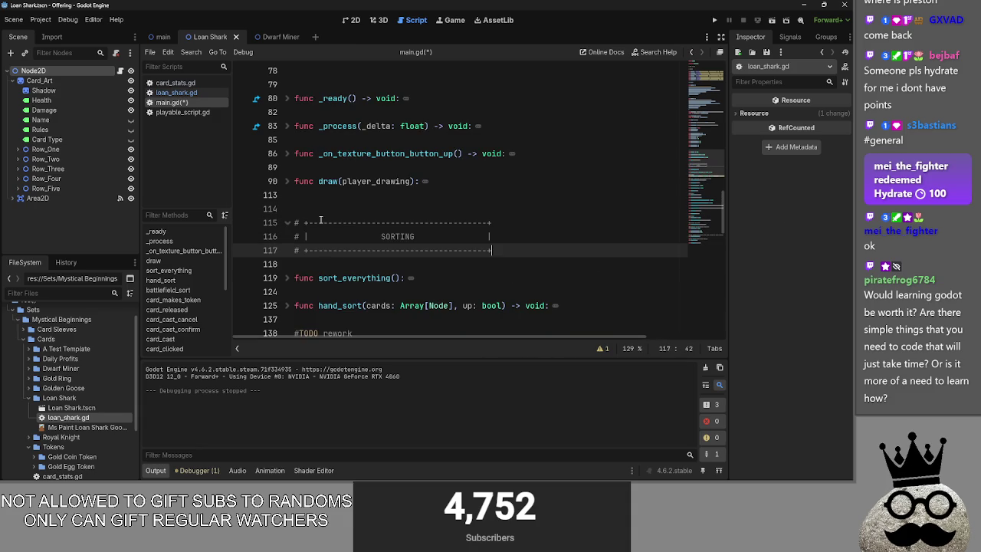
left_click(318, 212)
key("BackSpace")
Close the banner's SORTING line with a '|' character
key("Down")
key("Down")
key("Down")
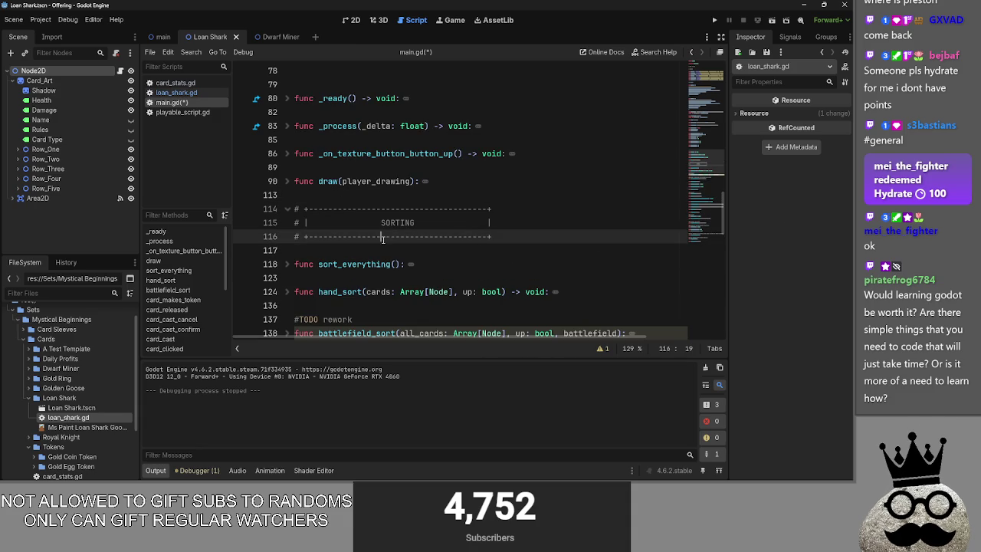
left_click(286, 209)
left_click(284, 210)
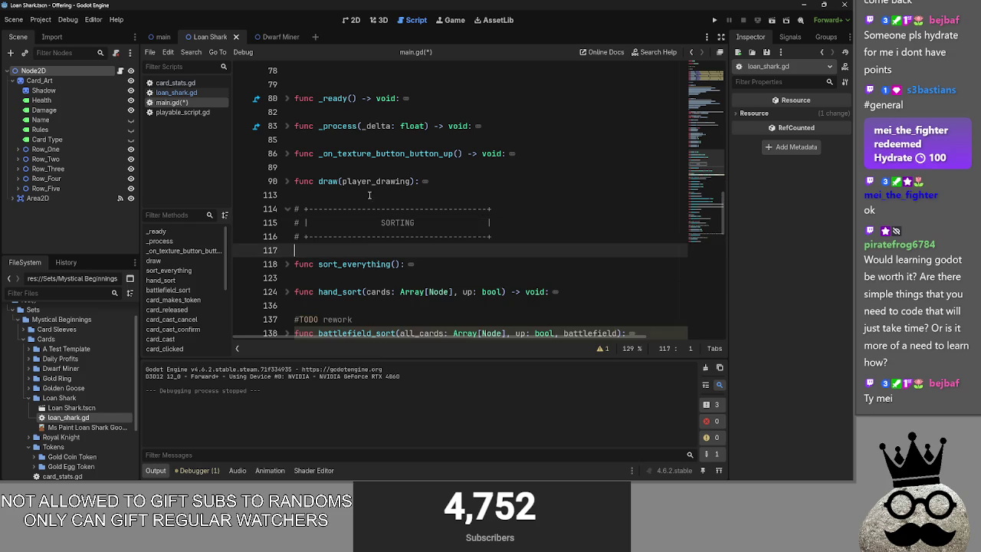
key("Up")
key("Up")
key("Up")
left_click(415, 246)
left_click(488, 223)
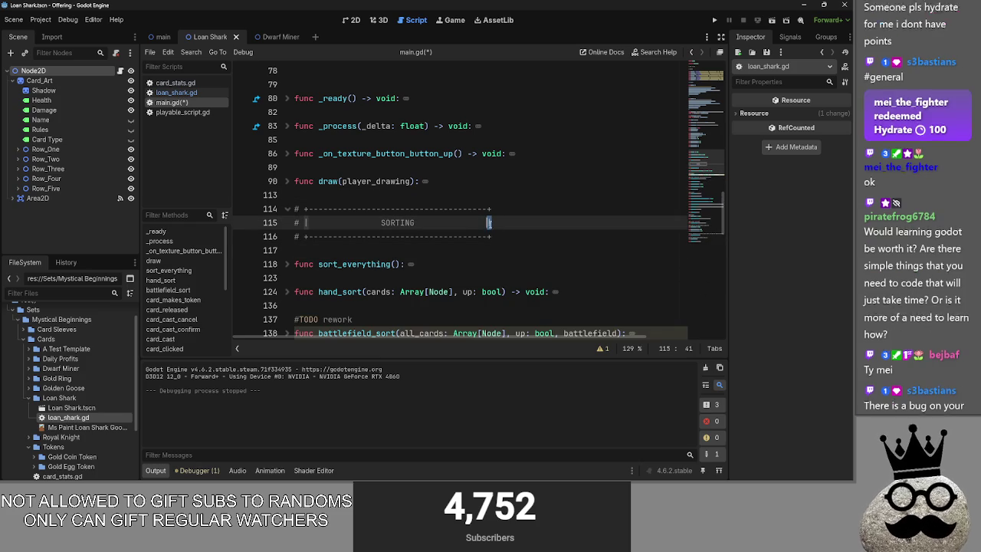
type("|")
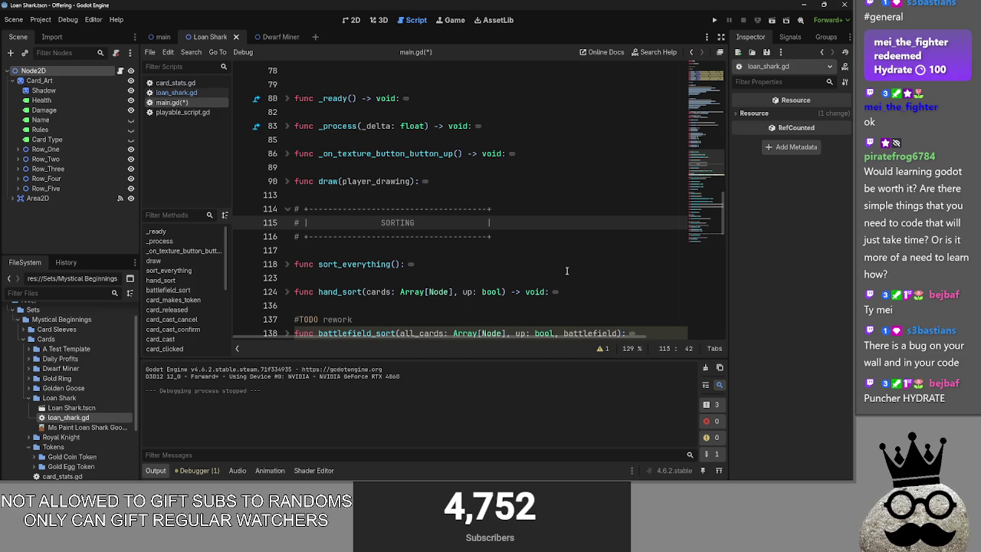
left_click(354, 20)
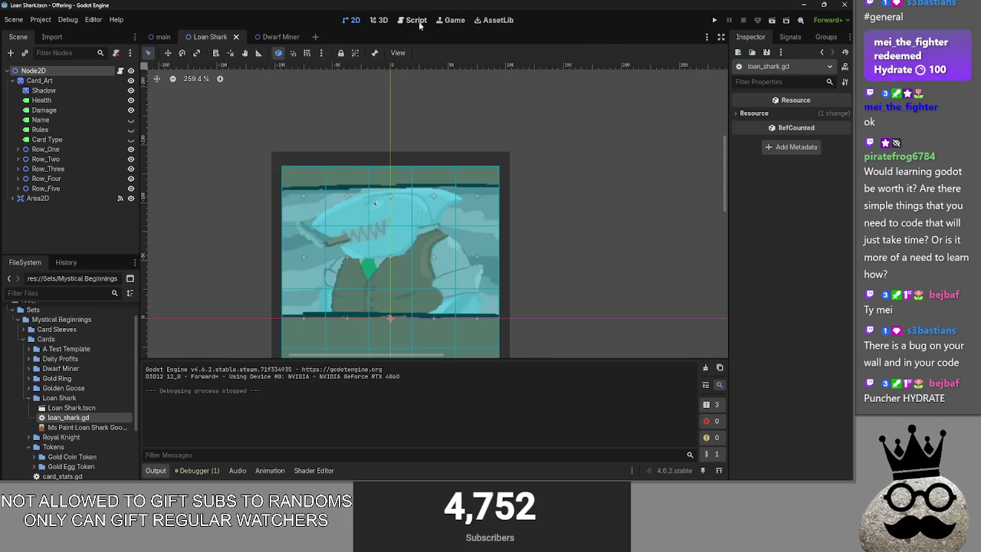
Return to main.gd and toggle the draw function's fold open and closed
left_click(416, 21)
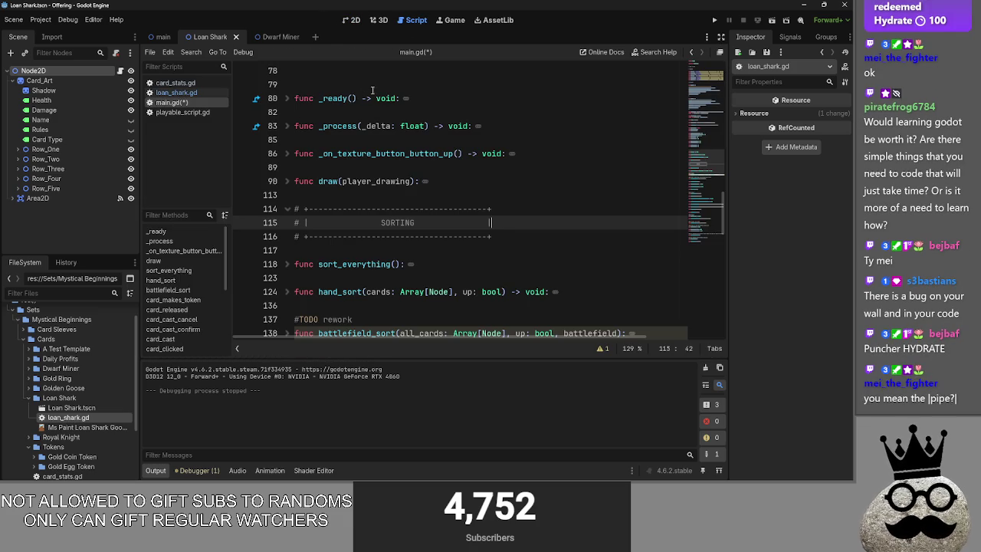
left_click(350, 20)
left_click(411, 21)
left_click(352, 19)
left_click(409, 20)
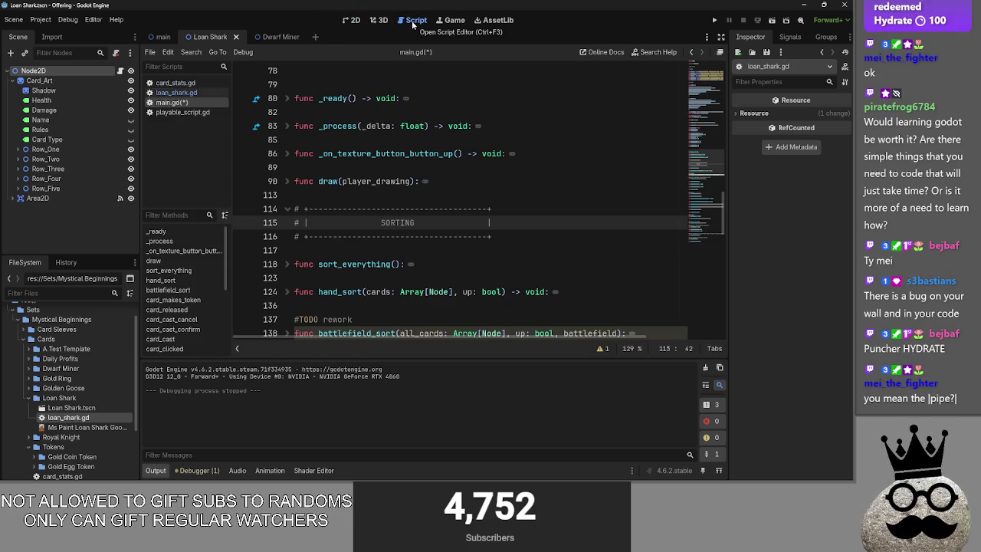
left_click(404, 194)
left_click(286, 182)
left_click(286, 183)
left_click(286, 182)
left_click(286, 183)
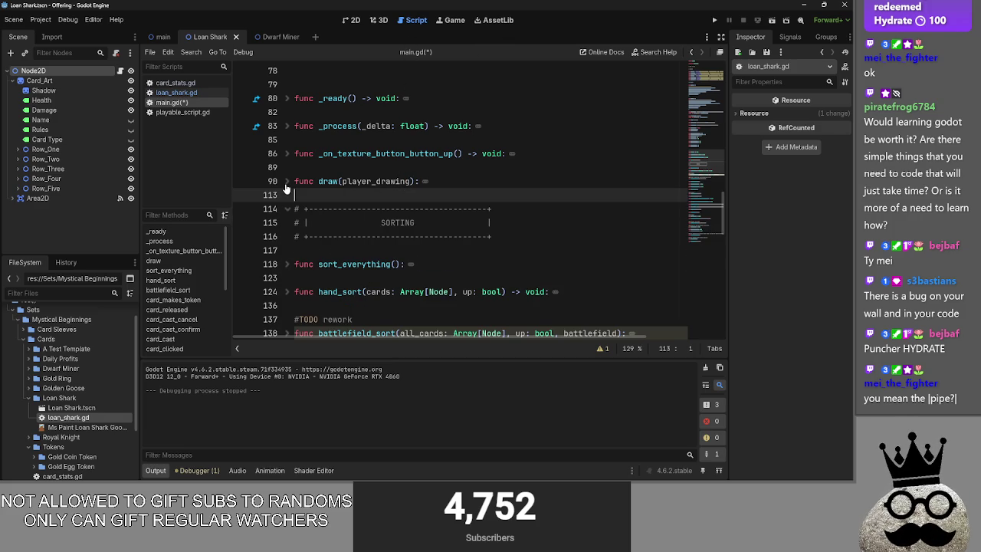
Expand and collapse hand_sort, then draw again, leaving both folded
scroll(286, 188, "down", 3)
left_click(288, 168)
left_click(288, 168)
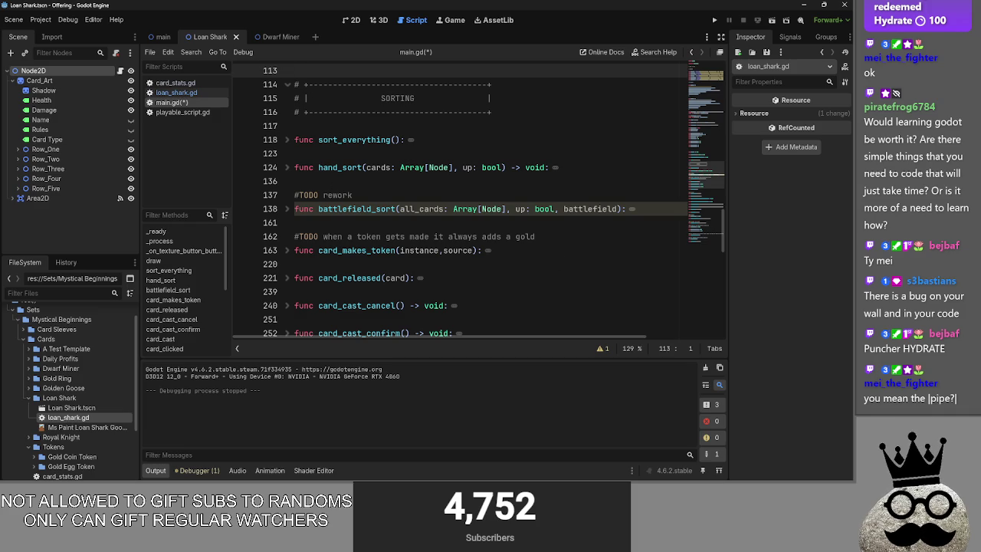
left_click(367, 185)
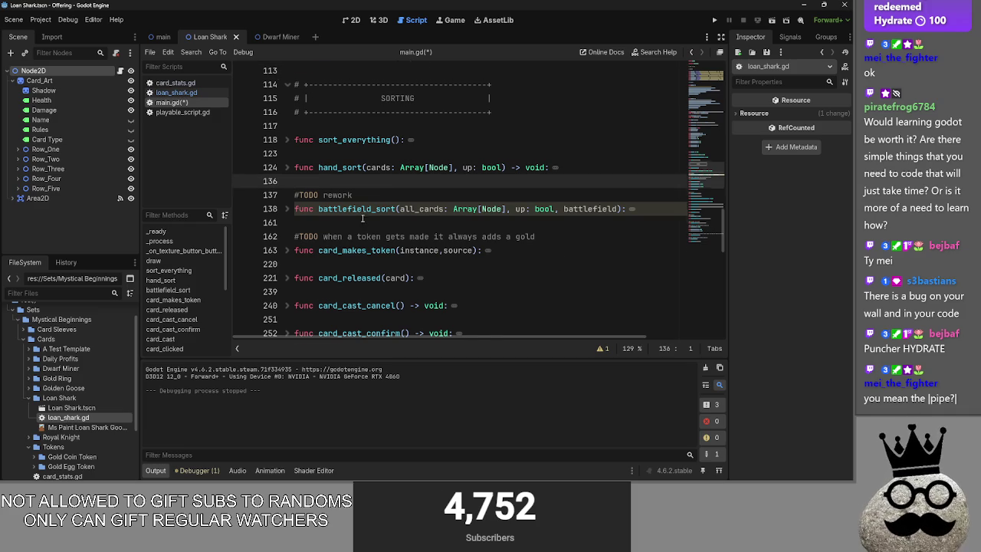
scroll(358, 222, "up", 2)
left_click(335, 154)
left_click(285, 140)
left_click(285, 140)
left_click(330, 156)
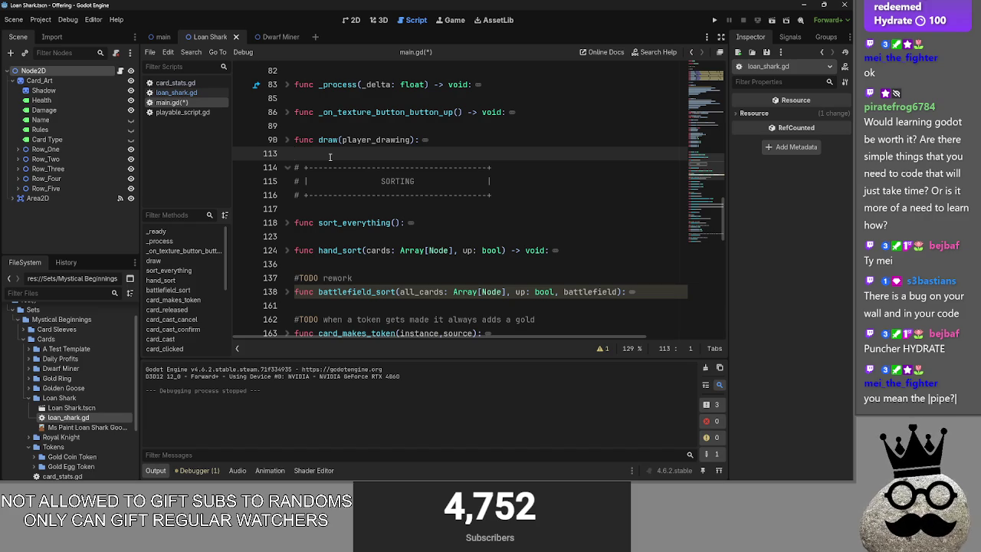
Change SORTING in the banner to SORT, then undo it back to SORTING
double_click(381, 184)
type("SORT")
key("ctrl+z")
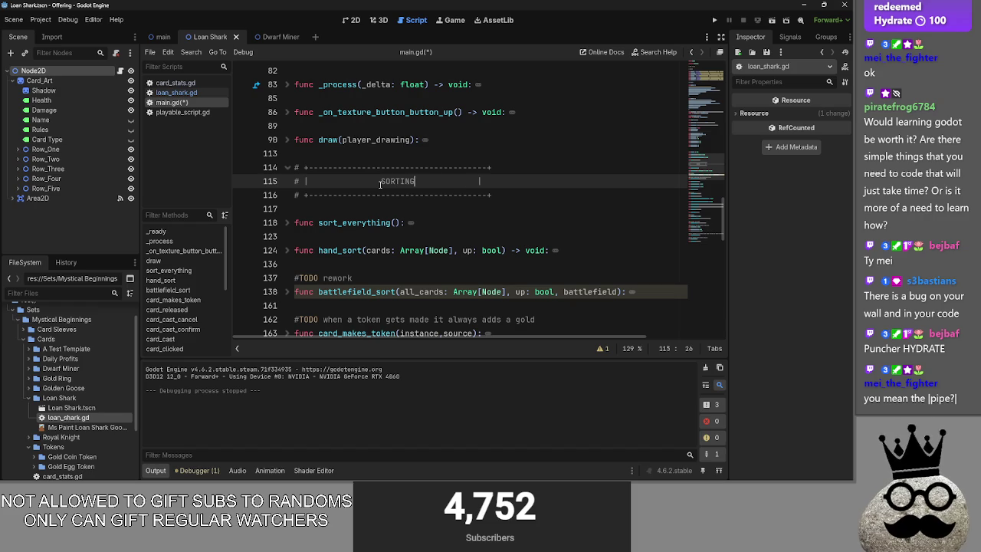
double_click(381, 184)
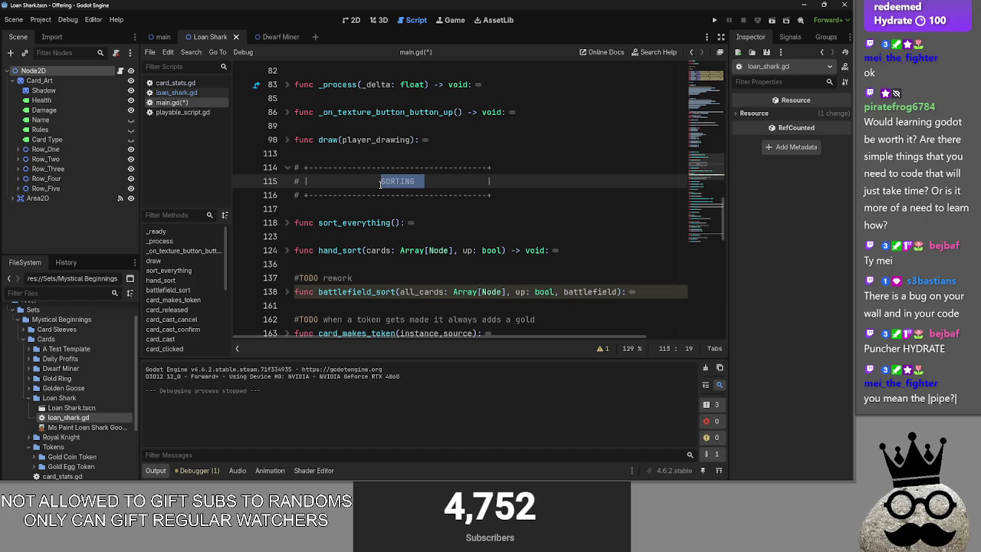
key("ctrl+z")
key("BackSpace")
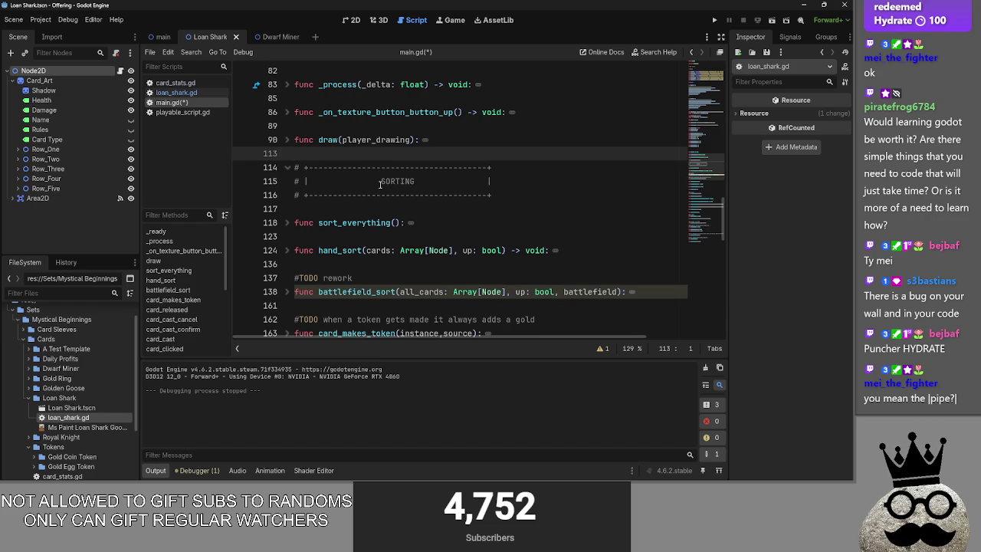
Open the main scene in the 2D workspace
left_click(416, 181)
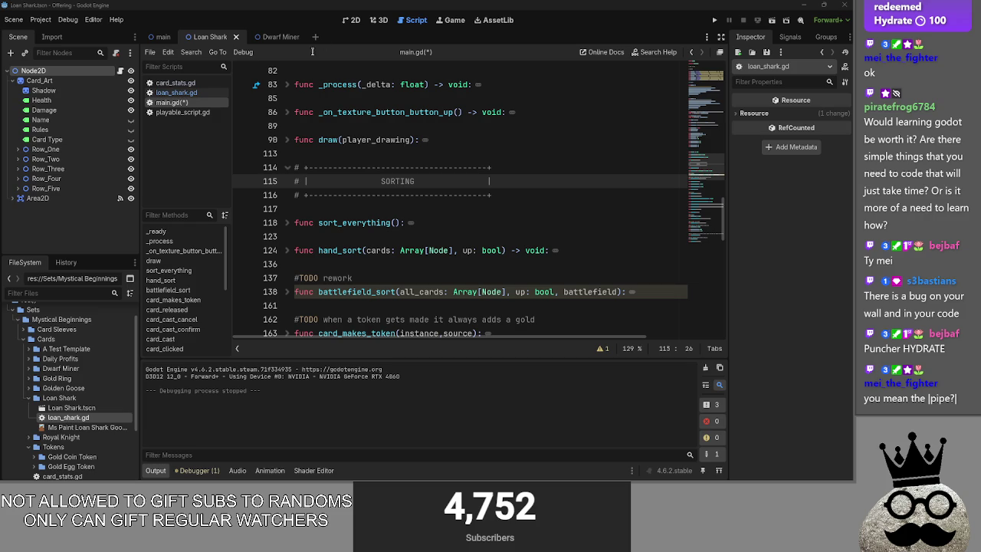
left_click(353, 20)
left_click(164, 40)
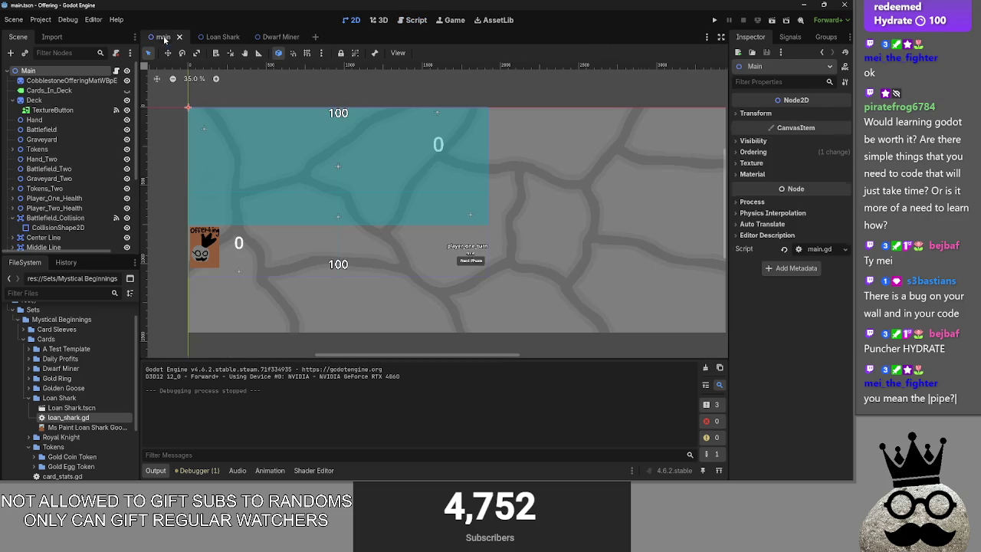
Zoom the 2D canvas and collapse the Deck node's children in the Scene dock
scroll(479, 199, "down", 1)
scroll(459, 204, "down", 1)
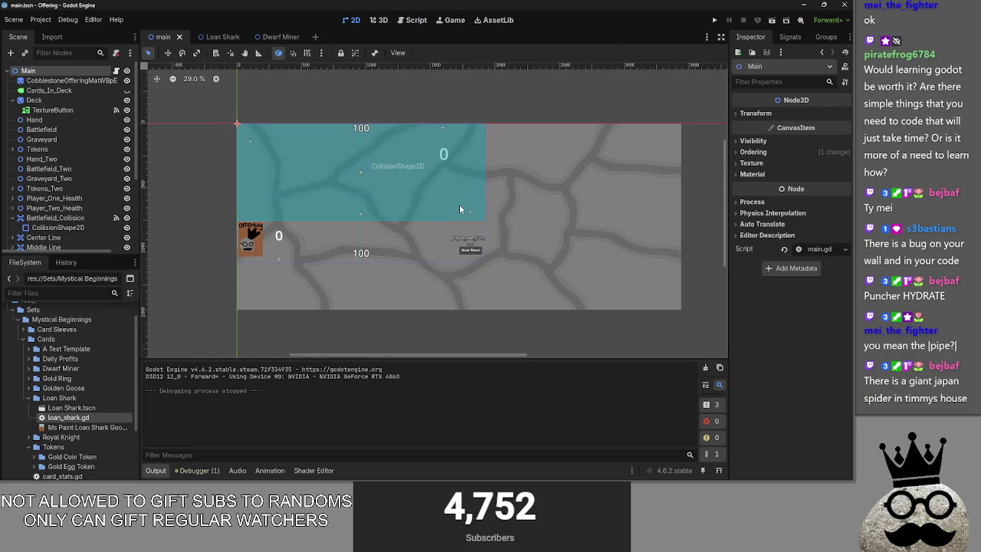
scroll(273, 241, "up", 1)
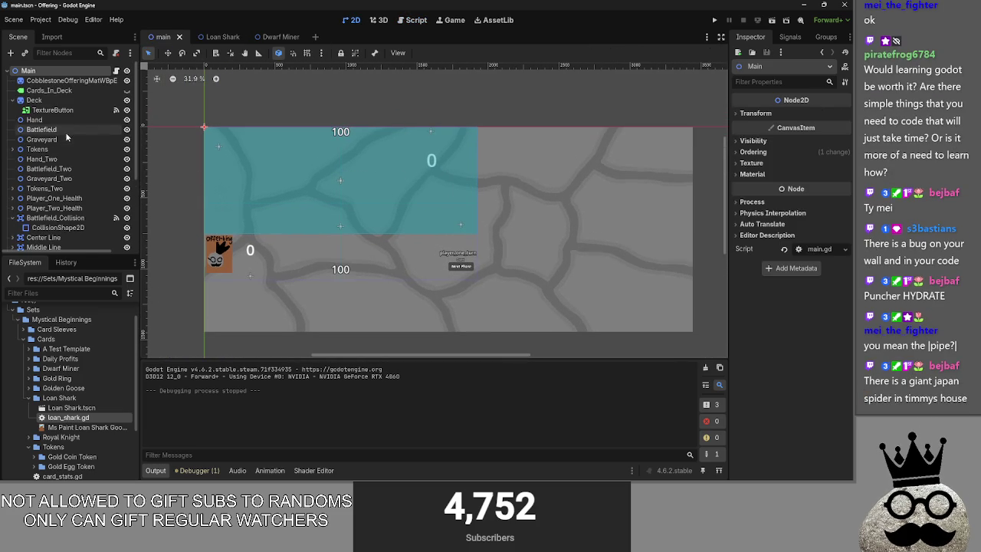
left_click(12, 100)
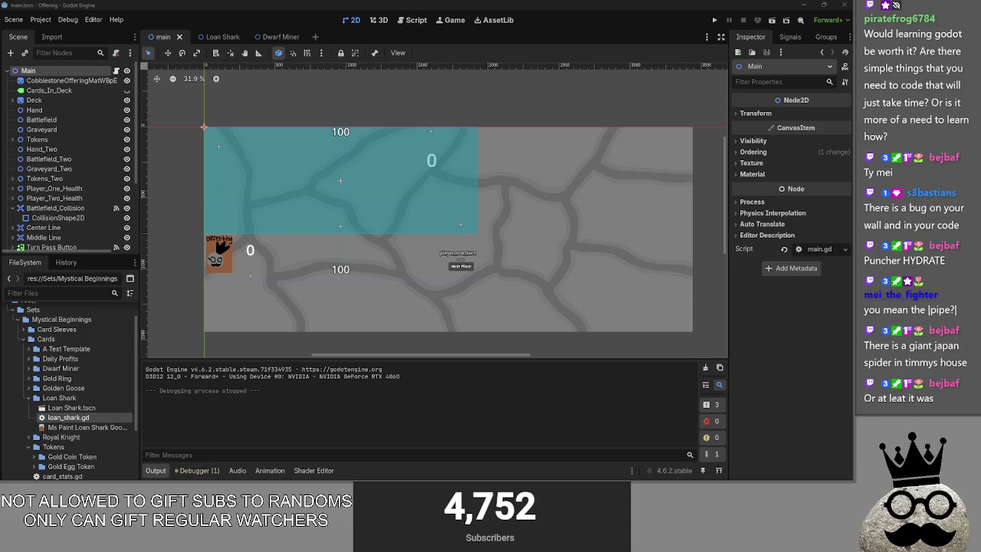
Go back to main.gd's script with the caret above the banner
left_click(411, 20)
scroll(396, 167, "down", 5)
scroll(396, 166, "up", 3)
left_click(390, 151)
Toggle the sort_everything and hand_sort folds while moving down main.gd
left_click(332, 211)
left_click(285, 222)
left_click(285, 222)
left_click(285, 249)
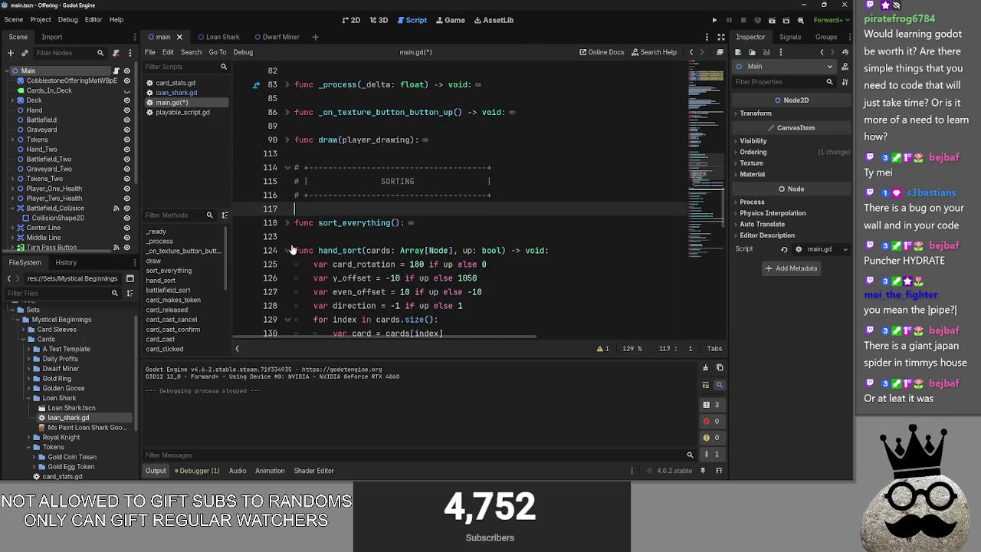
left_click(285, 250)
left_click(316, 237)
scroll(316, 237, "down", 2)
left_click(302, 181)
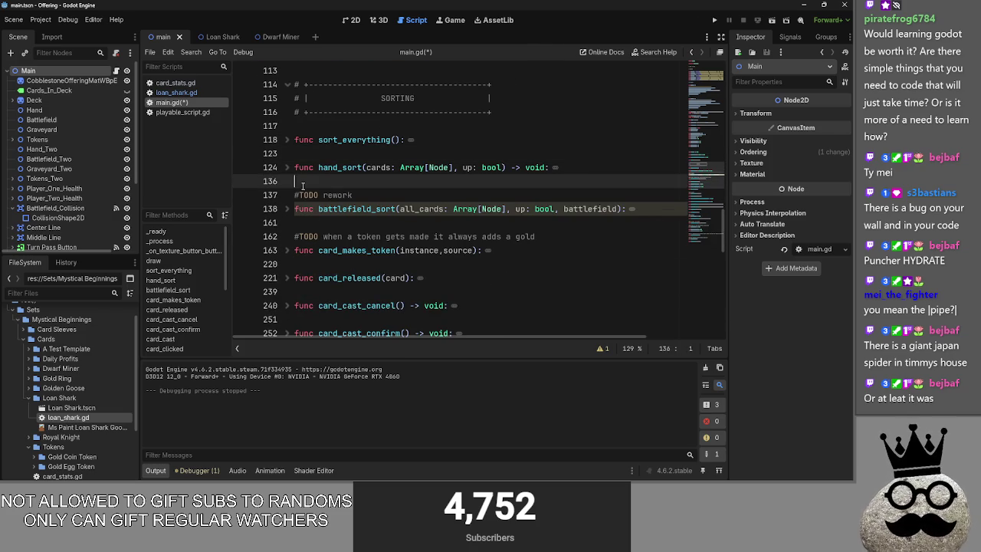
left_click(332, 224)
Unfold battlefield_sort repeatedly to read its body, then collapse it
scroll(332, 227, "down", 1)
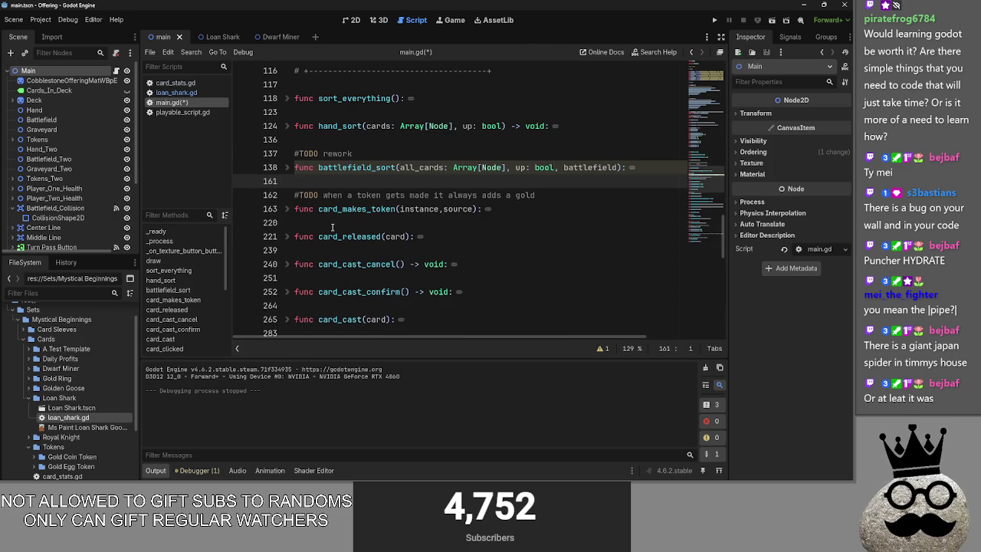
left_click(287, 168)
left_click(287, 168)
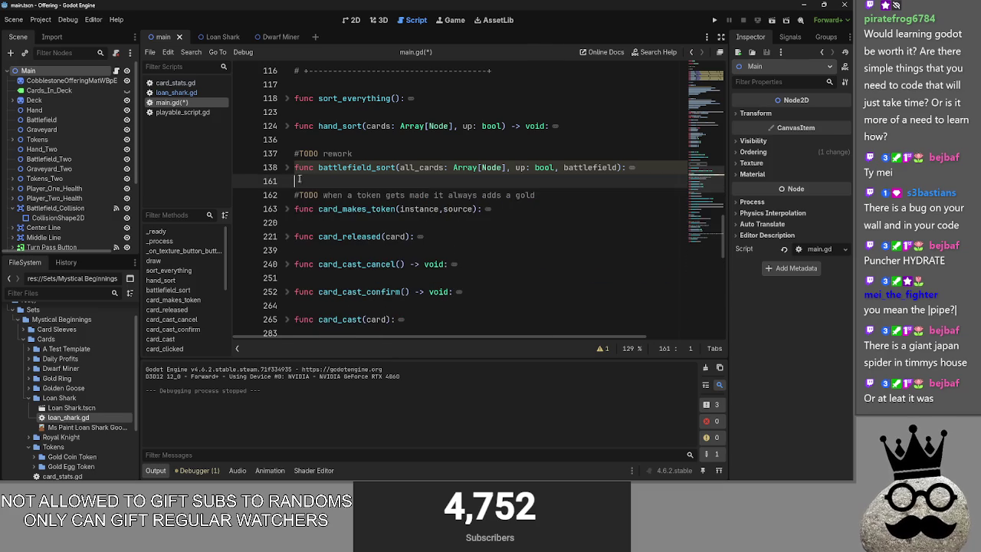
left_click(287, 168)
left_click(287, 168)
left_click(287, 168)
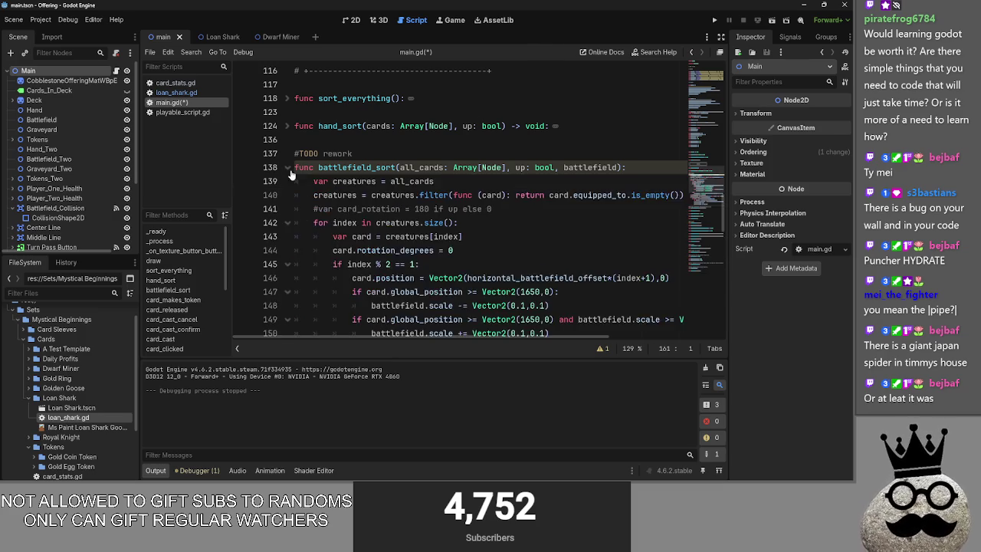
scroll(341, 186, "down", 3)
scroll(341, 186, "up", 2)
left_click(288, 126)
left_click(348, 153)
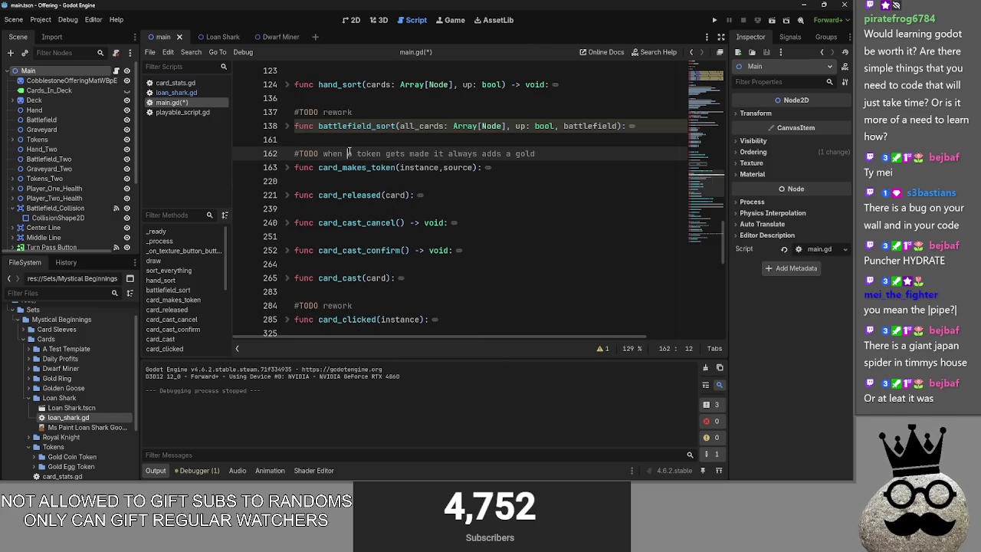
Peek into card_makes_token, then re-expand battlefield_sort
left_click(288, 167)
left_click(288, 167)
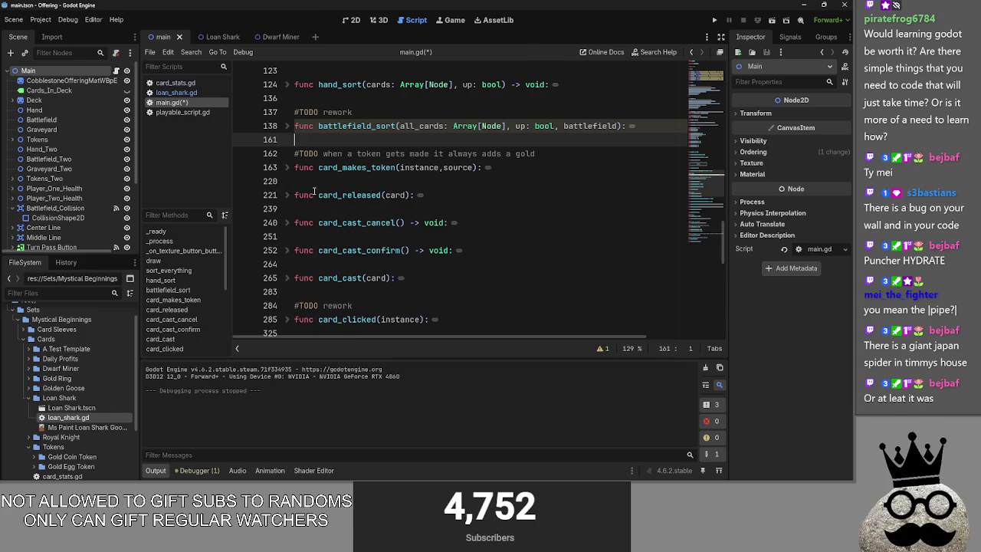
left_click(296, 167)
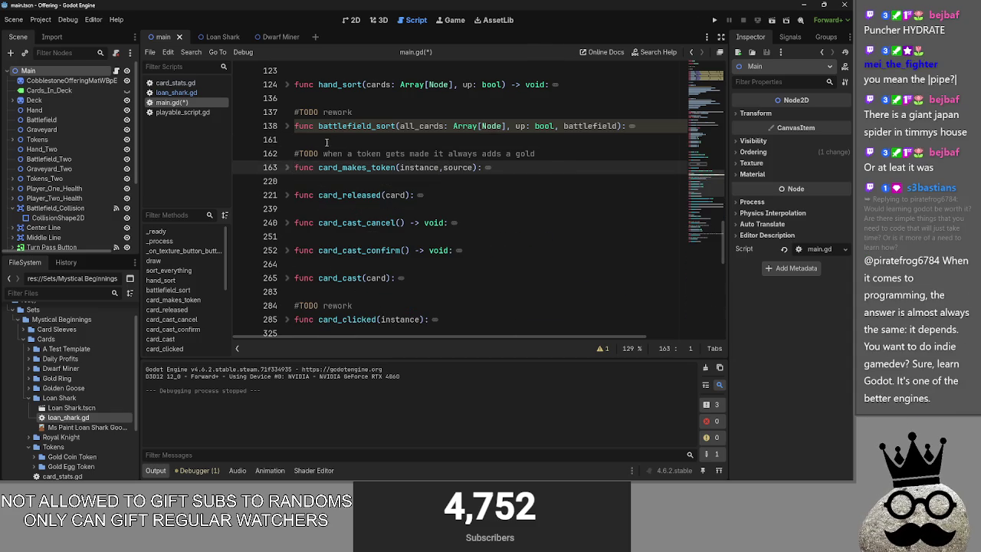
left_click(293, 140)
left_click(287, 125)
Select and review the equipped_creature loop lines 155–156 in battlefield_sort
scroll(389, 201, "down", 1)
scroll(389, 200, "down", 4)
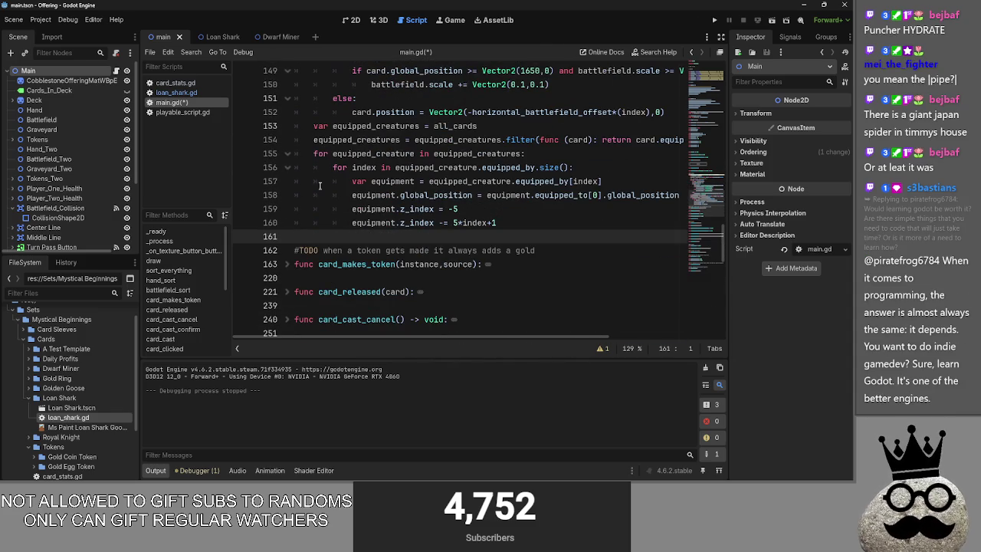
left_click_drag(313, 153, 535, 221)
left_click(535, 221)
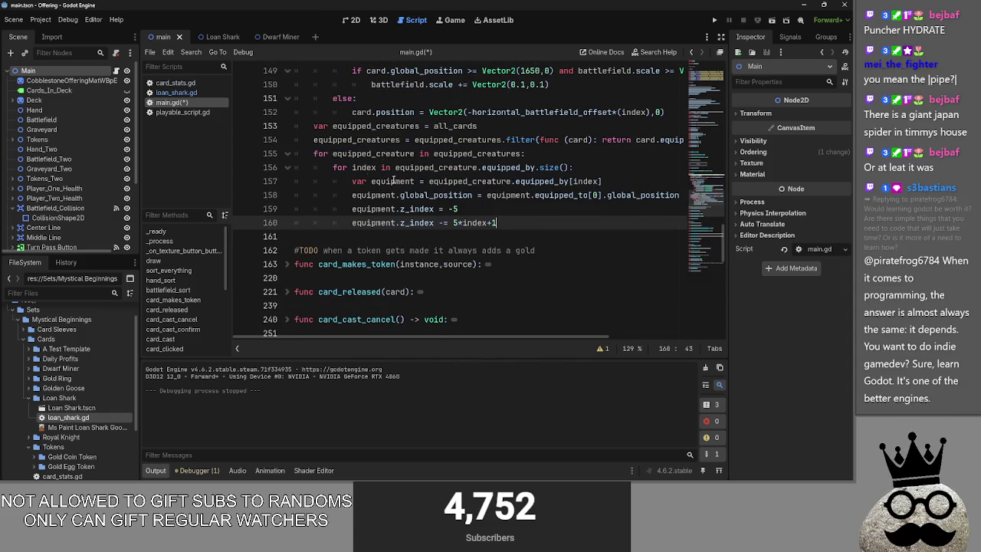
left_click_drag(312, 154, 623, 167)
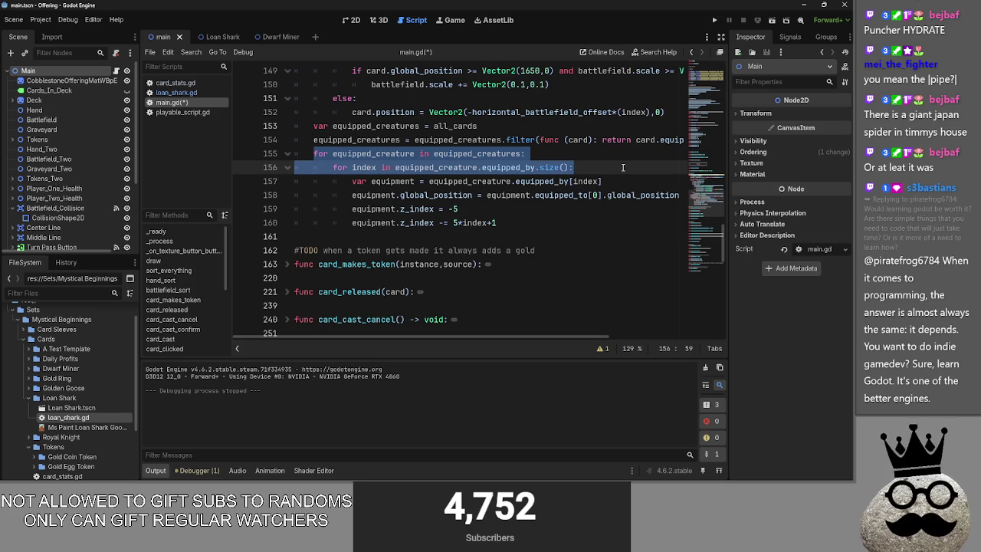
scroll(614, 208, "up", 2)
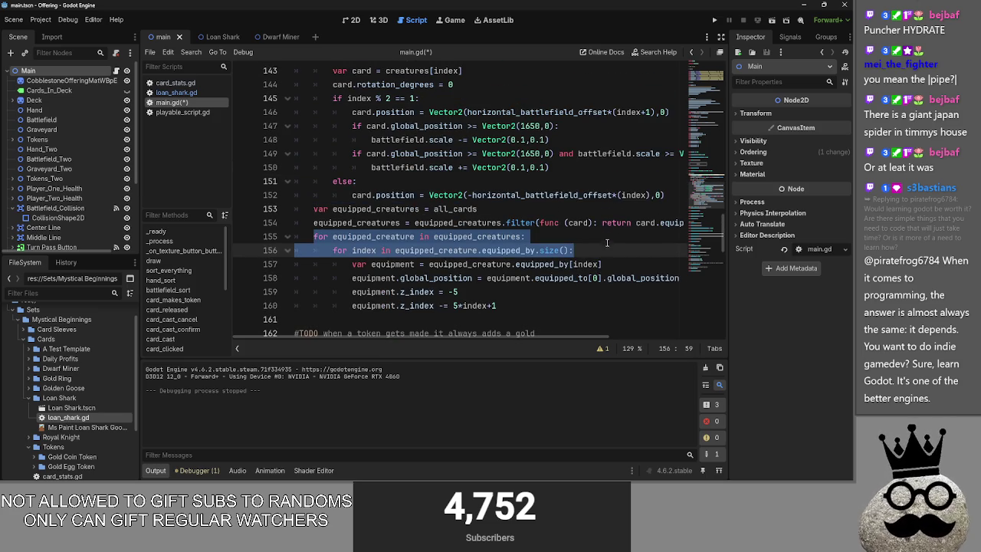
left_click(605, 246)
left_click_drag(605, 246, 294, 236)
left_click(605, 250)
Collapse battlefield_sort and leave the caret on empty line 161
scroll(279, 177, "up", 9)
left_click(288, 167)
key("Up")
key("Up")
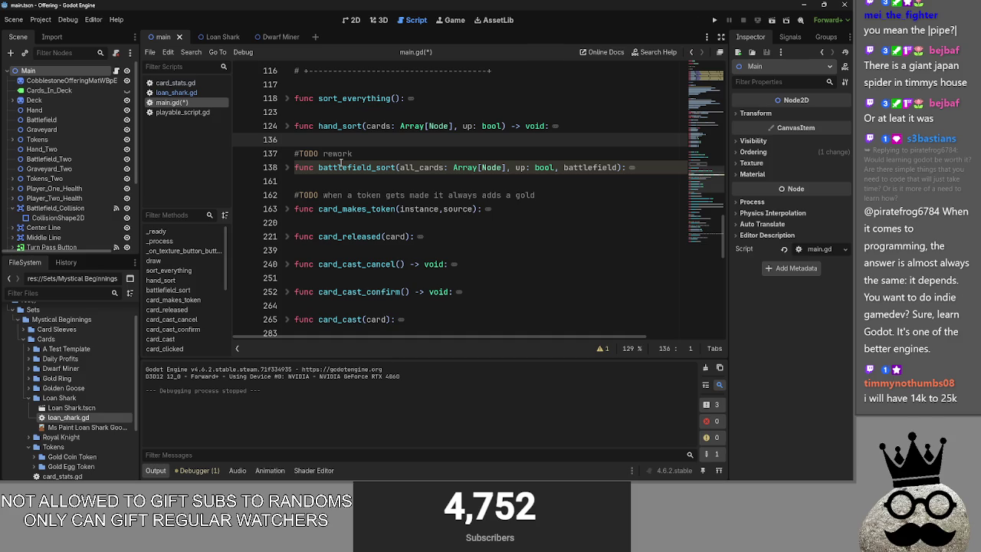
left_click(337, 178)
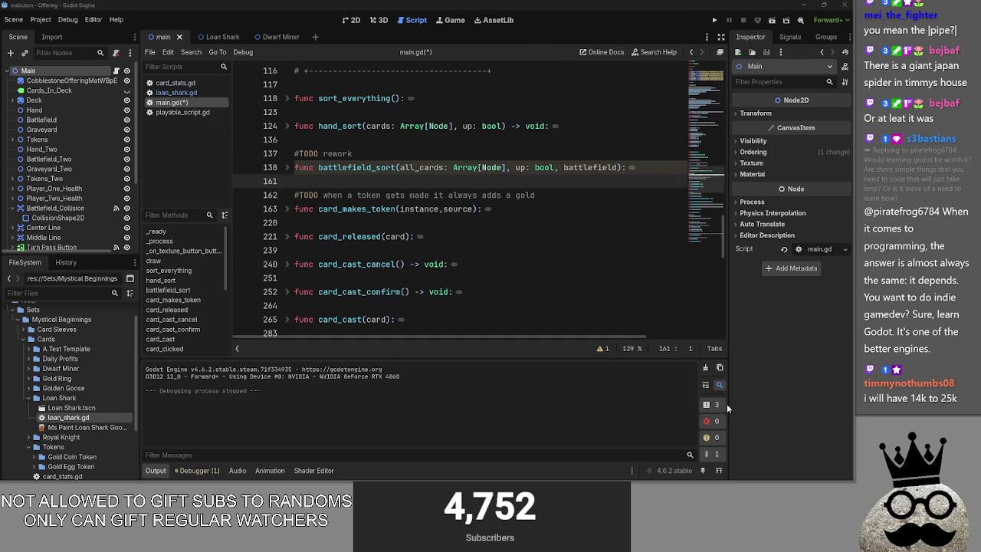
left_click(373, 140)
left_click(383, 181)
left_click(373, 140)
left_click(402, 181)
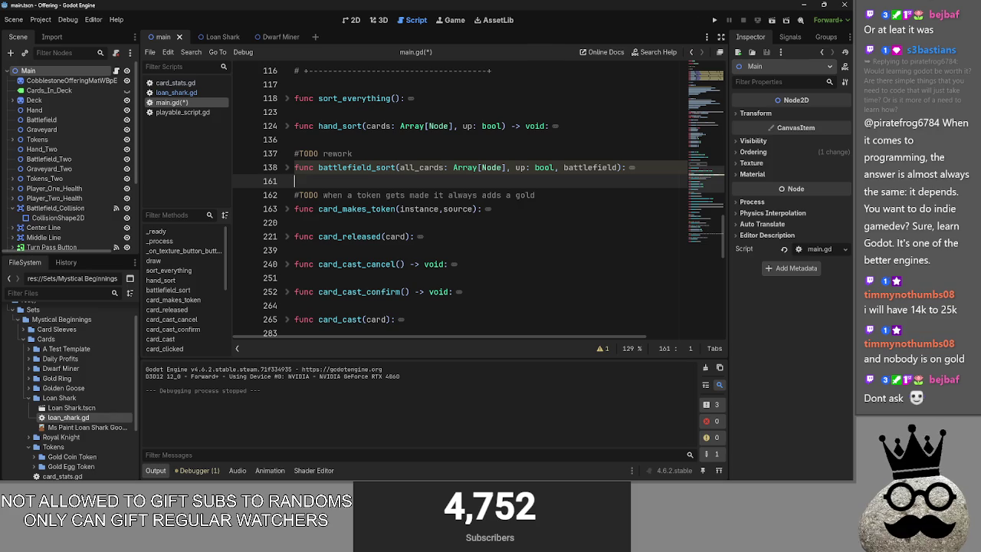
scroll(528, 217, "up", 5)
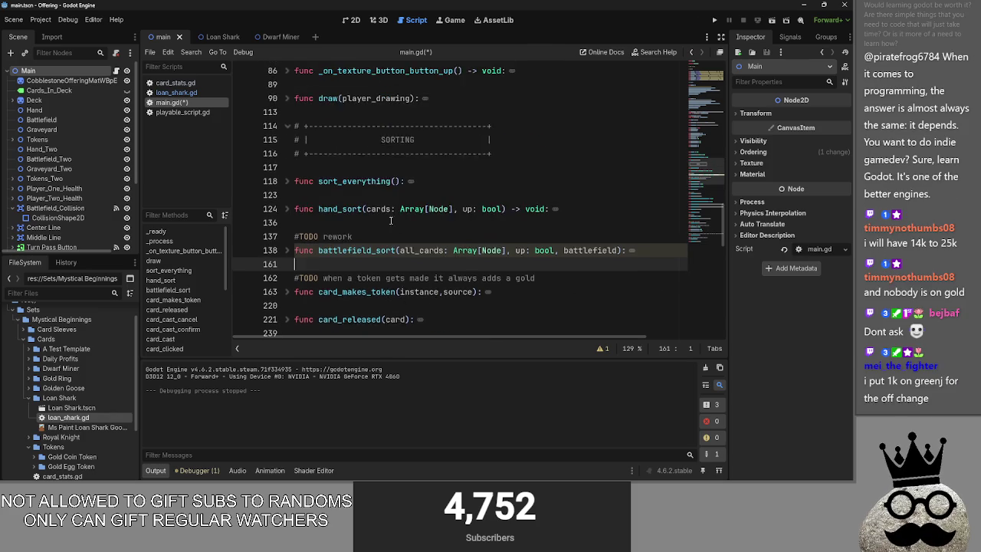
Select the SORTING comment box on lines 114–116, then deselect it
left_click_drag(537, 283, 229, 249)
mouse_move(497, 278)
left_mouse_down()
mouse_move(460, 292)
mouse_move(345, 260)
mouse_move(250, 251)
left_mouse_up()
key("Up")
scroll(314, 247, "up", 1)
Toggle the folds on _on_texture_button_button_up, _process and _ready
left_click(286, 236)
left_click(286, 236)
left_click(280, 210)
left_click(286, 209)
left_click(286, 209)
left_click(285, 182)
left_click(284, 181)
left_click(286, 210)
Fold _process on line 83 down to its one-line signature
left_click_drag(377, 229, 291, 210)
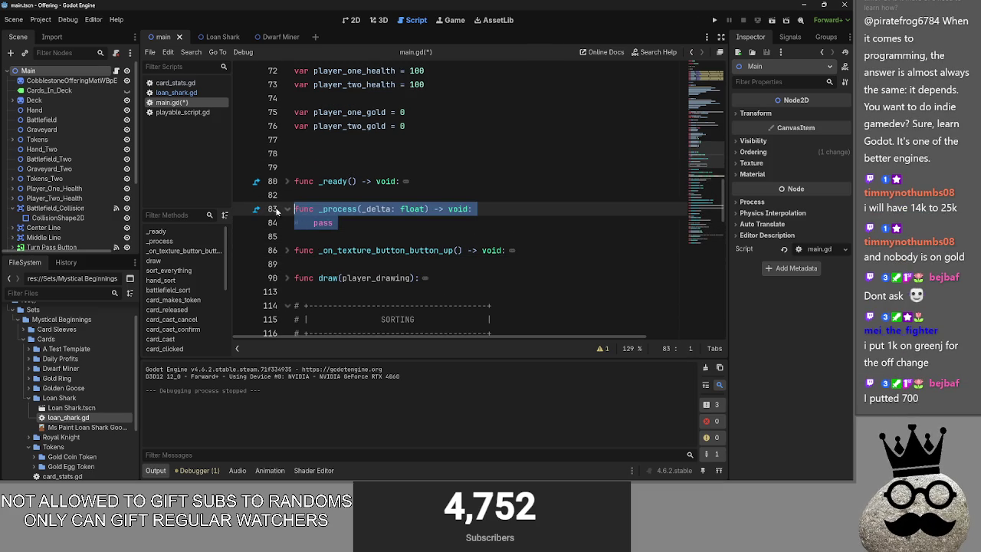
left_click(286, 209)
left_click(324, 196)
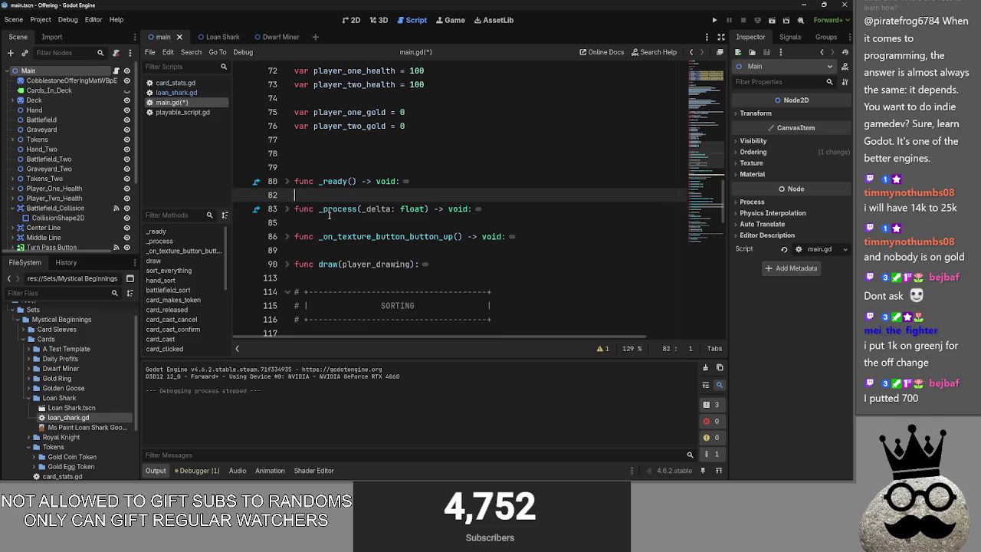
double_click(330, 213)
left_click(331, 223)
left_click(343, 194)
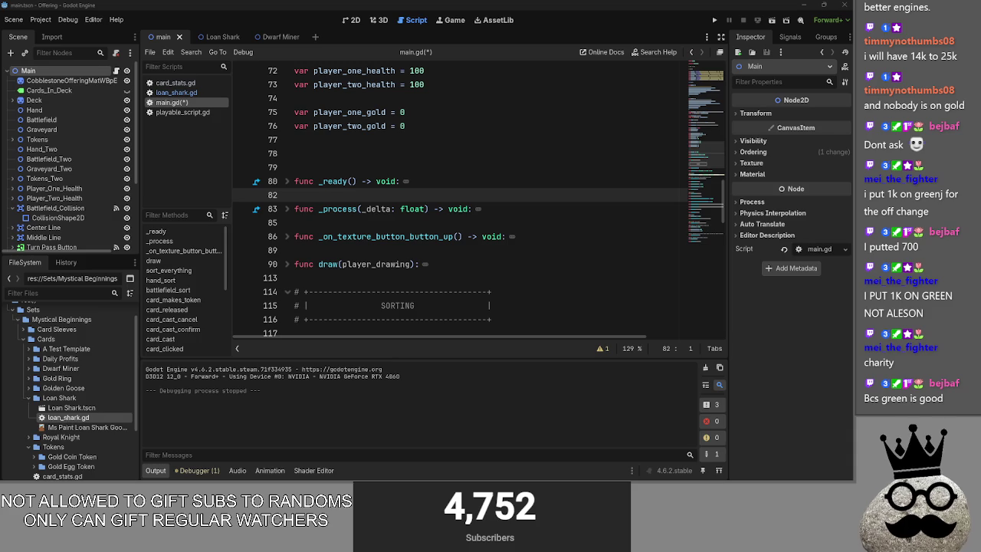
Run the Offering project for a playtest
scroll(459, 176, "up", 6)
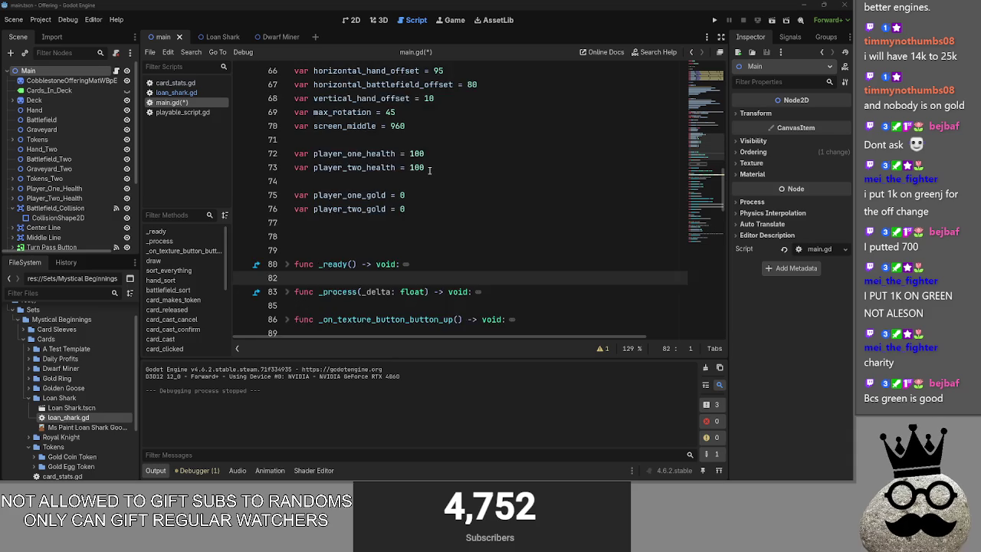
left_click(430, 159)
scroll(413, 192, "down", 15)
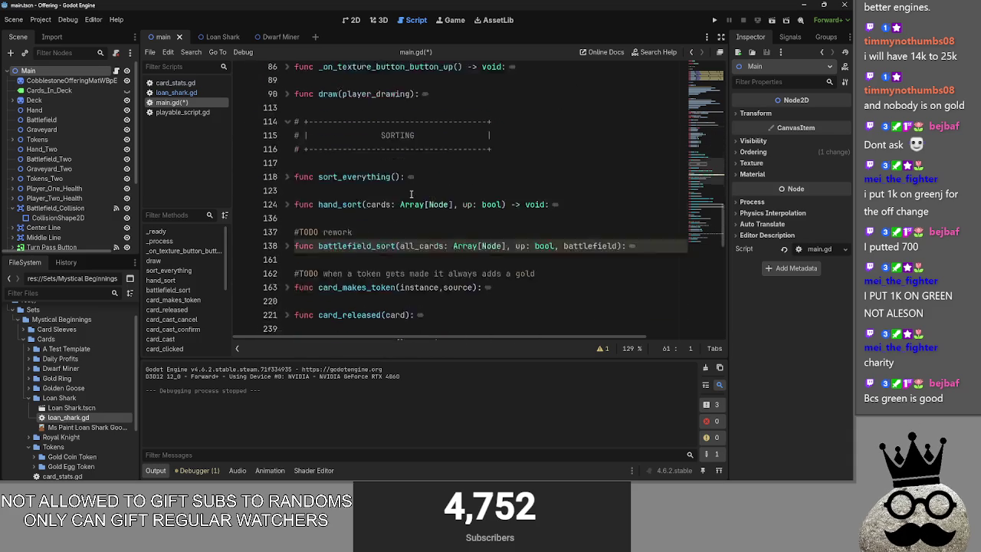
left_click(714, 20)
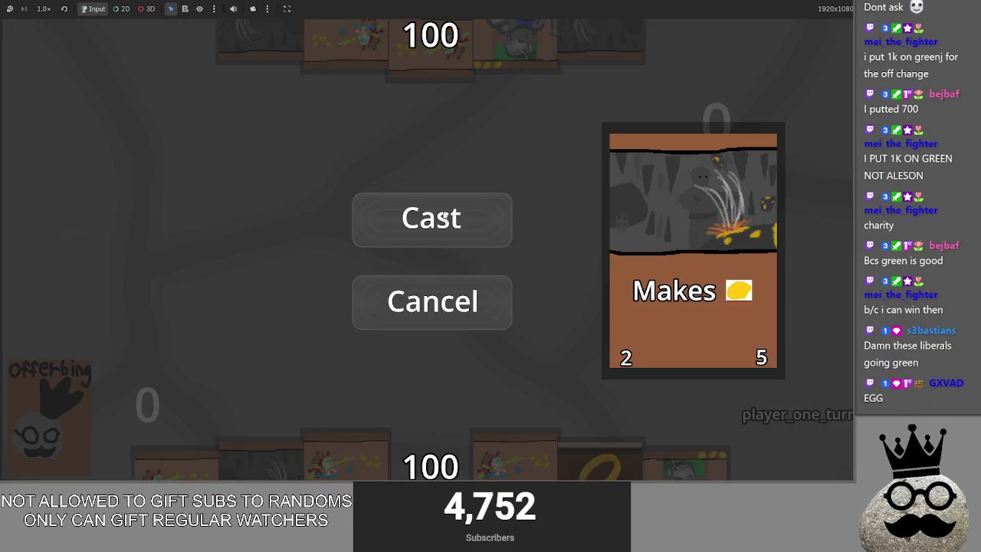
Cast Makes and Makes On Damage cards and play both Brace 1 cards onto the board
left_click(444, 217)
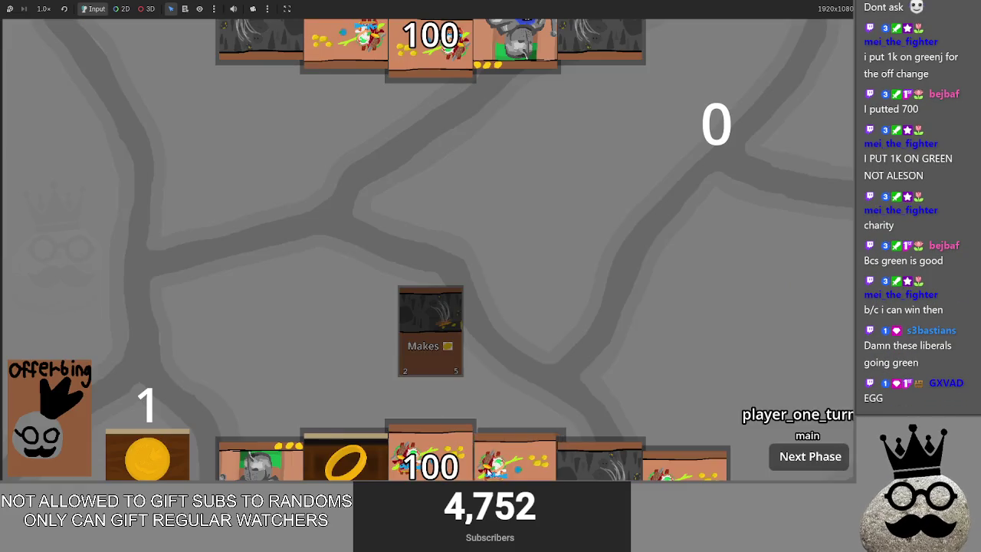
left_click(467, 218)
left_click(441, 221)
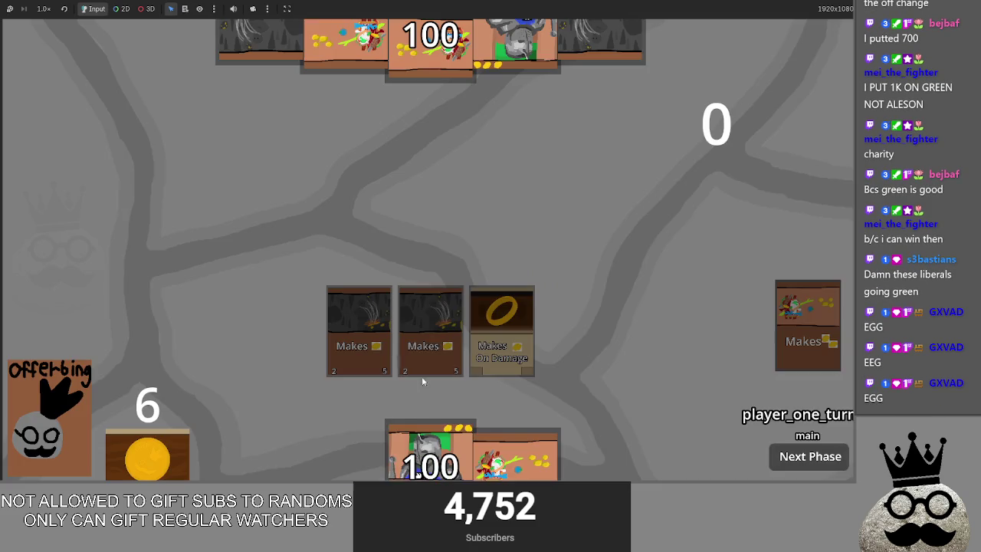
left_click_drag(515, 456, 440, 261)
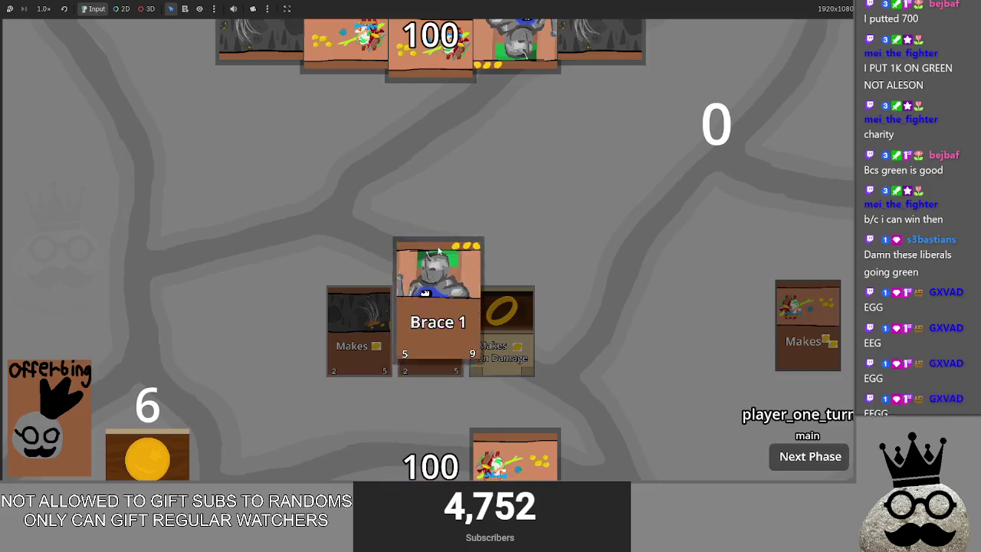
left_click_drag(345, 456, 452, 269)
key("Escape")
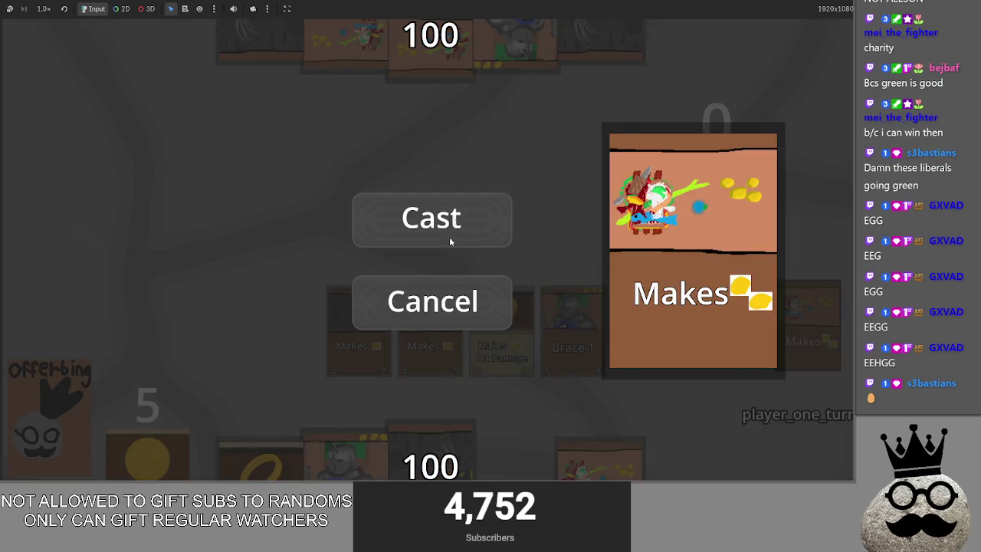
left_click(413, 220)
left_click(413, 221)
left_click_drag(515, 456, 644, 330)
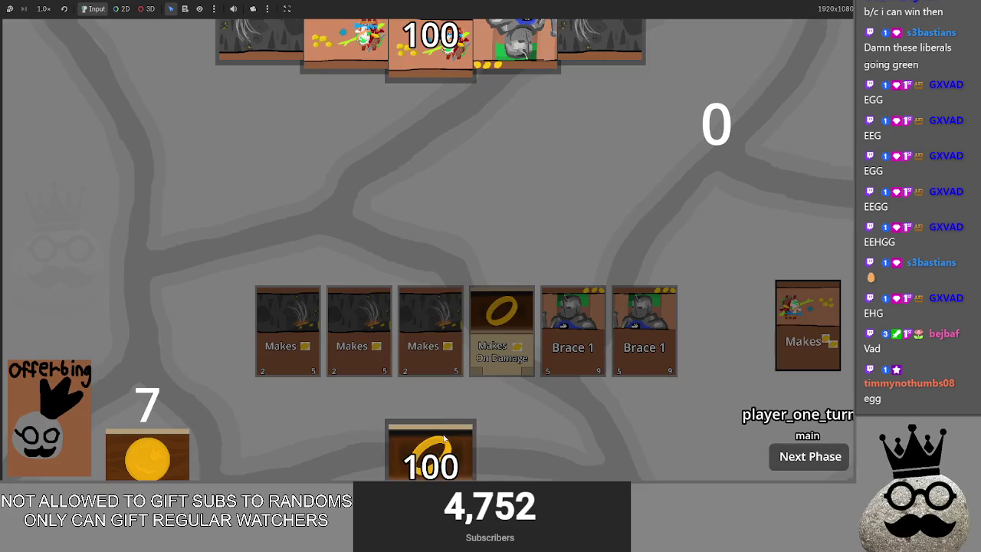
Cast three more Makes On Damage cards and another Makes card from the hand
left_click_drag(444, 438, 449, 226)
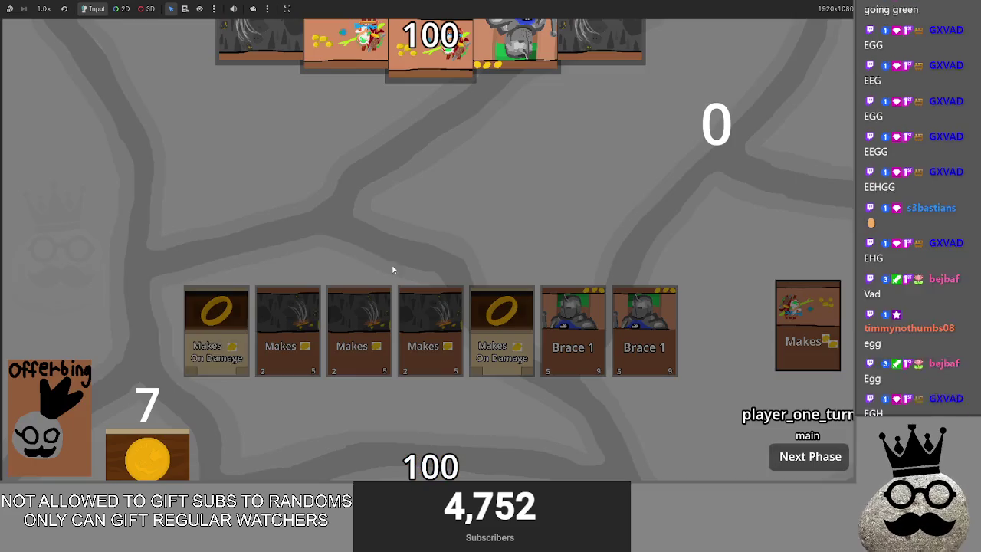
left_click(421, 241)
left_click_drag(430, 452, 444, 278)
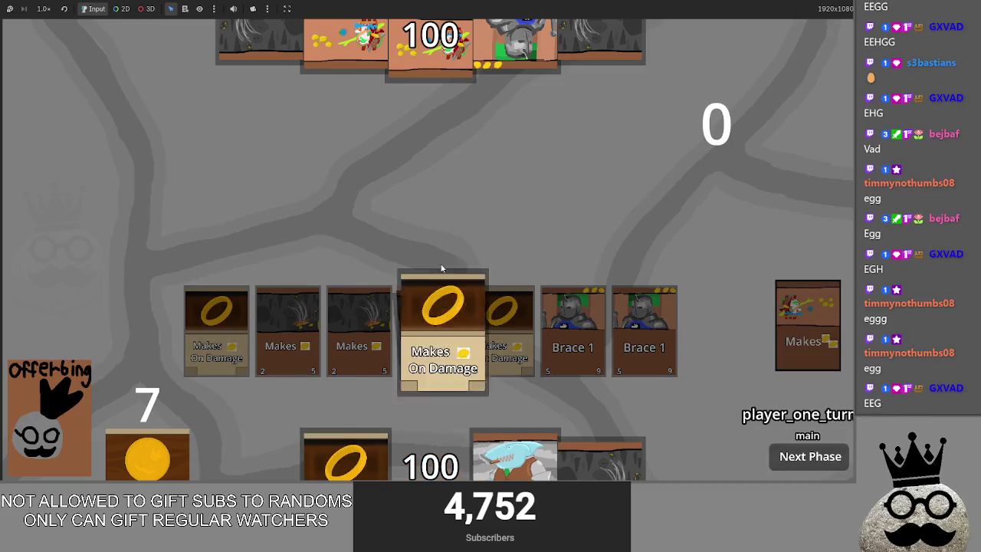
left_click(421, 241)
left_click_drag(512, 437, 453, 237)
left_click(453, 236)
mouse_move(514, 452)
left_mouse_down()
mouse_move(493, 345)
mouse_move(434, 241)
left_mouse_up()
left_click(434, 241)
Drag the shark card onto the board five times, cancelling the cast each time
left_click_drag(431, 452, 434, 300)
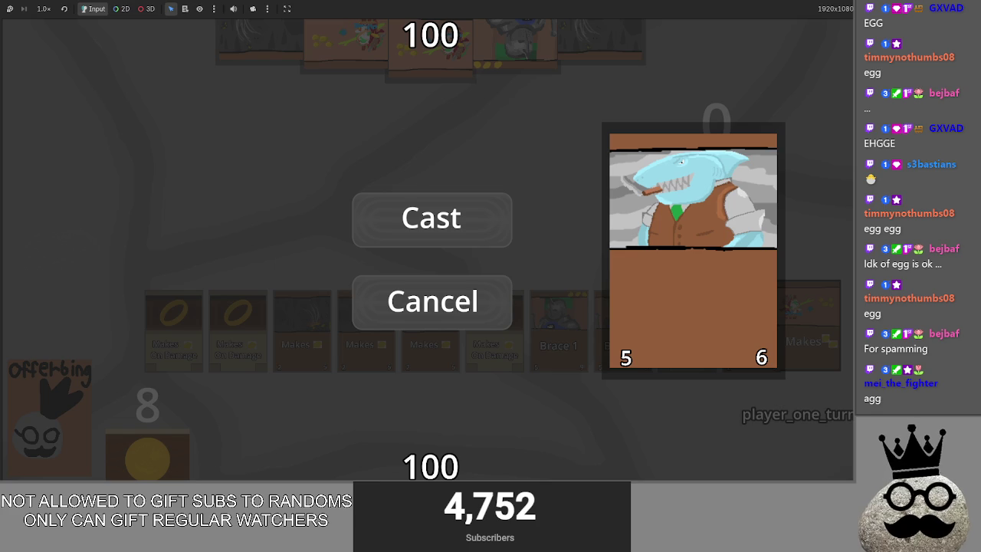
left_click(496, 288)
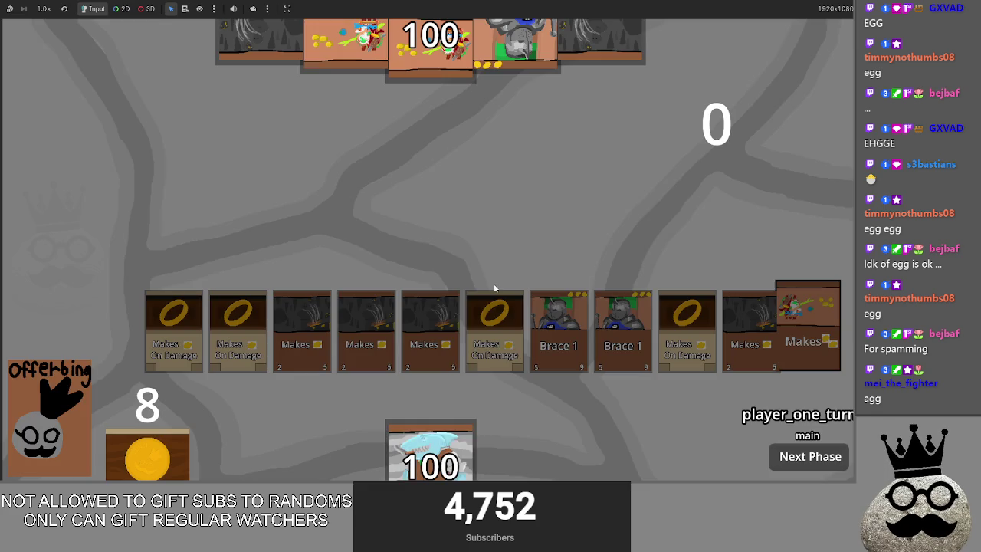
left_click_drag(425, 456, 440, 290)
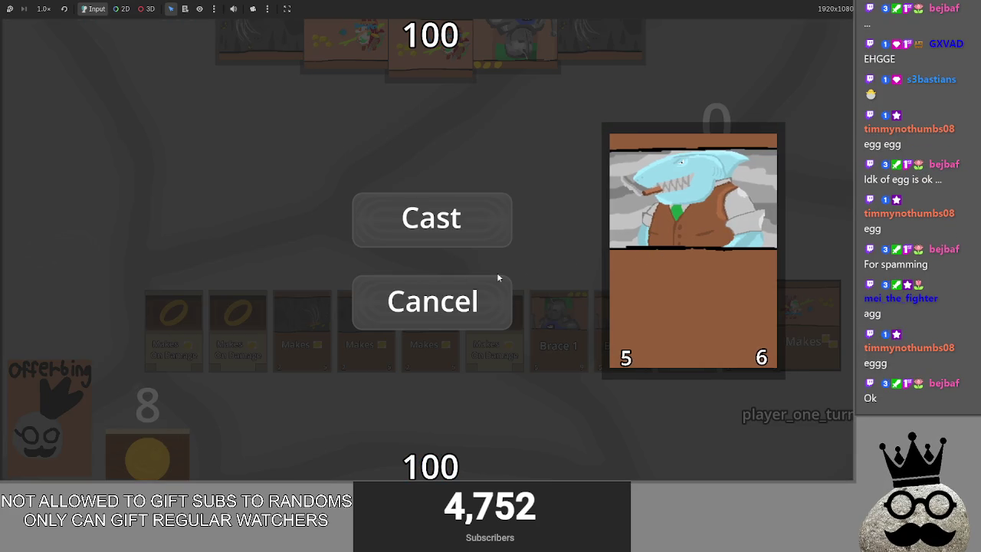
left_click(441, 288)
mouse_move(429, 452)
left_mouse_down()
mouse_move(460, 303)
mouse_move(459, 317)
left_mouse_up()
left_click(459, 318)
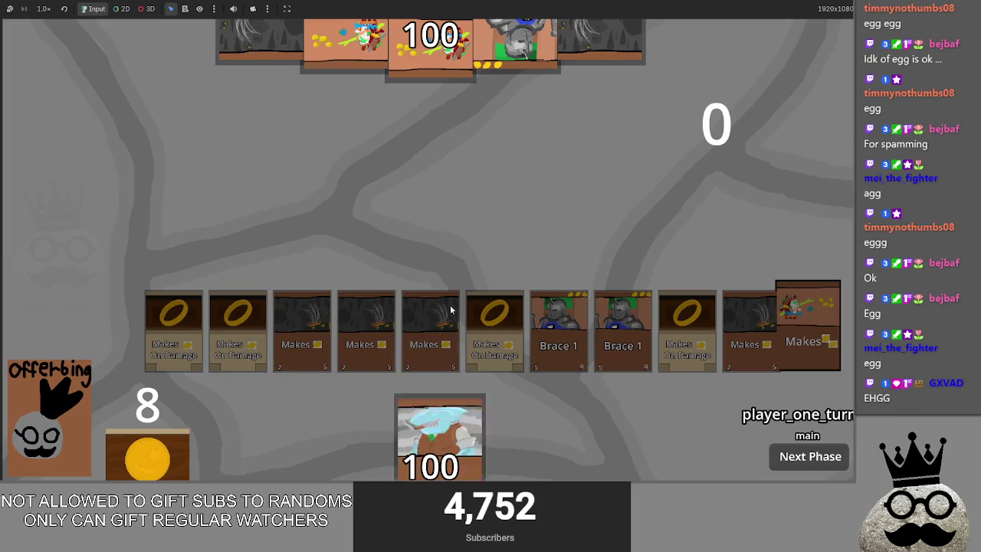
left_click_drag(445, 350, 452, 270)
left_click(453, 317)
left_click_drag(426, 456, 456, 280)
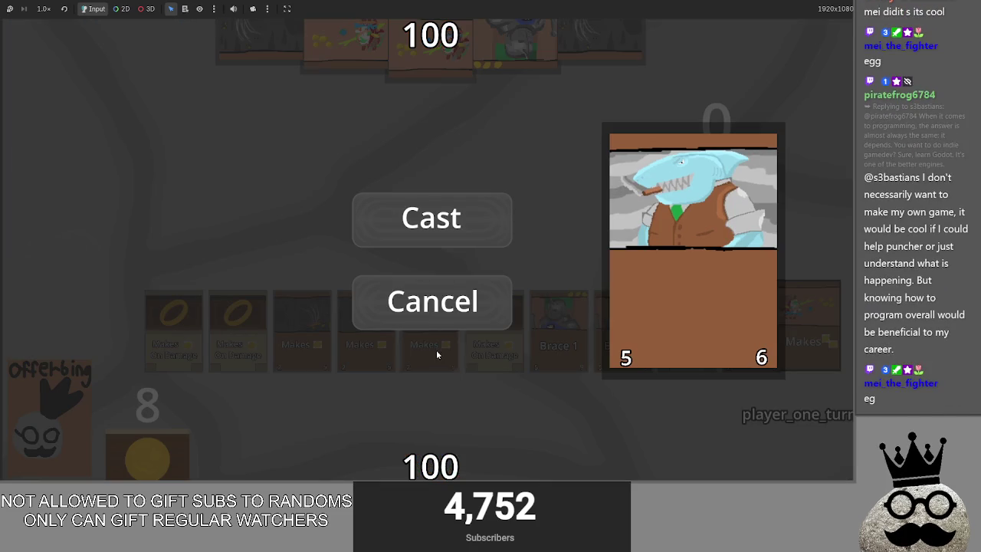
left_click(455, 299)
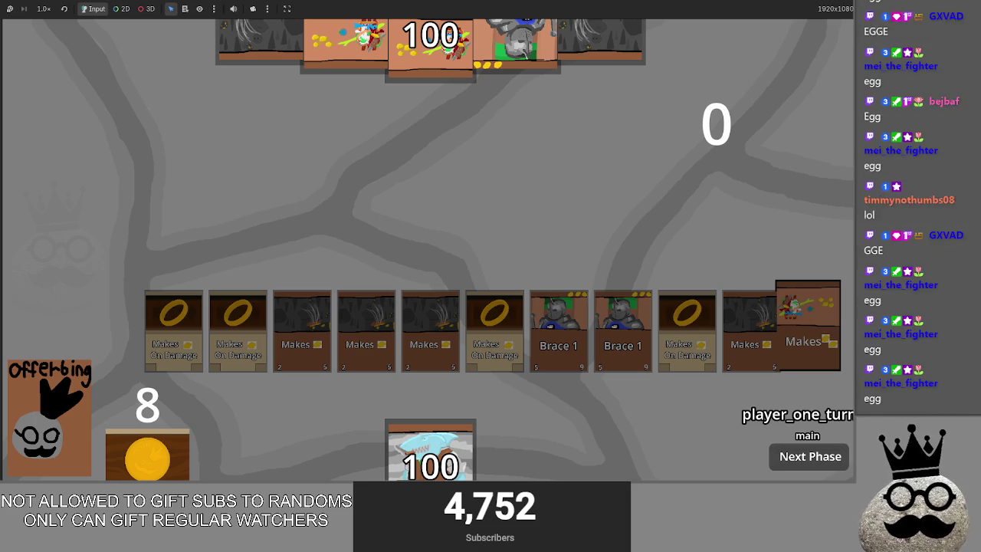
Cast the dark Makes card and the gold egg chicken card, leaving 7 gold
key("alt+Tab")
key("alt+Tab")
key("alt+Tab")
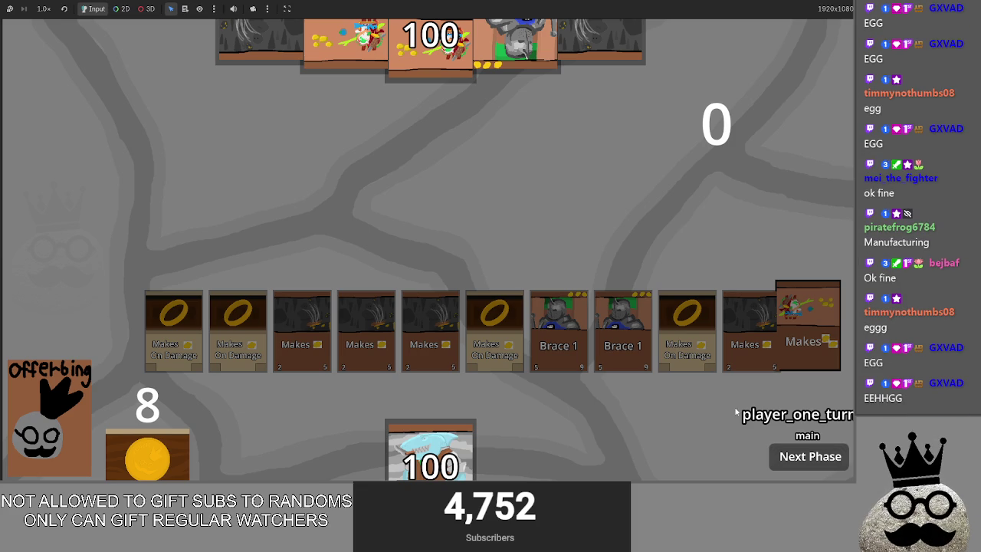
left_click(344, 458)
left_click(469, 238)
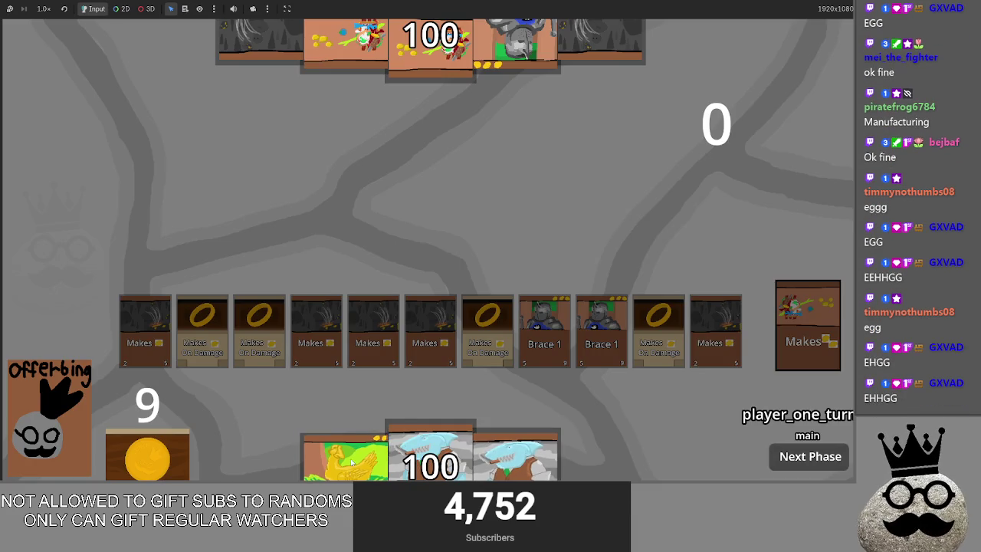
left_click(345, 458)
left_click(427, 225)
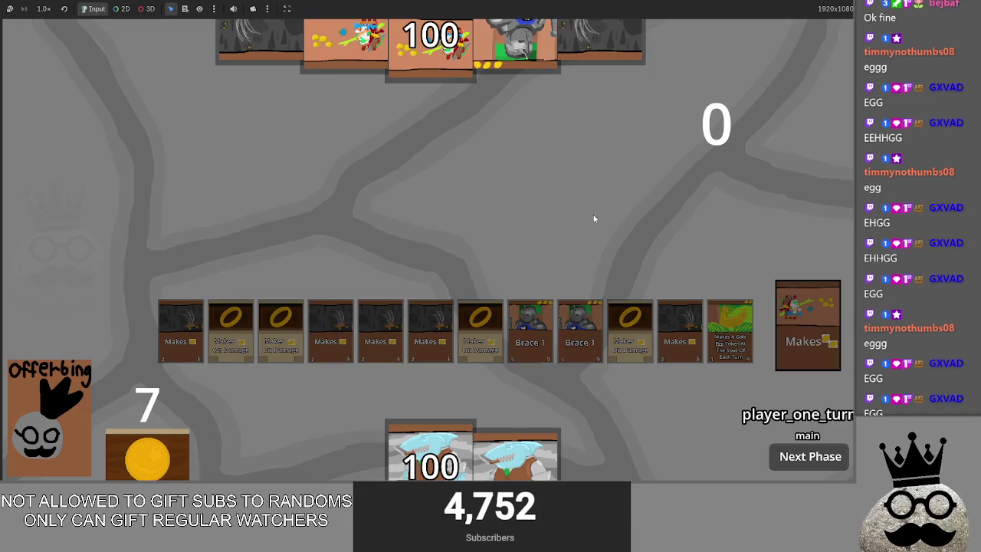
key("alt+Tab")
key("alt+Tab")
key("alt+Tab")
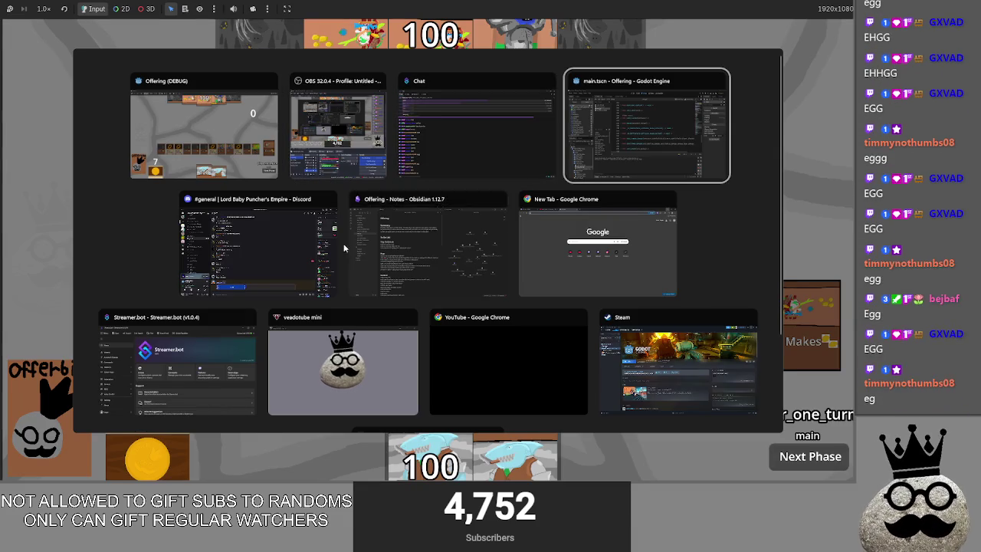
In Obsidian, rearrange the graph and open the Blood Rose note, then return to Offering
left_click(398, 276)
mouse_move(649, 284)
left_mouse_down()
mouse_move(620, 286)
mouse_move(636, 297)
left_mouse_up()
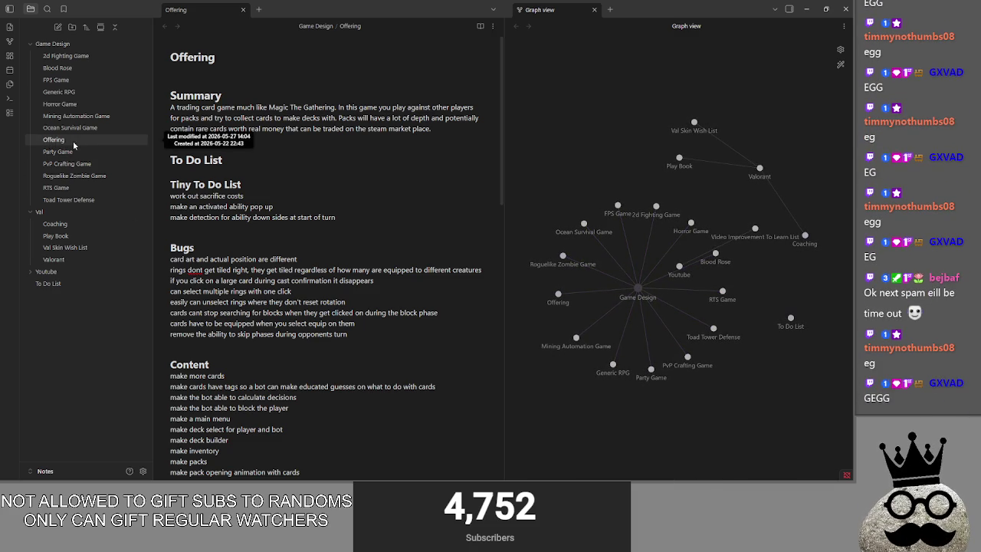
mouse_move(77, 144)
left_mouse_down()
mouse_move(68, 44)
mouse_move(68, 53)
left_mouse_up()
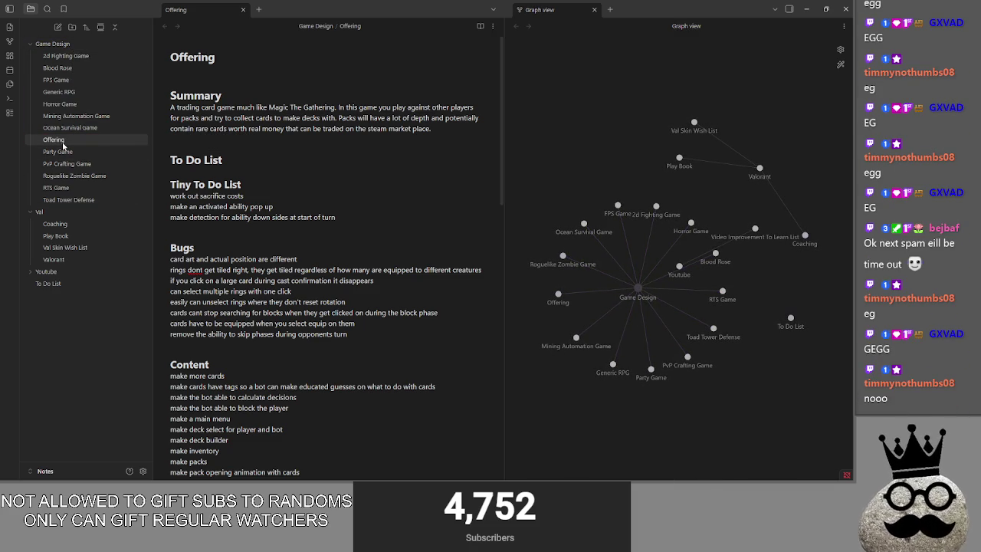
left_click(57, 68)
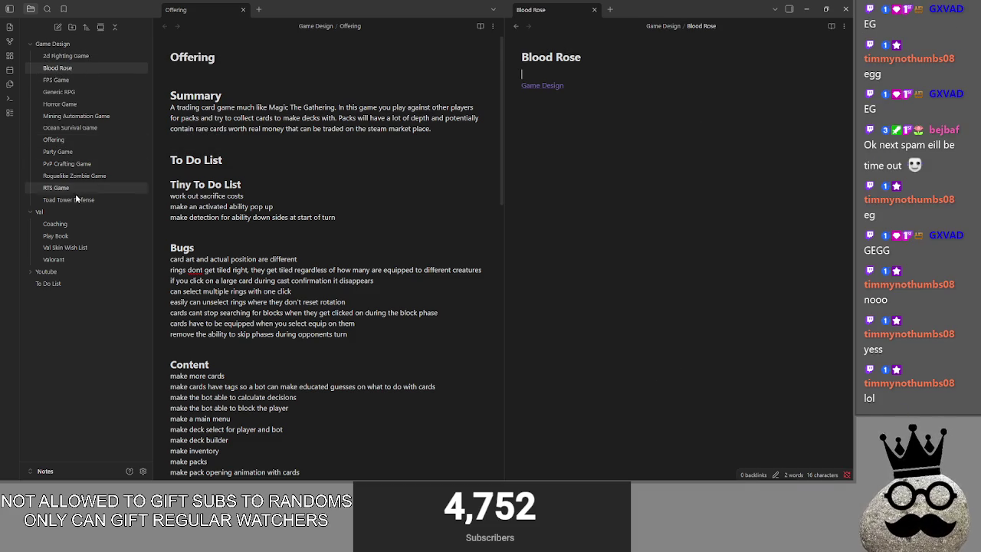
left_click(515, 27)
left_click(281, 130)
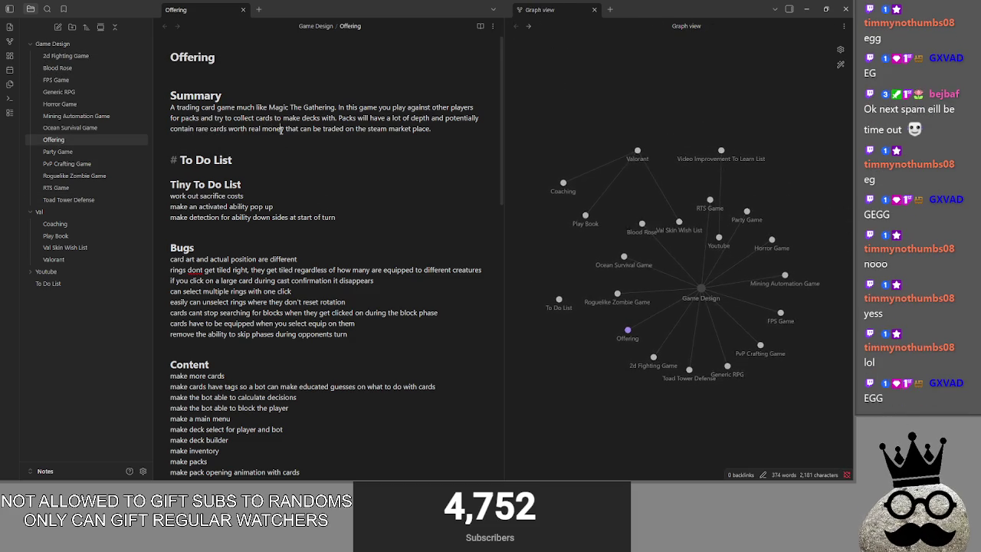
Browse the Generic RPG, Horror Game, Mining Automation, Ocean Survival and Party Game notes, then reopen Offering
left_click(72, 95)
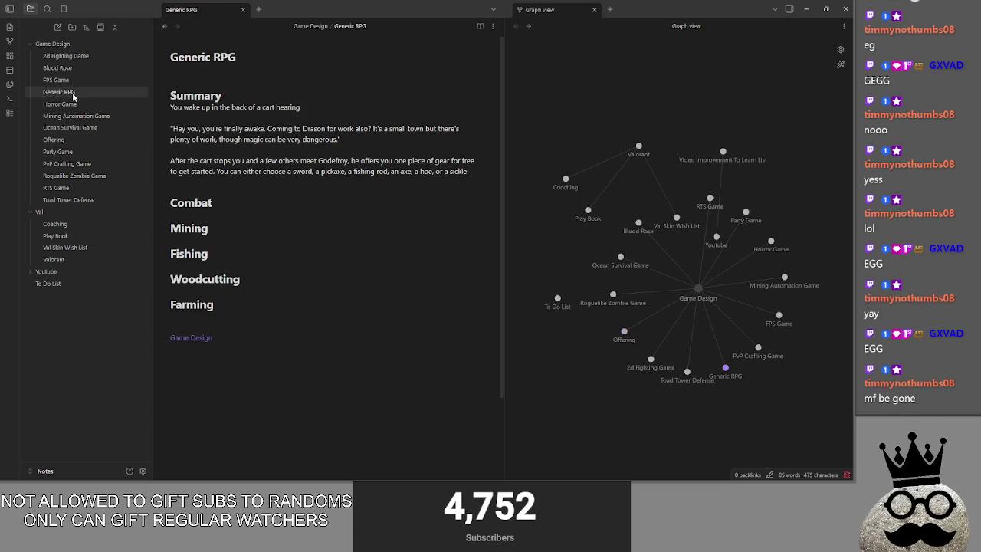
mouse_move(309, 328)
left_mouse_down()
mouse_move(270, 222)
mouse_move(170, 88)
left_mouse_up()
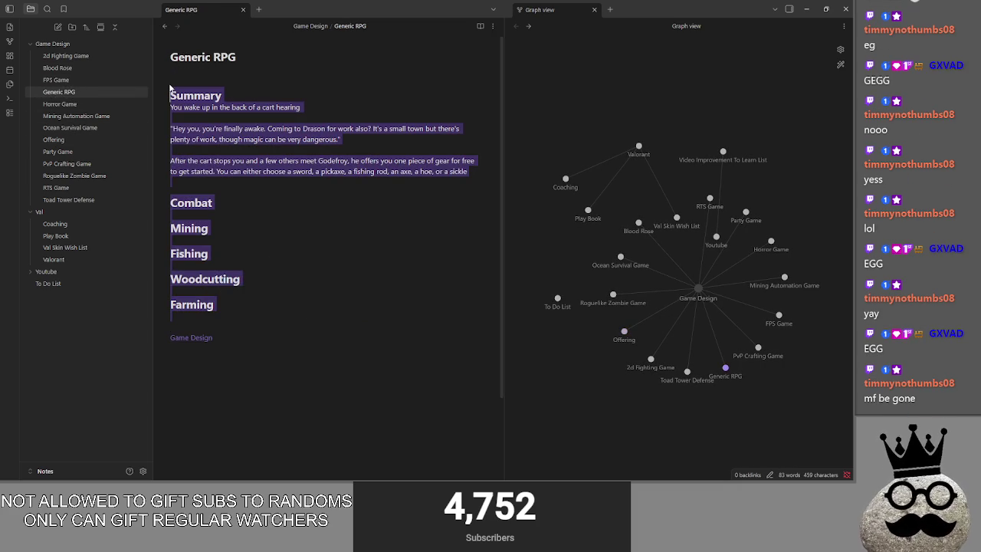
left_click(194, 74)
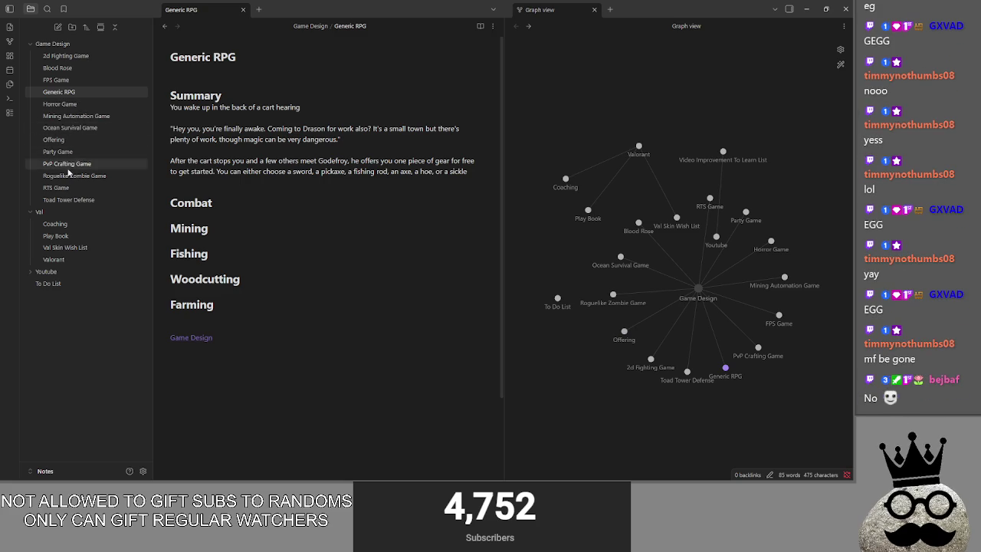
left_click(81, 105)
left_click(75, 115)
left_click(70, 127)
left_click(59, 151)
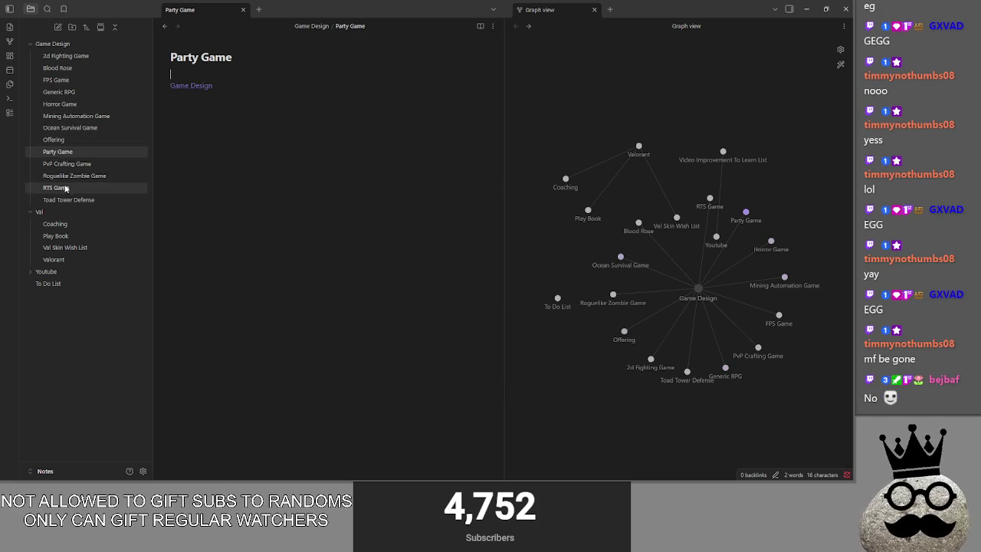
left_click(83, 145)
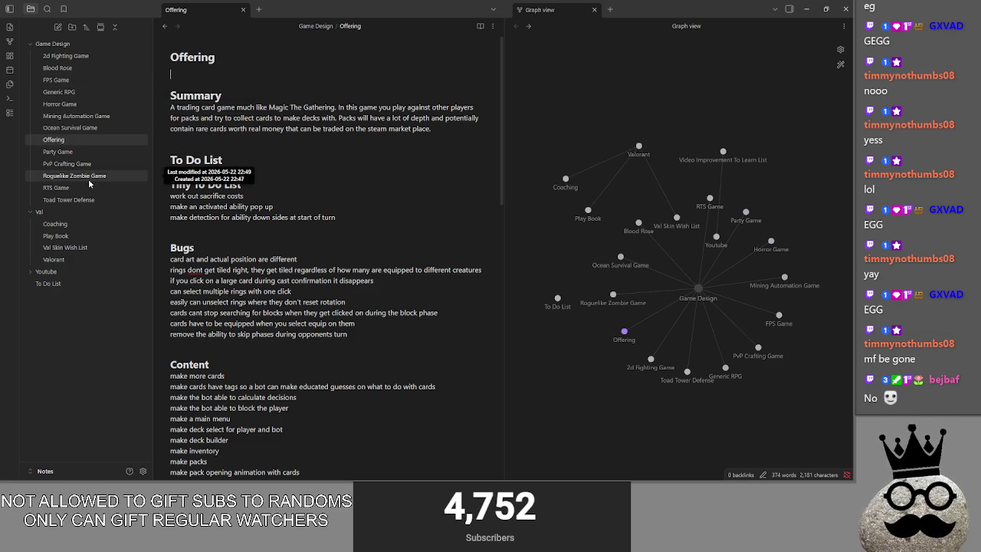
Delete the 'rings dont get tiled right' line from the Offering note's Bugs list
mouse_move(701, 288)
left_mouse_down()
mouse_move(744, 290)
mouse_move(670, 299)
mouse_move(689, 312)
left_mouse_up()
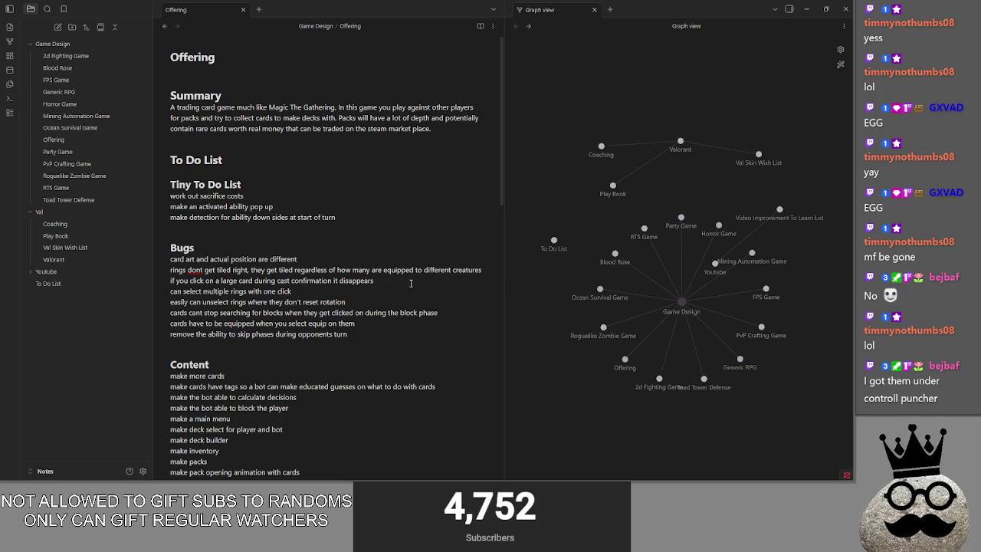
scroll(275, 164, "down", 1)
scroll(275, 164, "down", 2)
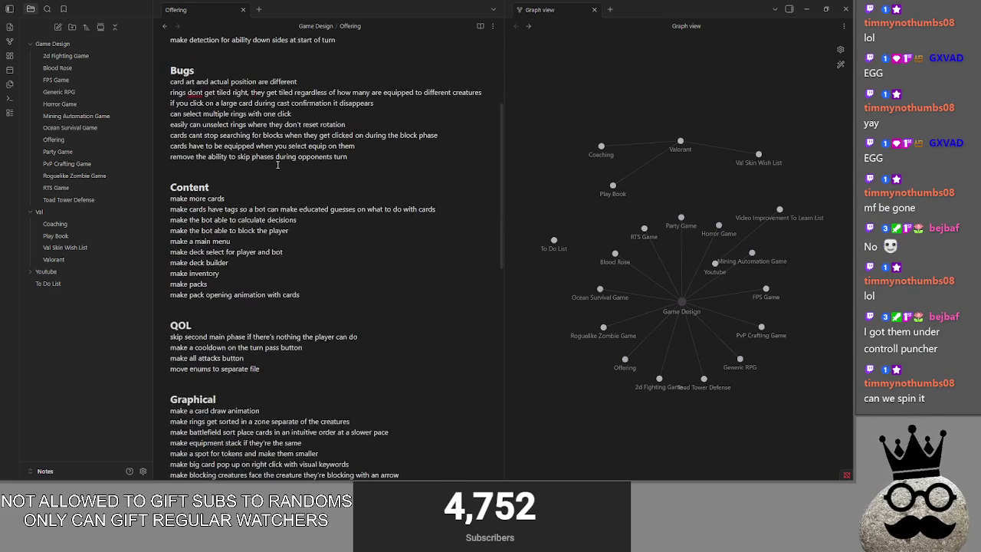
scroll(275, 164, "up", 2)
scroll(191, 180, "down", 1)
left_click(173, 172)
left_click_drag(170, 181, 489, 180)
key("BackSpace")
key("BackSpace")
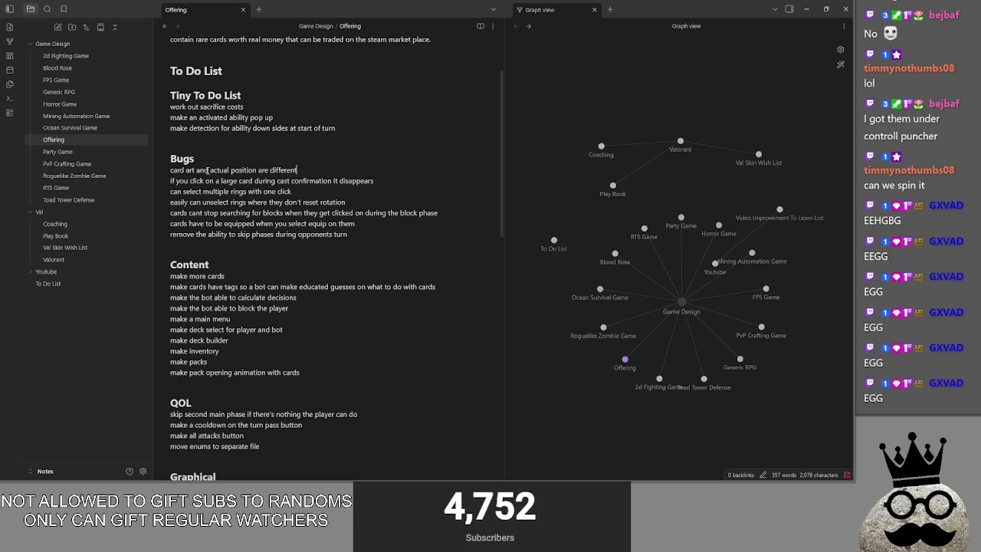
left_click_drag(171, 170, 297, 170)
left_click(806, 9)
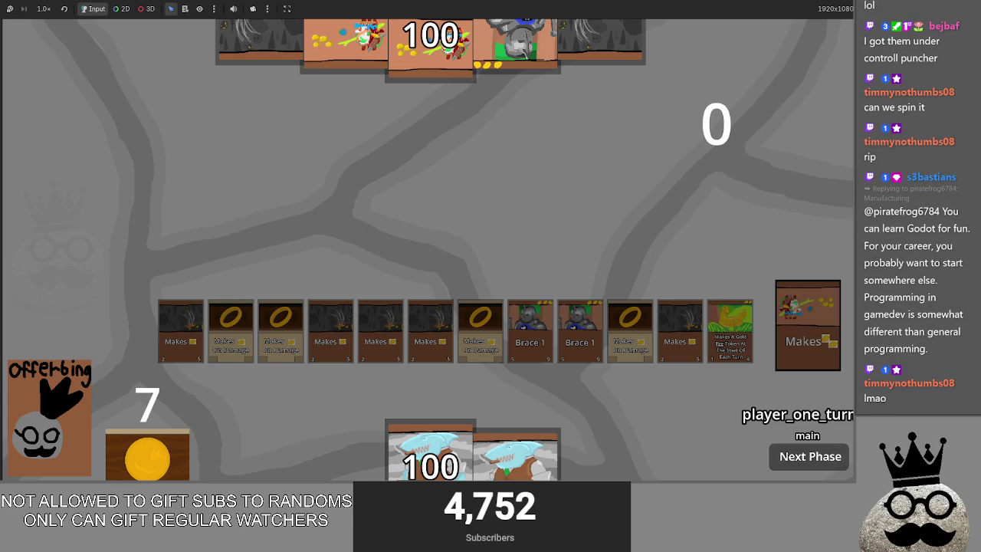
key("alt+Tab")
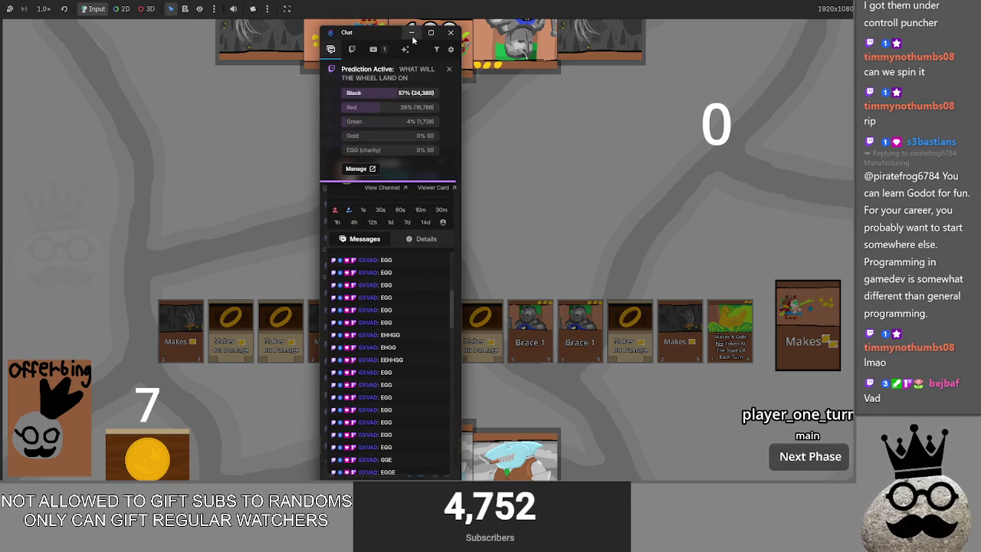
left_click(431, 32)
scroll(458, 265, "down", 5)
scroll(458, 265, "up", 5)
scroll(458, 265, "down", 5)
scroll(458, 265, "down", 2)
scroll(458, 265, "up", 10)
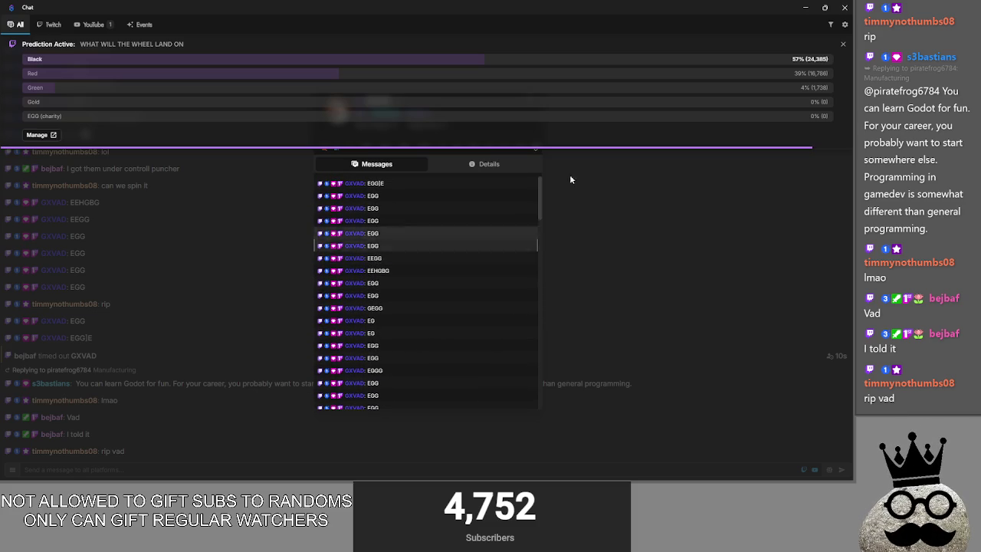
left_click(843, 7)
left_click(467, 24)
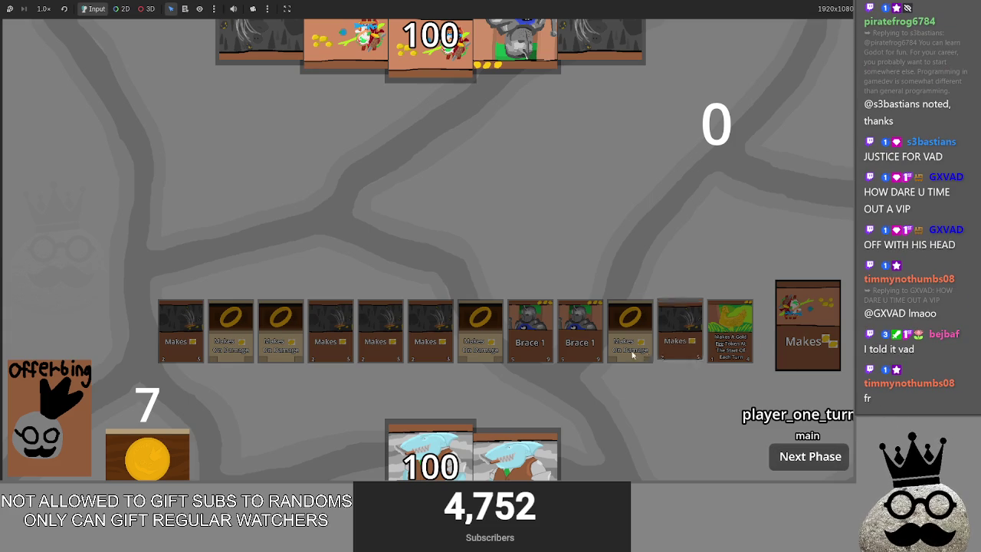
Return to the running Offering playtest and draw a card from the deck
key("alt+Tab")
key("alt+Tab")
key("alt+Tab")
key("Escape")
key("alt+Tab")
key("alt+Tab")
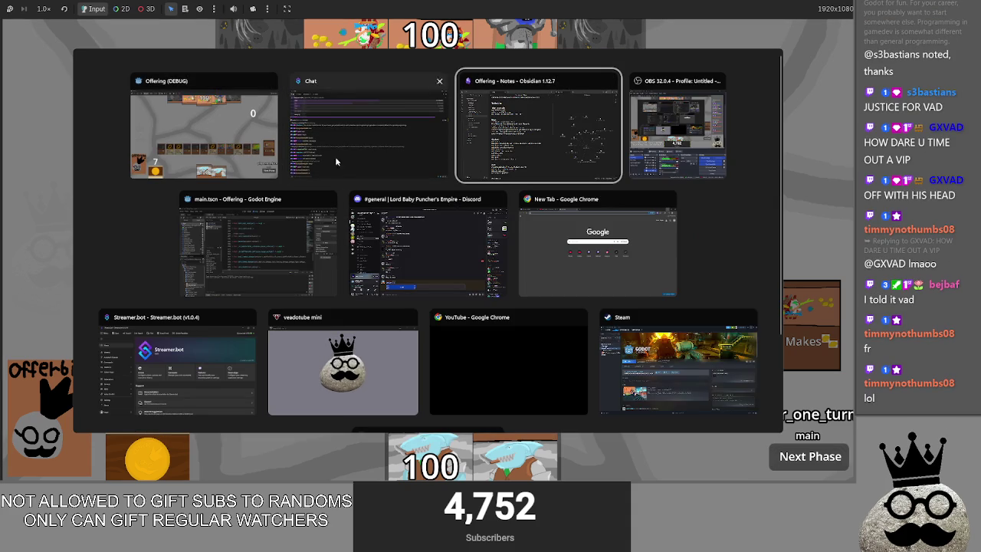
key("Escape")
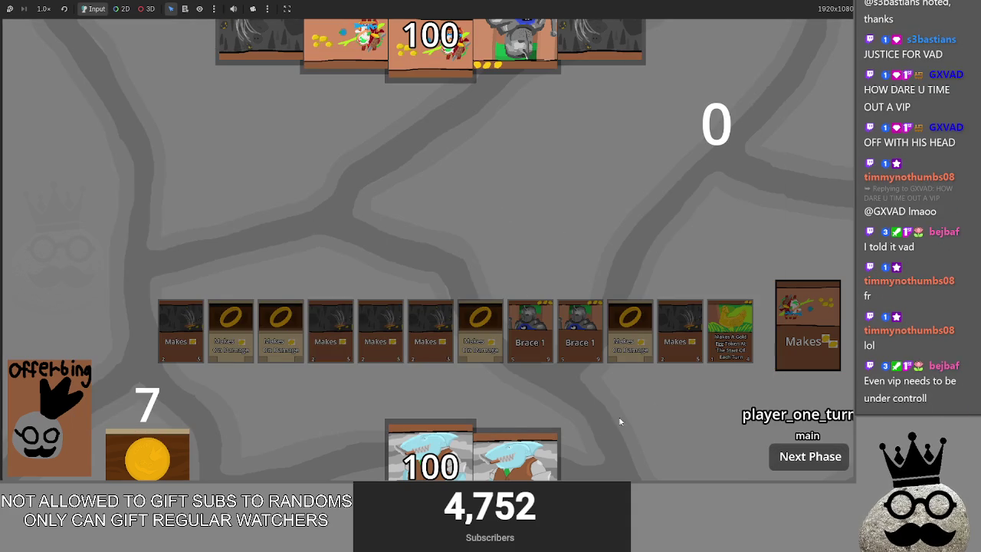
left_click(53, 392)
Cast the ring, gold egg and Brace 1 cards onto the board
left_click_drag(340, 459, 354, 276)
left_click(440, 239)
left_click_drag(345, 460, 371, 288)
left_click_drag(345, 460, 360, 291)
left_click(431, 219)
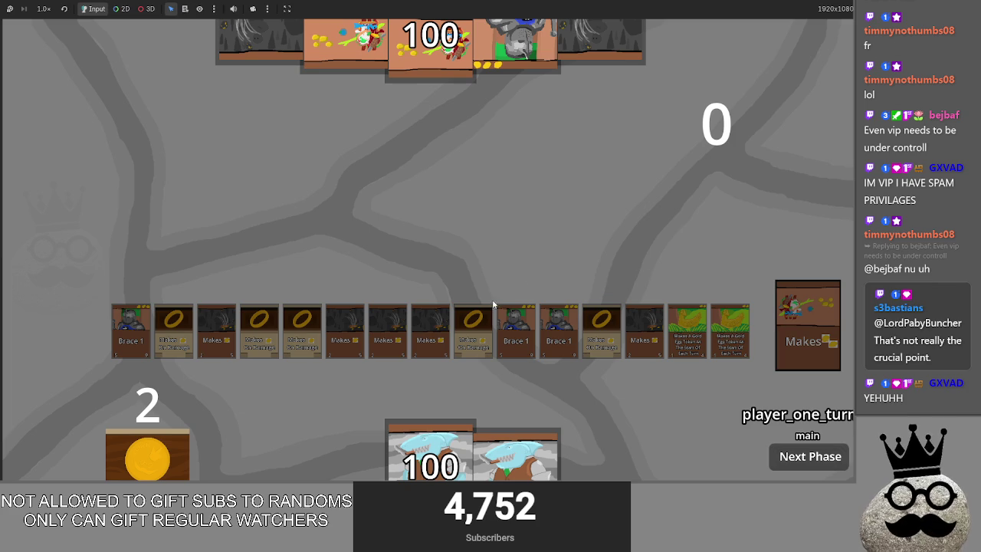
Play through player two's turn to player one's draw phase, then stop the game
left_click(798, 463)
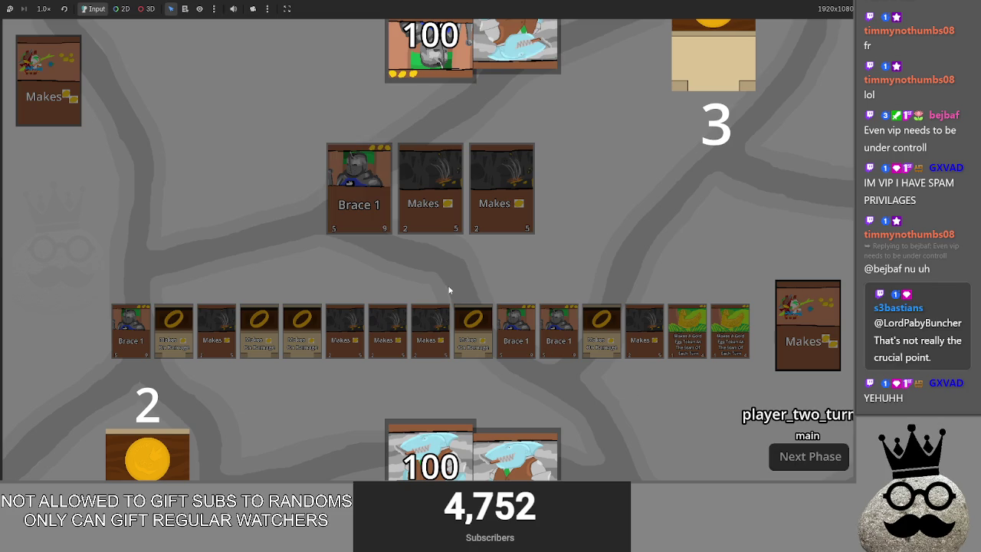
left_click(809, 460)
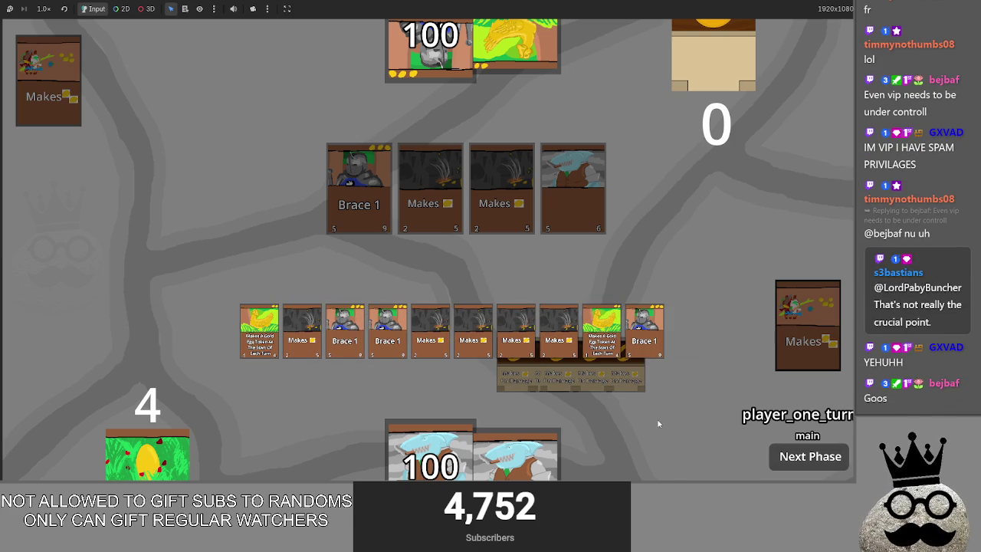
key("F8")
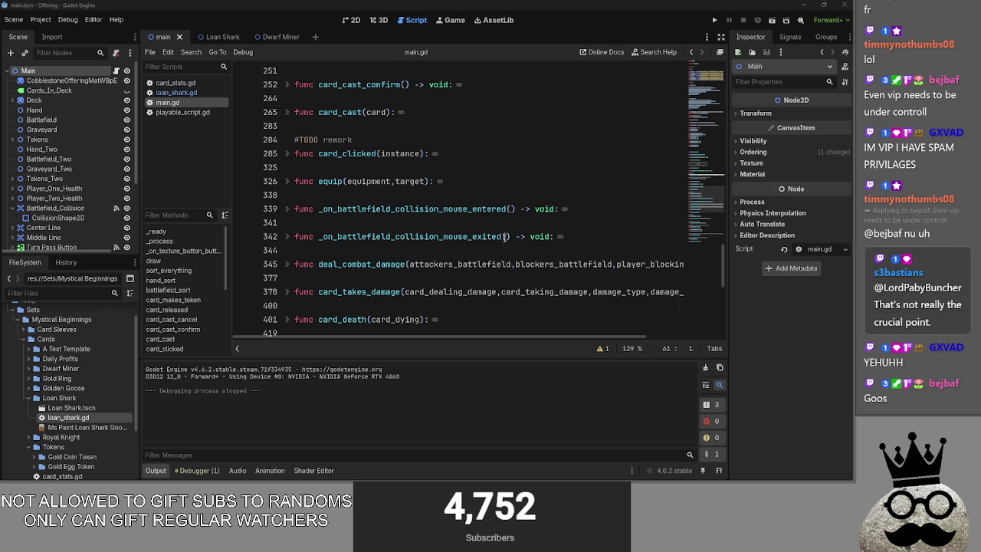
Toggle the battlefield_sort fold in main.gd and leave its body expanded
scroll(315, 250, "up", 7)
left_click(296, 264)
left_click(288, 251)
left_click(289, 254)
left_click(288, 253)
left_click(289, 254)
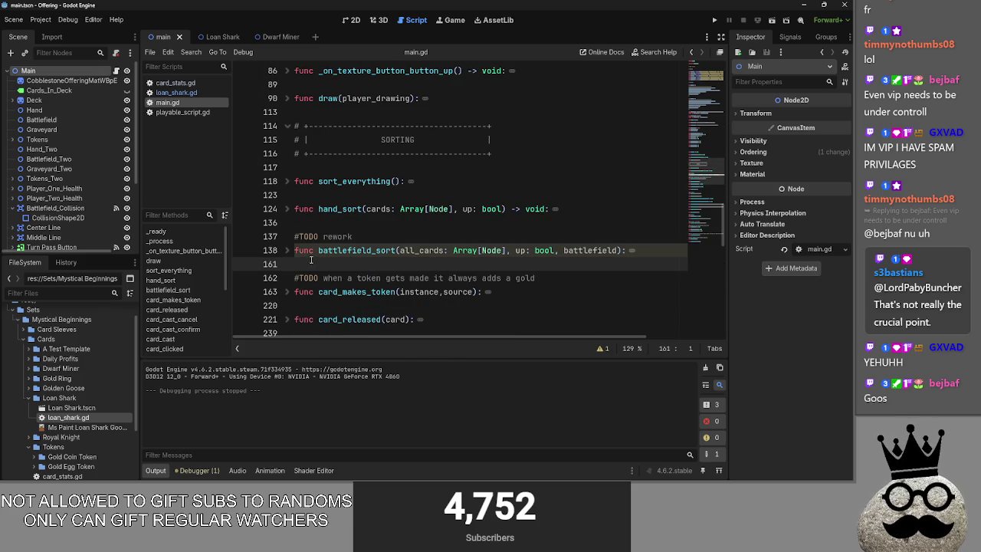
left_click(360, 238)
left_click(349, 222)
left_click(289, 251)
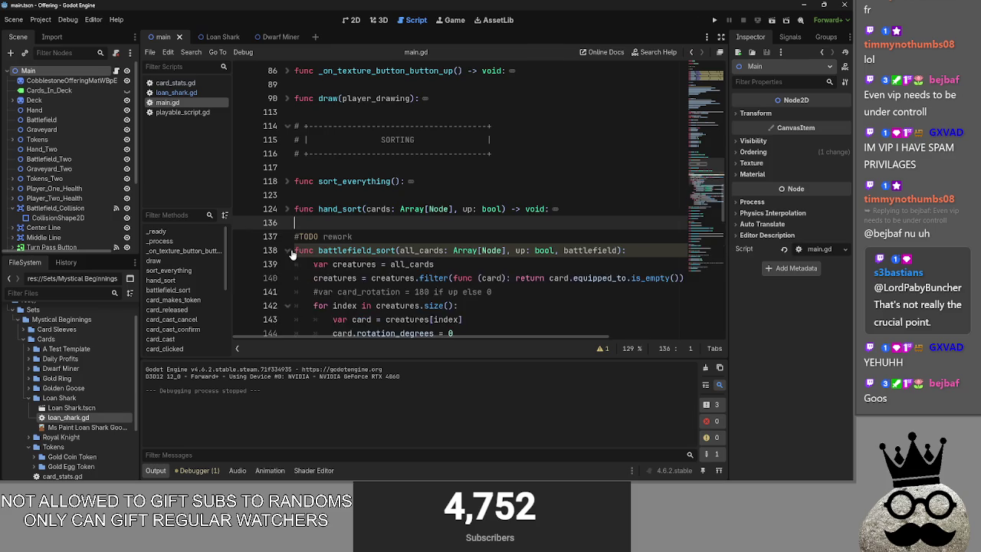
Inspect battlefield_sort's equipment loop setting global_position and z_index -5 minus 5*index+1
scroll(292, 255, "down", 4)
mouse_move(563, 337)
left_mouse_down()
mouse_move(659, 337)
mouse_move(404, 329)
left_mouse_up()
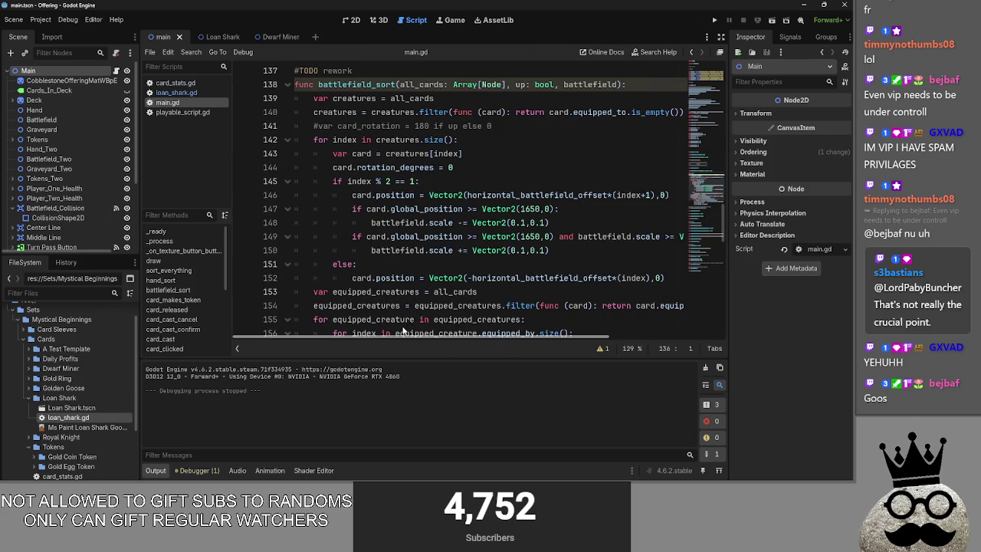
left_click(540, 180)
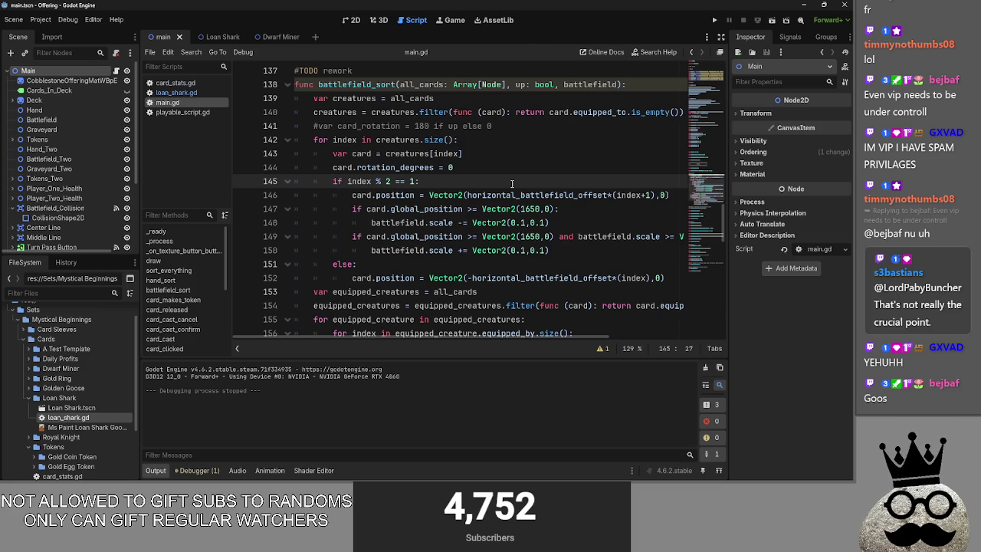
scroll(520, 245, "down", 2)
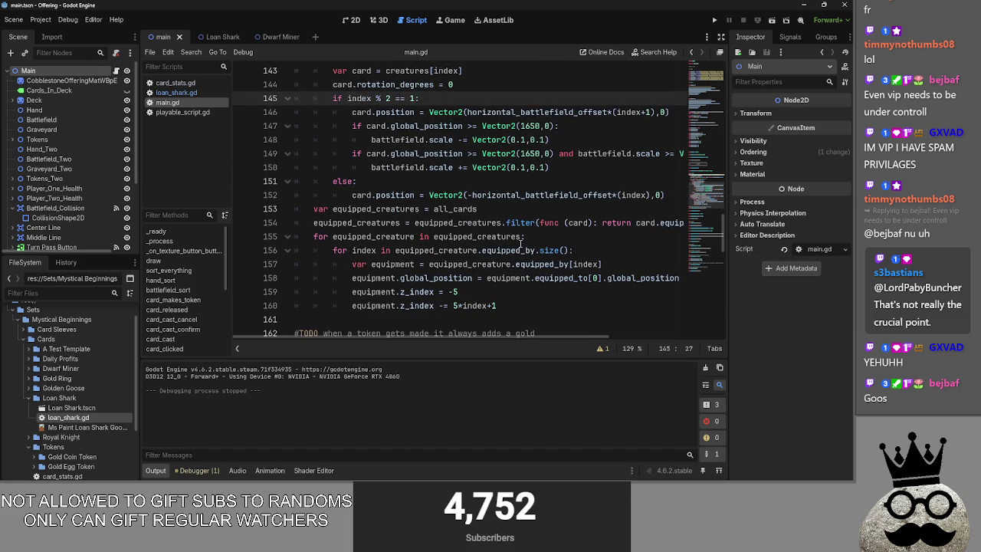
scroll(343, 335, "right", 3)
scroll(343, 336, "left", 3)
left_click_drag(344, 336, 703, 339)
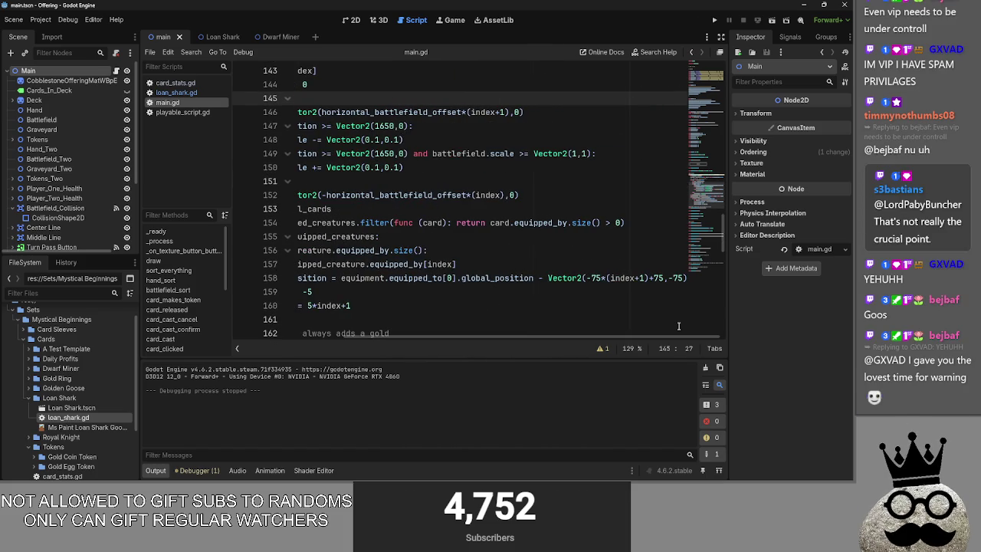
left_click_drag(479, 337, 349, 338)
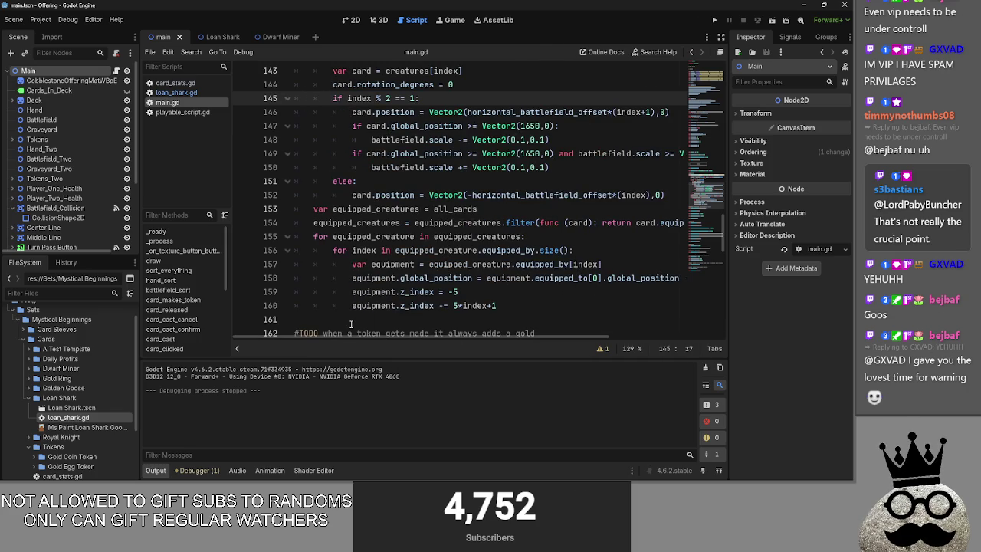
Switch to the 2D view and back to main.gd, placing the caret on line 159
left_click(354, 21)
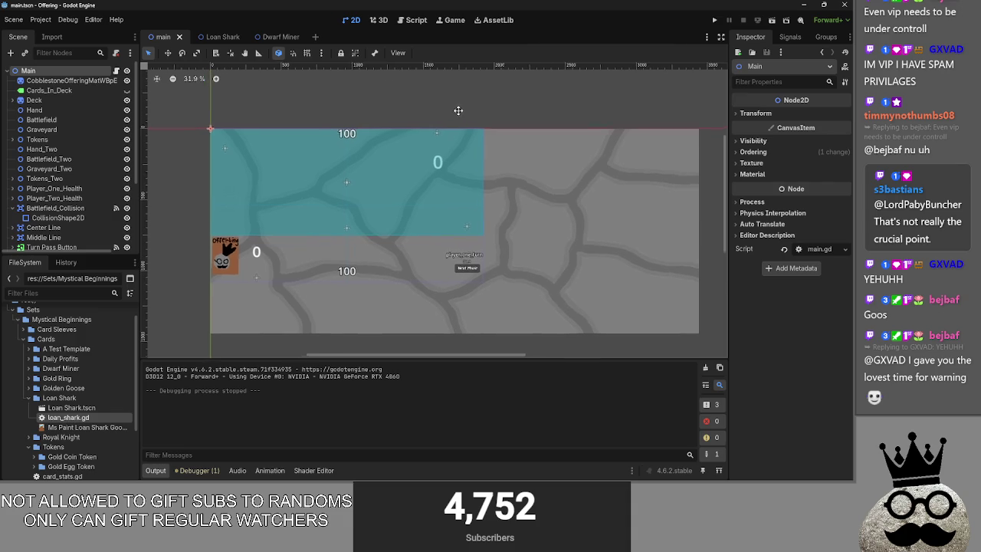
left_click(410, 20)
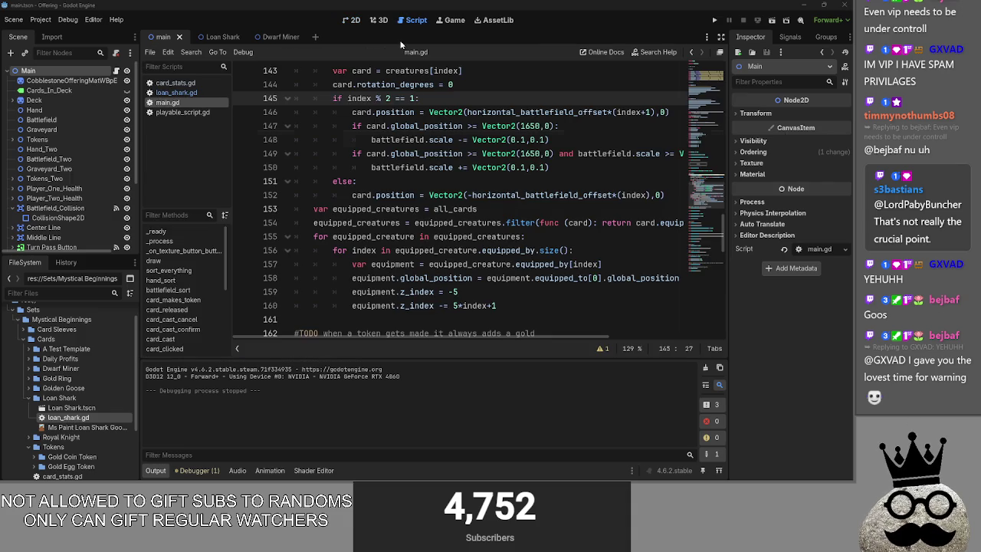
key("alt+Tab")
left_click(525, 296)
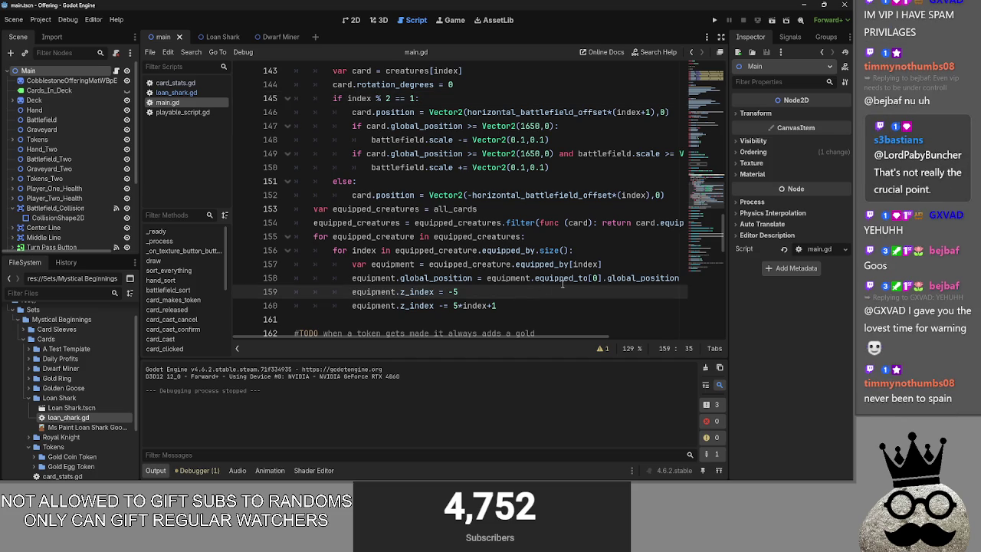
Fold the battlefield_sort body and place the caret after the #TODO rework comment
scroll(560, 284, "down", 3)
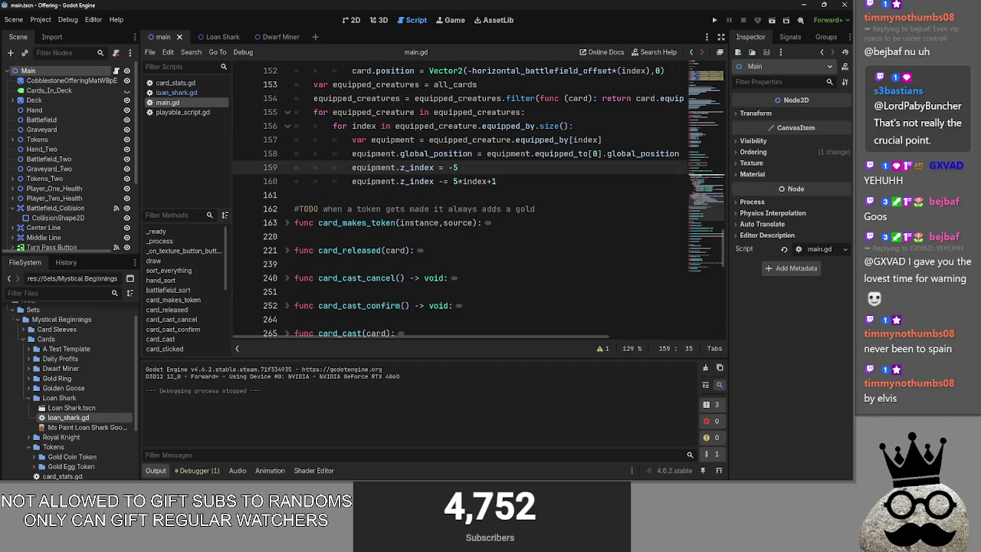
scroll(349, 219, "up", 6)
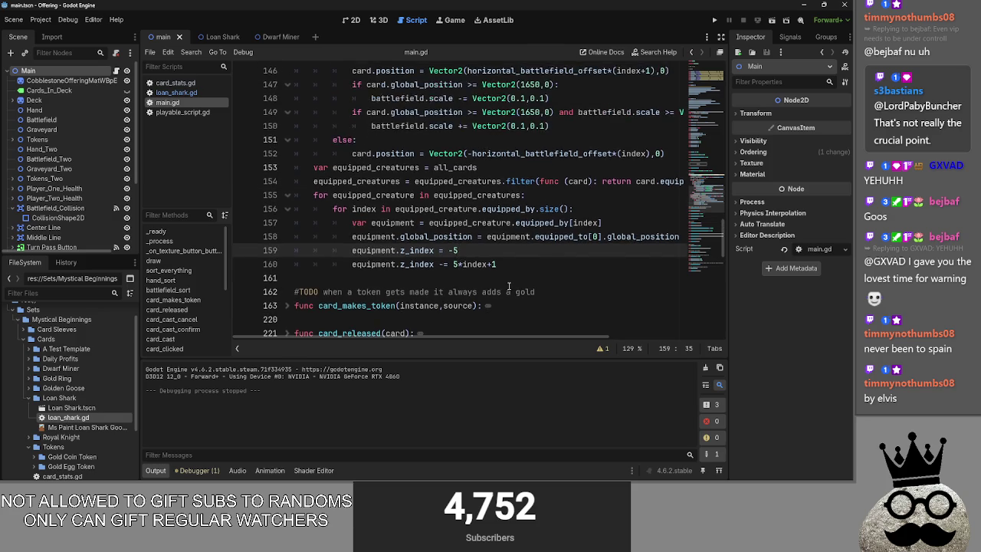
left_click(287, 125)
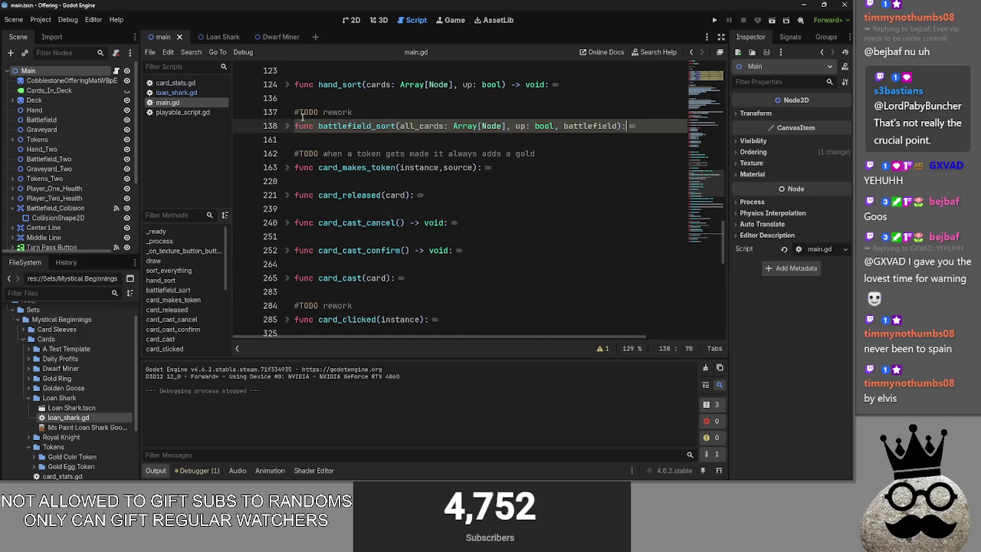
left_click(365, 112)
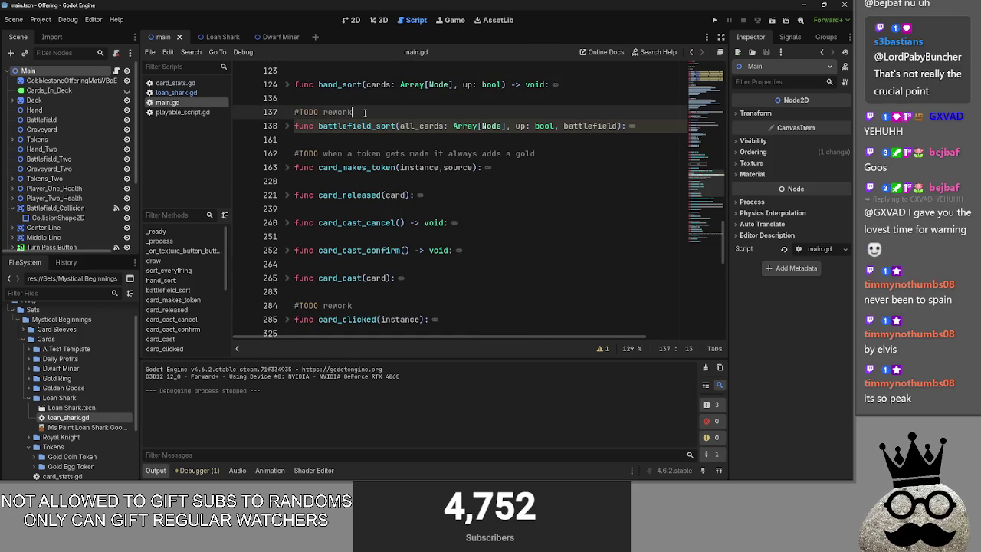
left_click_drag(365, 113, 382, 104)
Scroll to the top of main.gd, expanding and re-collapsing the Credits section
scroll(359, 165, "down", 3)
scroll(359, 164, "down", 2)
scroll(359, 165, "up", 10)
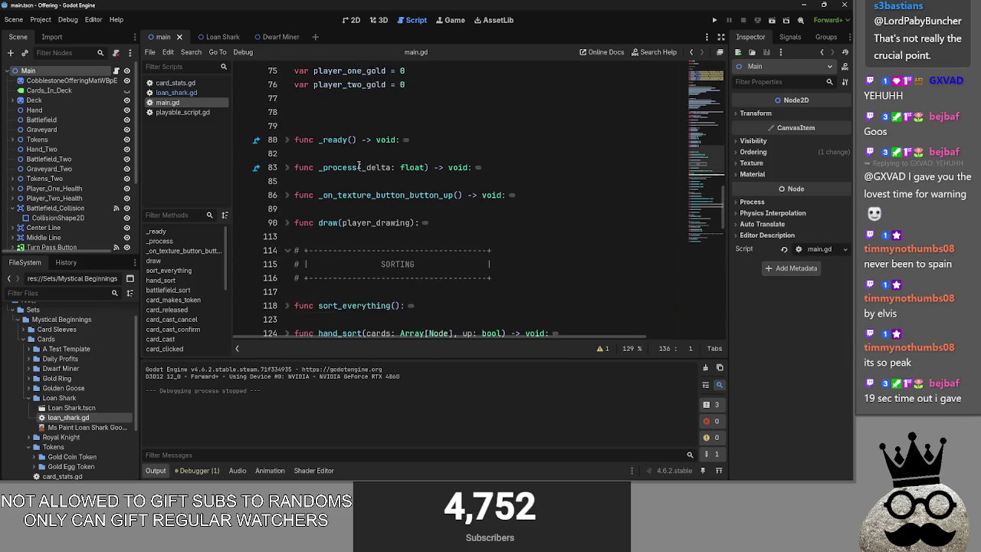
scroll(358, 165, "up", 12)
scroll(362, 170, "up", 5)
left_click(321, 163)
left_click(344, 153)
left_click(289, 154)
scroll(414, 189, "down", 5)
scroll(414, 188, "up", 2)
scroll(414, 188, "up", 1)
scroll(346, 192, "up", 2)
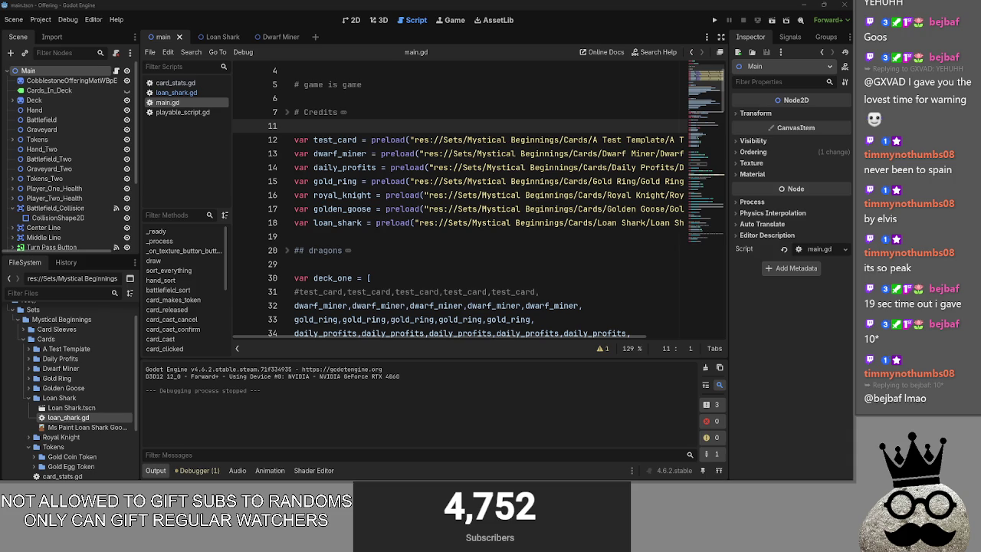
Review the card preloads ending at line 19, then save and run the project
left_click(433, 235)
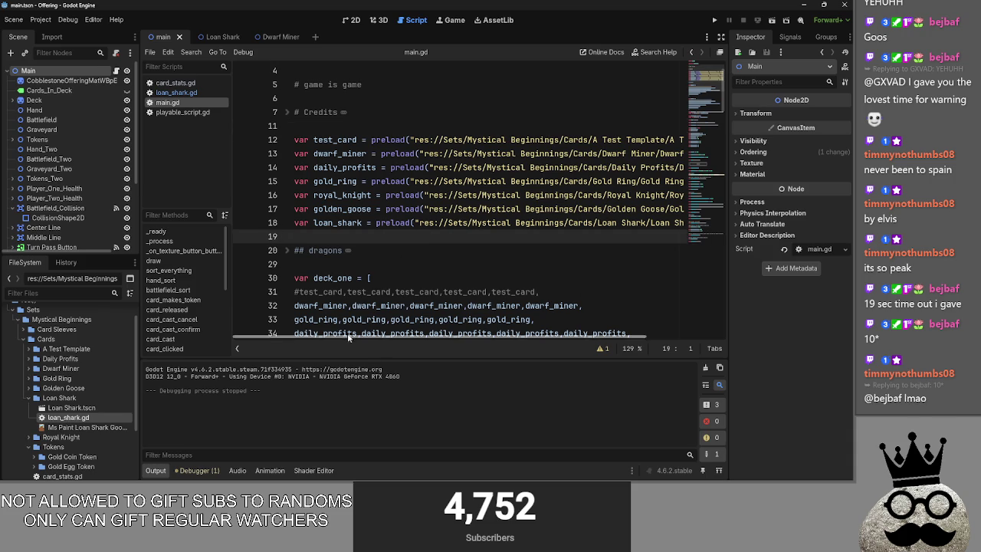
scroll(374, 306, "down", 5)
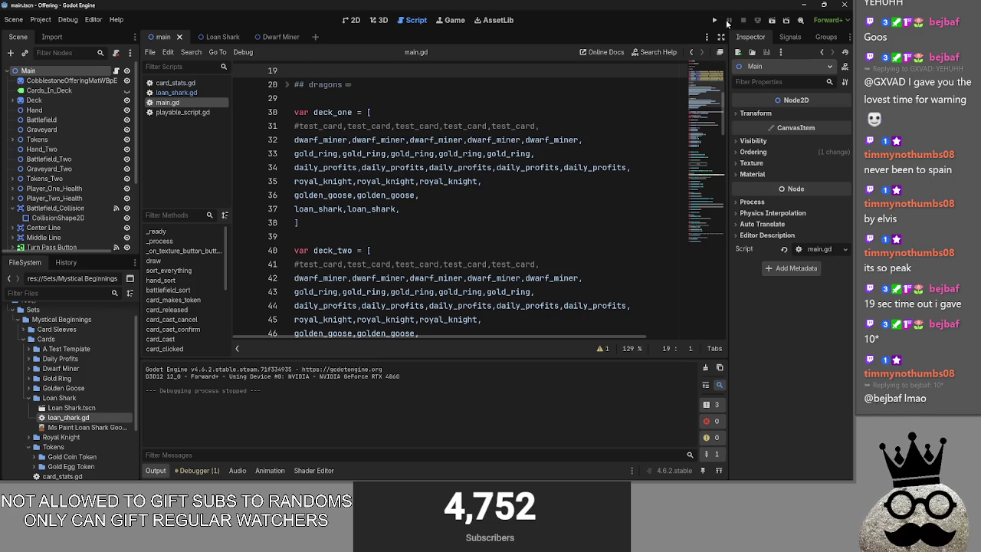
left_click(715, 21)
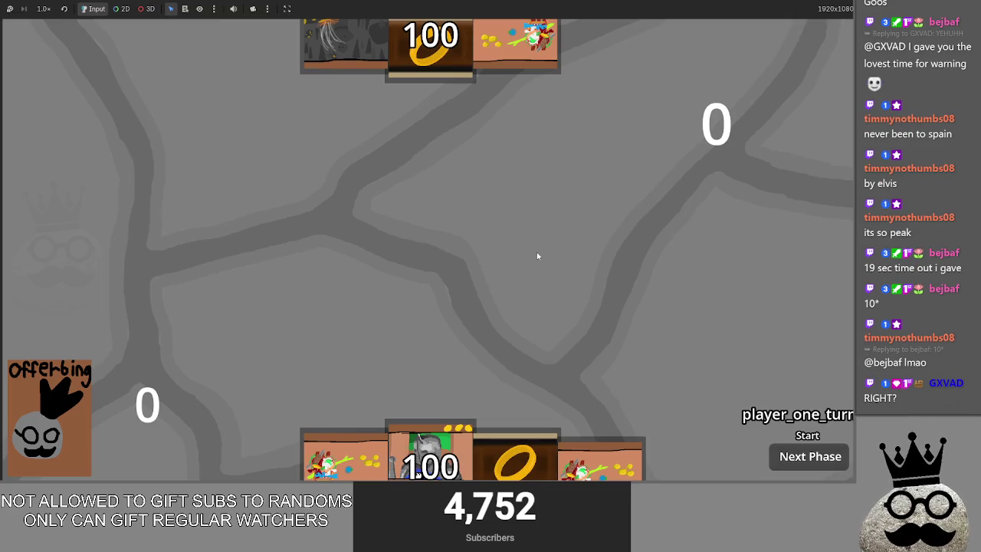
Cast the colourful Makes, leftmost hand card and cave Makes cards onto the board
left_click_drag(360, 441, 330, 299)
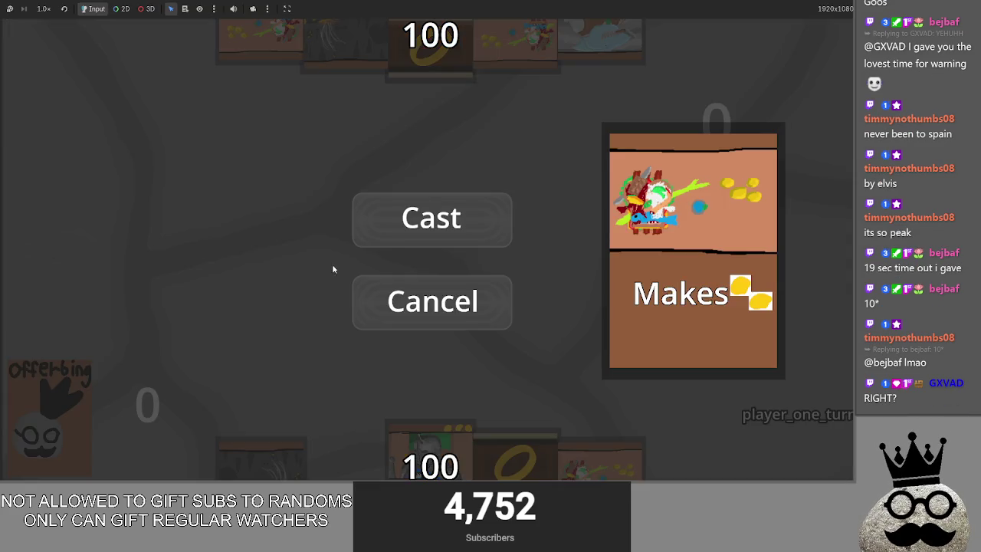
mouse_move(346, 456)
left_mouse_down()
mouse_move(383, 306)
mouse_move(429, 321)
left_mouse_up()
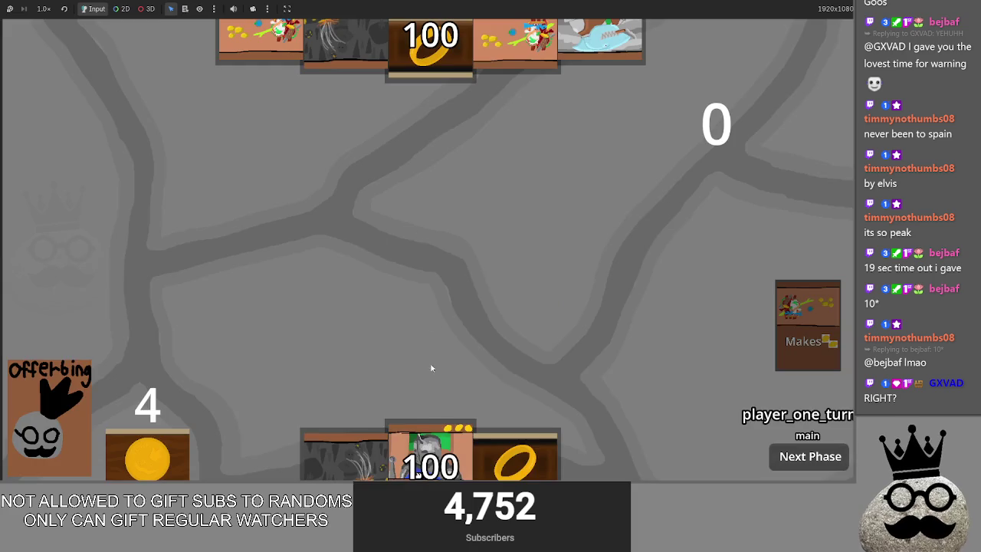
left_click_drag(341, 457, 395, 283)
left_click(430, 204)
Cast Brace 1 and the ring card, ending at two coins, then stop the game
left_click_drag(429, 452, 460, 314)
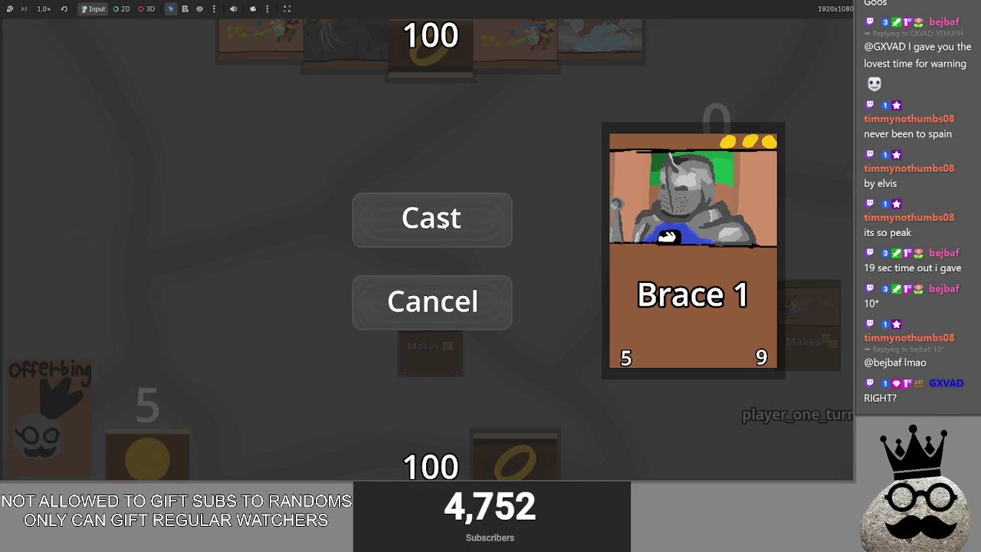
left_click(447, 228)
left_click_drag(468, 441, 460, 307)
left_click(449, 217)
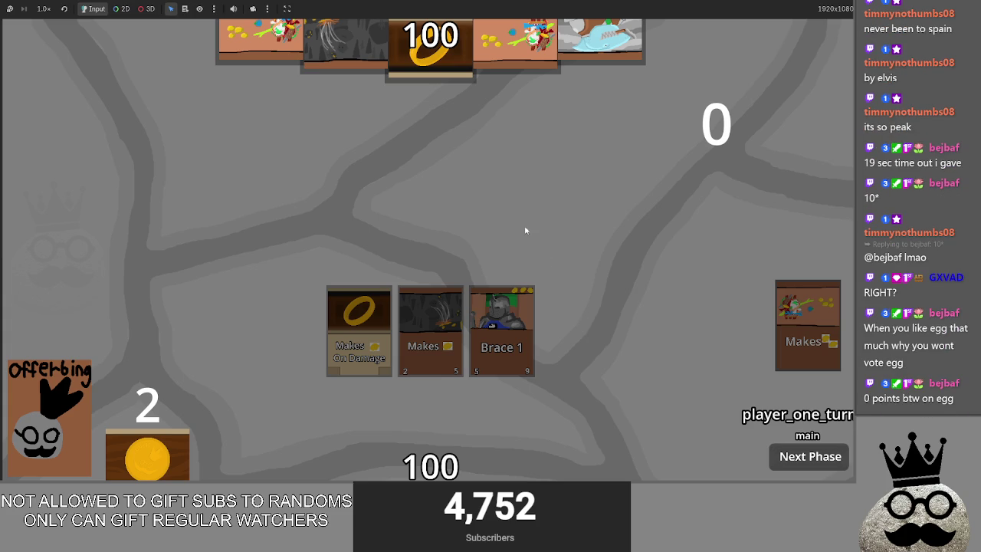
key("F8")
Scroll main.gd down to battlefield_sort, unfold it, and run the project again
scroll(456, 246, "up", 2)
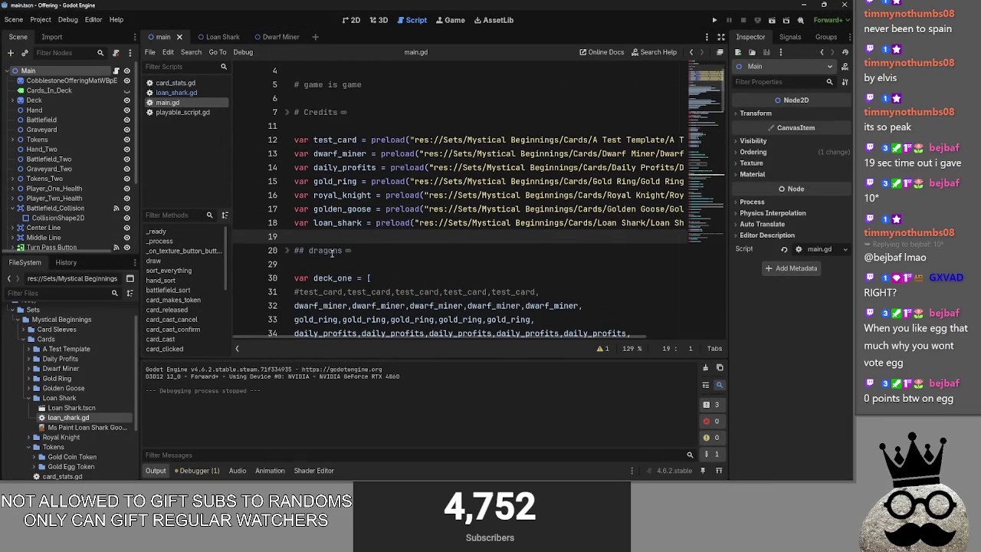
scroll(293, 251, "down", 3)
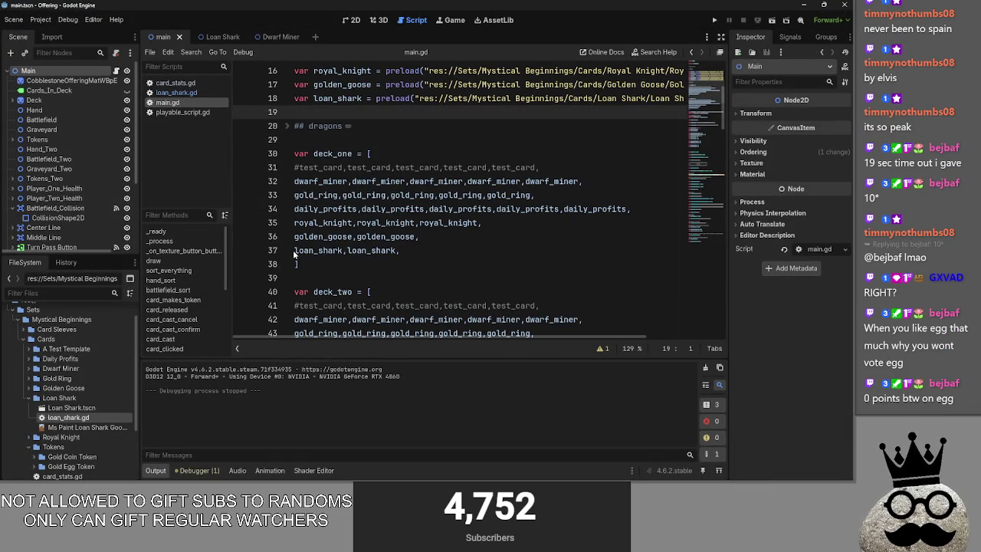
scroll(293, 250, "down", 12)
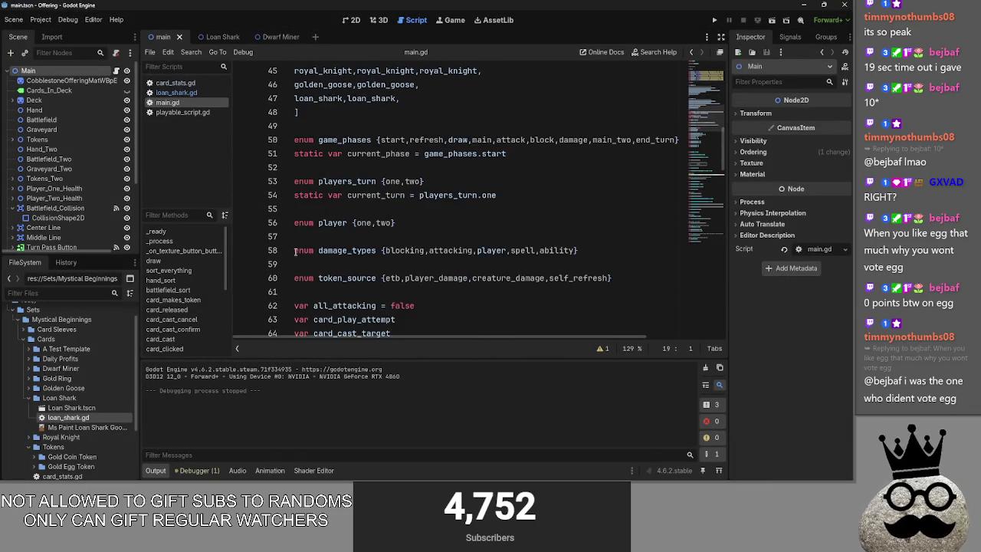
scroll(298, 254, "down", 10)
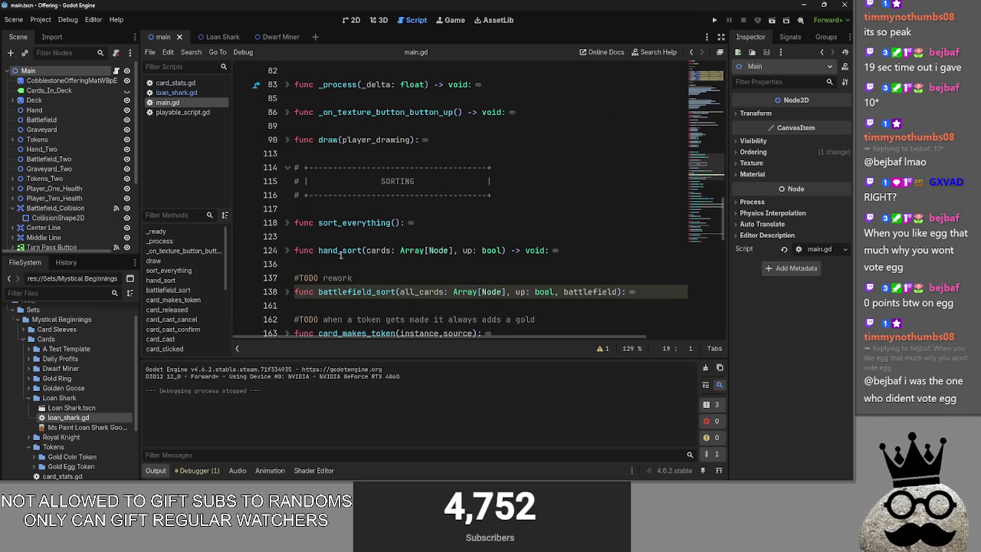
left_click(287, 292)
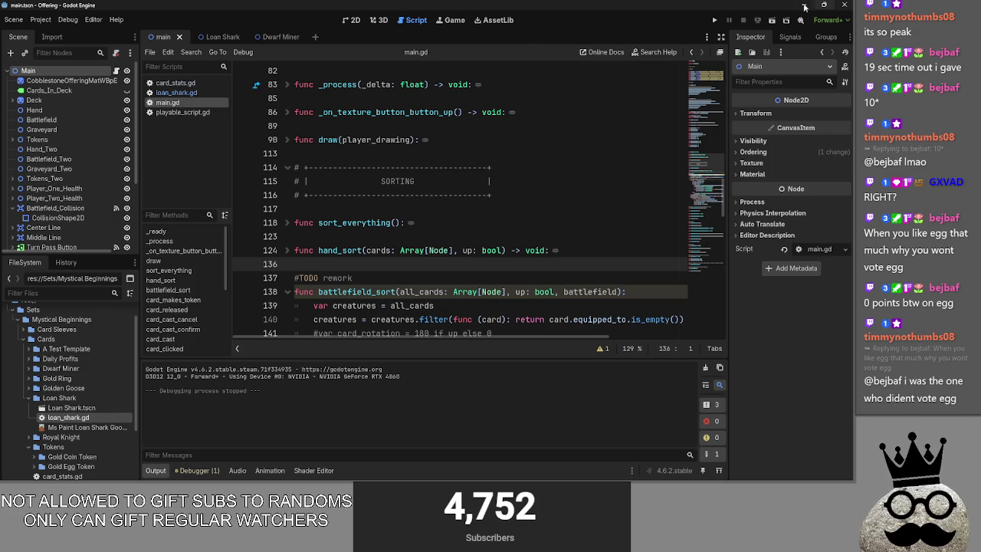
left_click(714, 20)
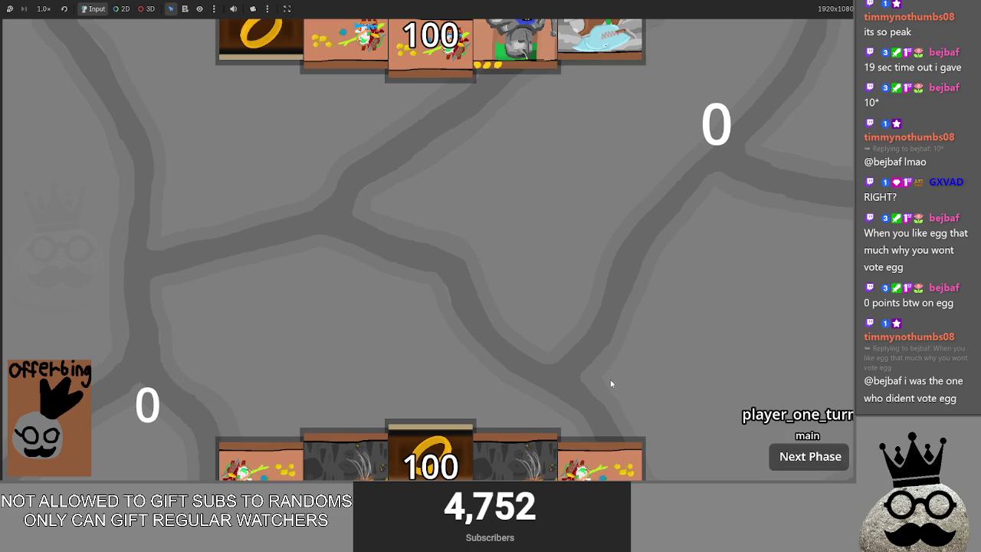
Cast the ring card and two cave Makes cards to the board centre, bringing gold to 6
left_click_drag(431, 456, 431, 284)
left_click(432, 219)
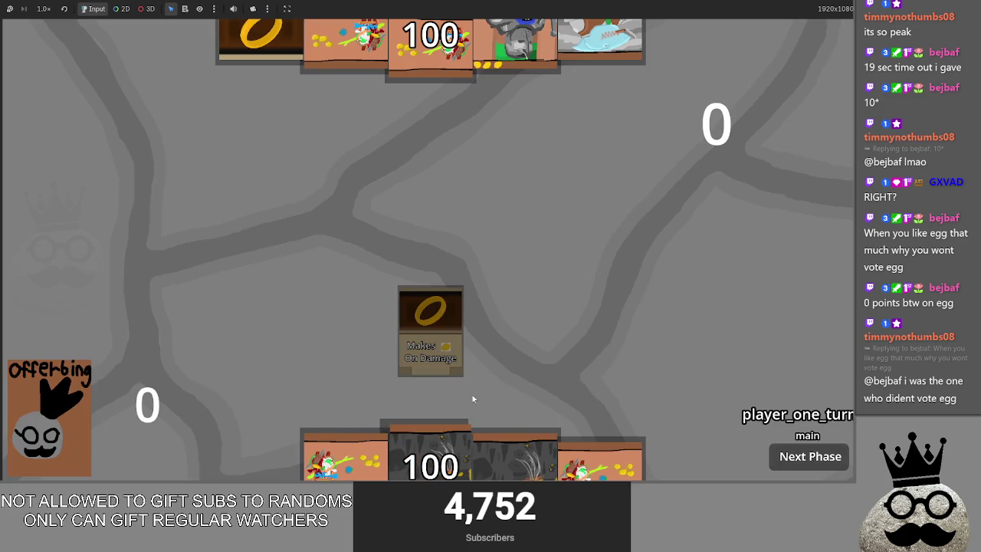
left_click(452, 230)
left_click_drag(431, 456, 451, 273)
left_click(452, 230)
left_click_drag(431, 456, 433, 245)
left_click(432, 244)
left_click_drag(469, 451, 446, 247)
left_click(446, 244)
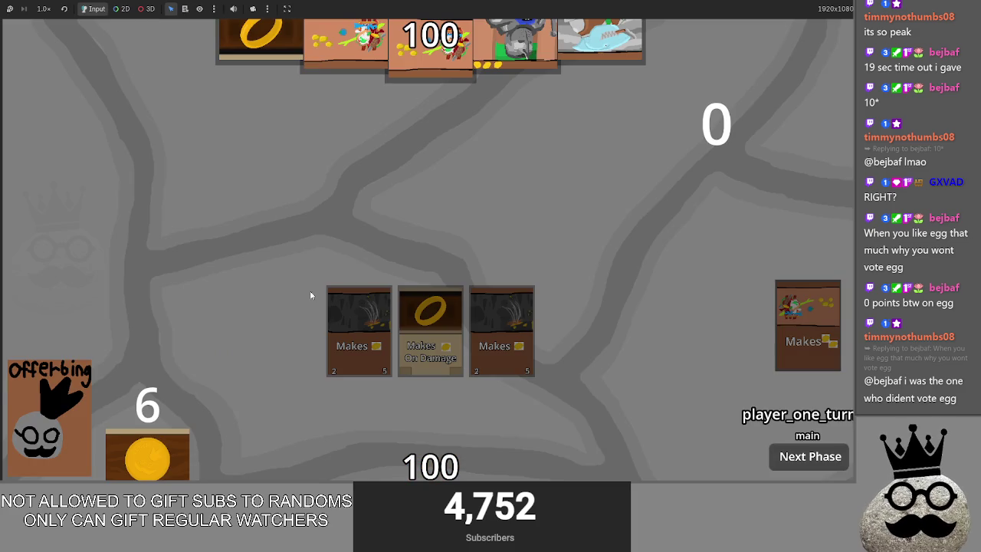
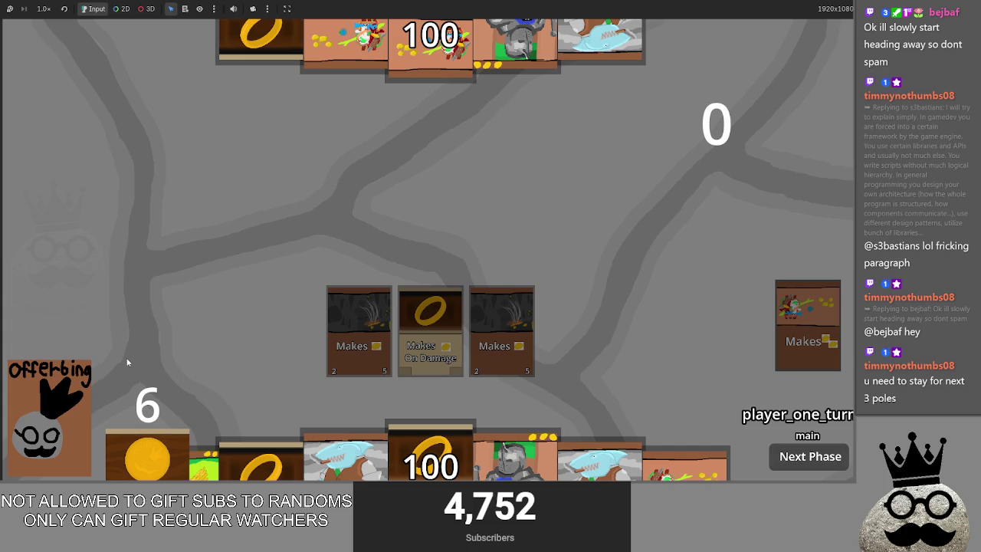
Move the Tokens node above Deck in the Scene tree
key("alt+Tab")
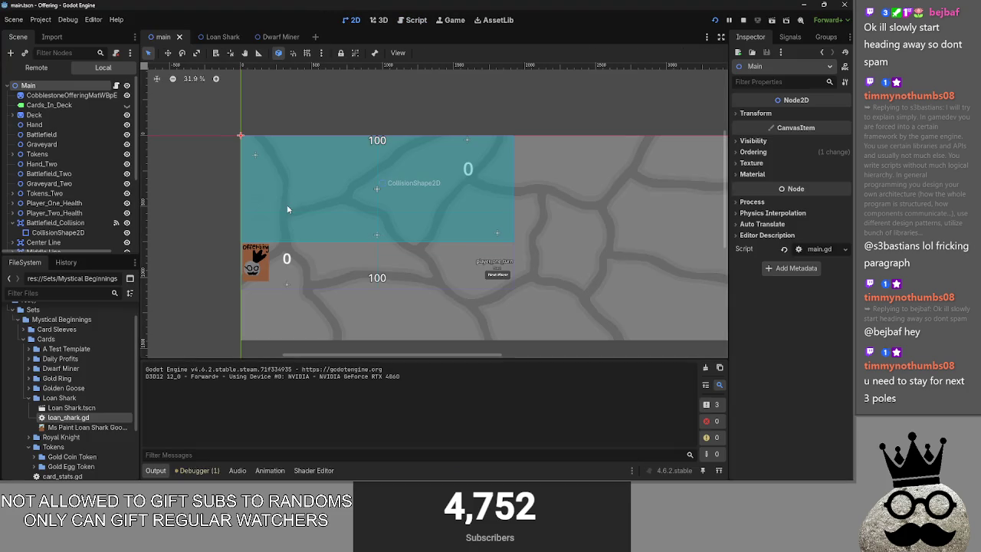
scroll(261, 233, "up", 6)
left_click(304, 322)
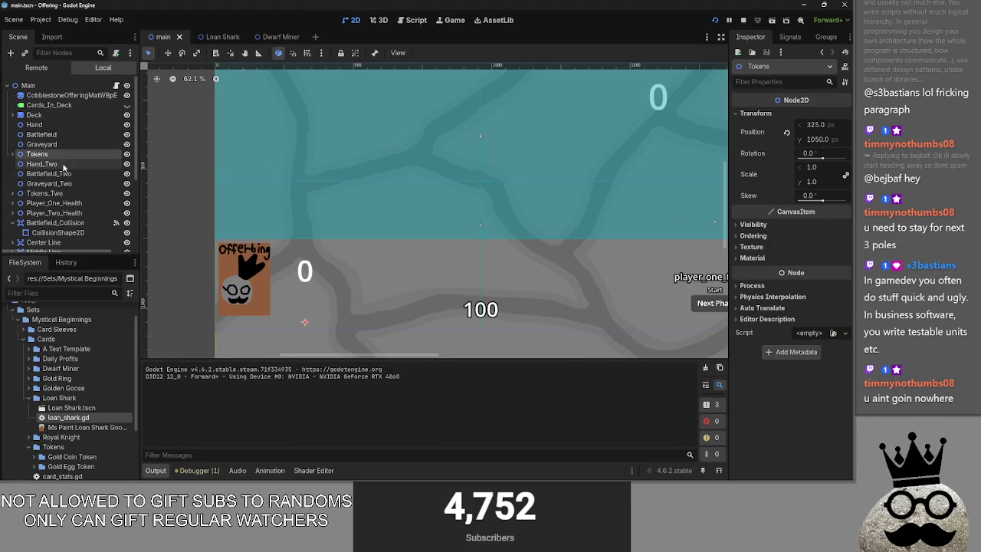
left_click_drag(305, 322, 305, 225)
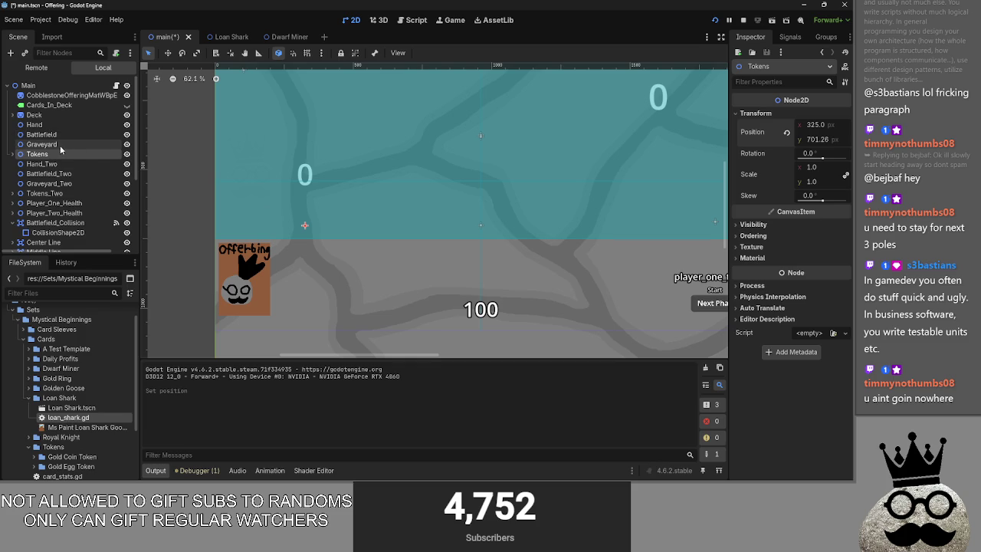
left_click(44, 116)
left_click_drag(48, 154, 46, 111)
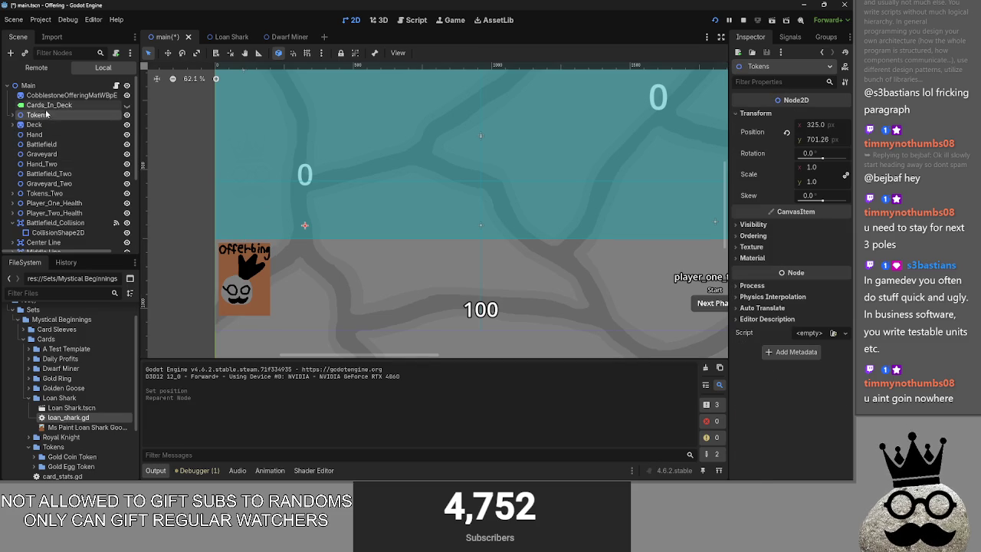
Set the Tokens counter's x position to 105 and run the game
left_click_drag(816, 124, 711, 124)
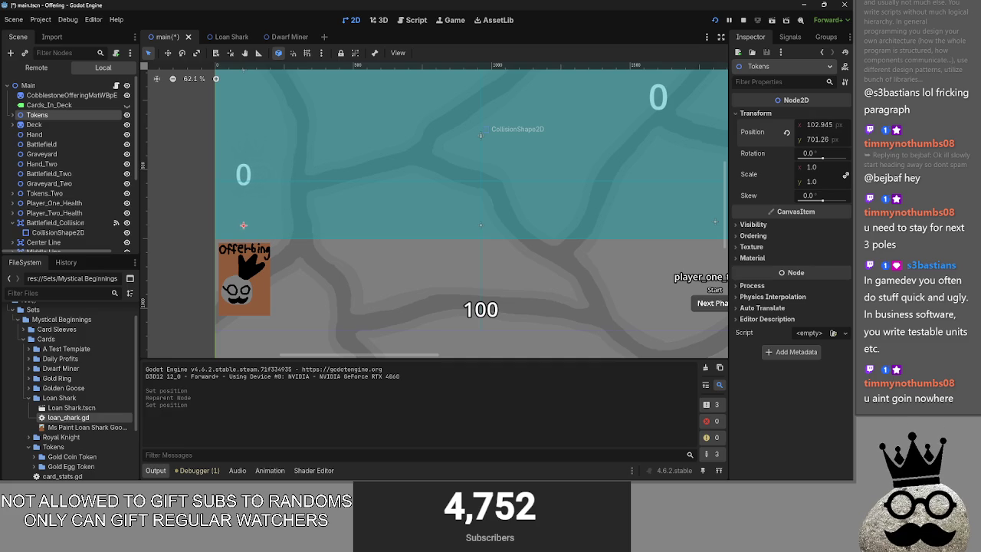
left_click(49, 124)
left_click(37, 115)
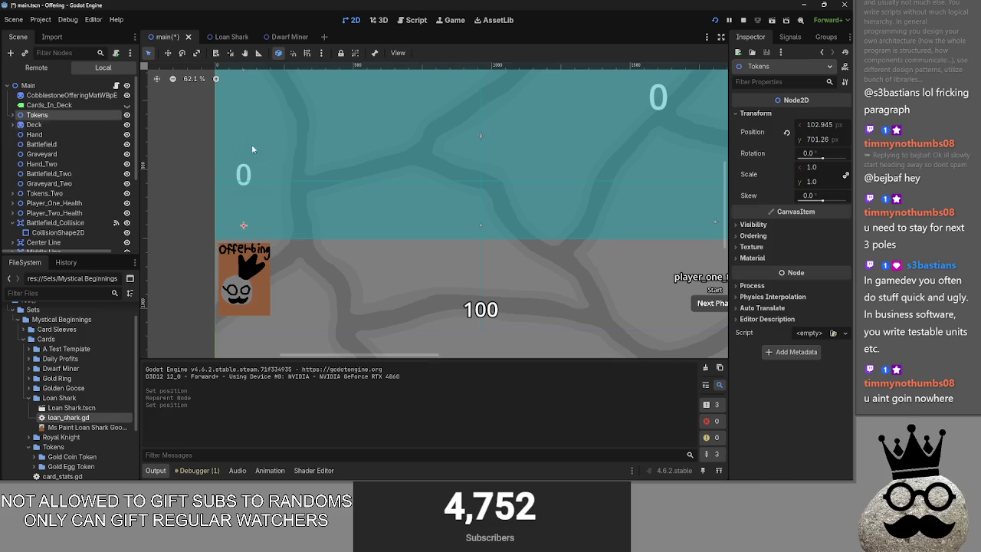
left_click(815, 125)
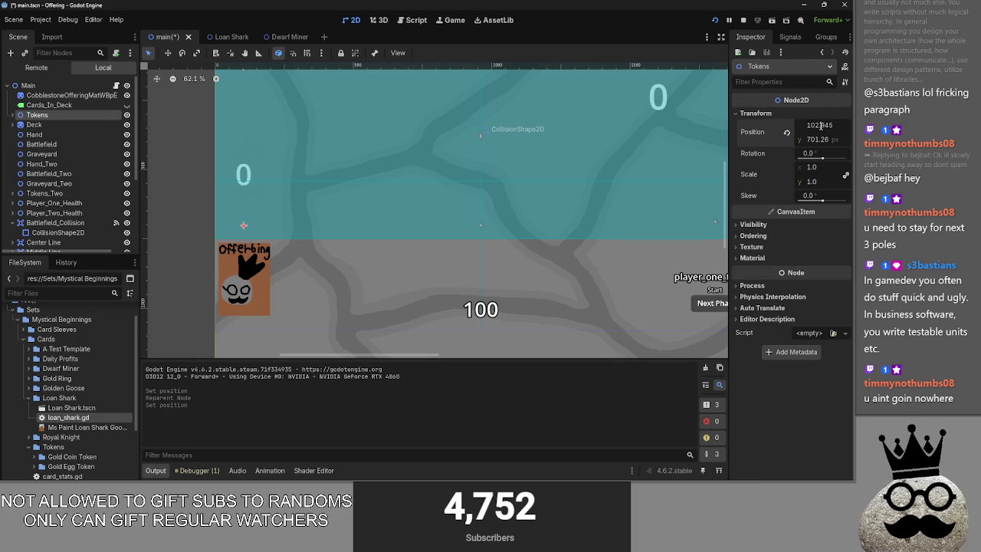
type("105")
key("Return")
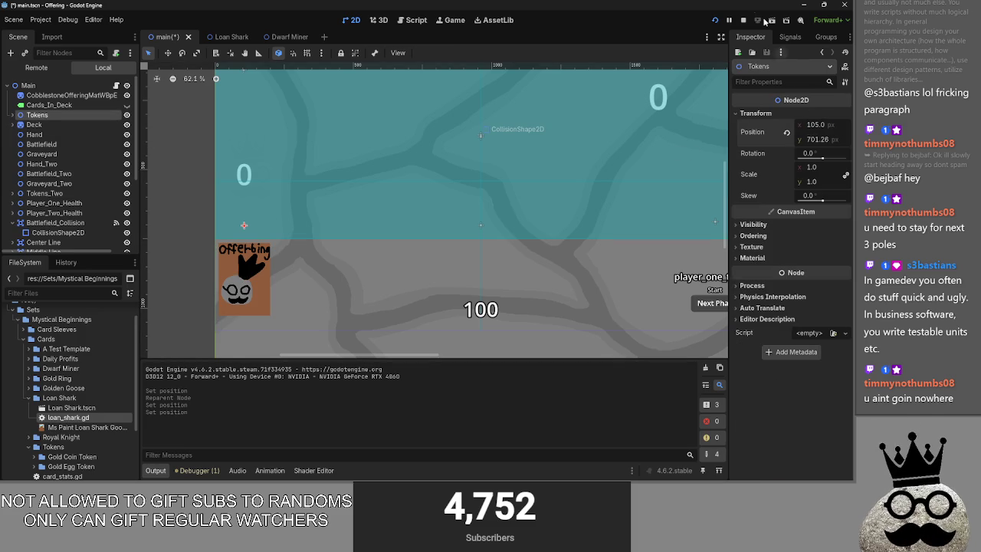
left_click(745, 22)
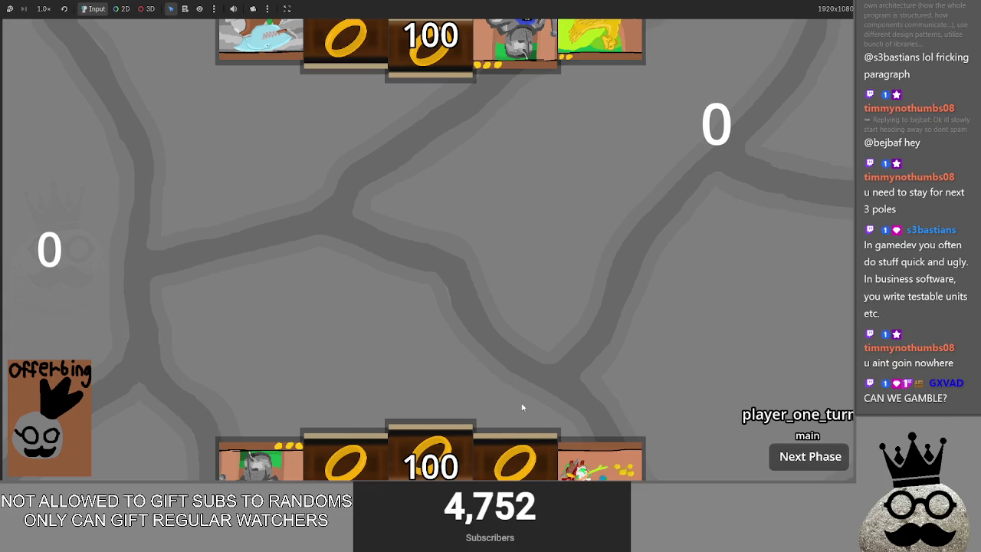
Test-play the ring card and the colourful card onto the board
mouse_move(467, 444)
left_mouse_down()
mouse_move(491, 252)
mouse_move(411, 330)
left_mouse_up()
left_click(436, 232)
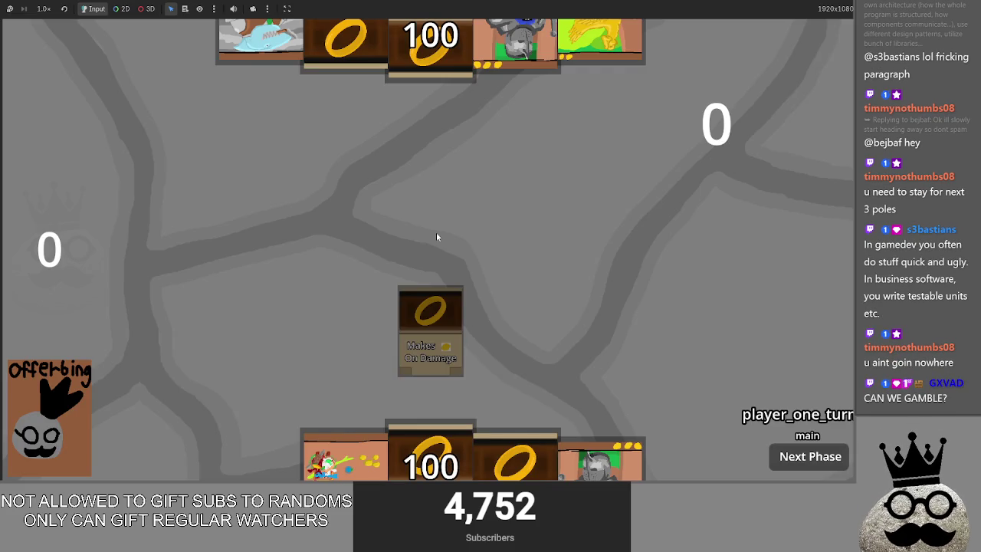
left_click_drag(345, 456, 429, 252)
left_click(433, 216)
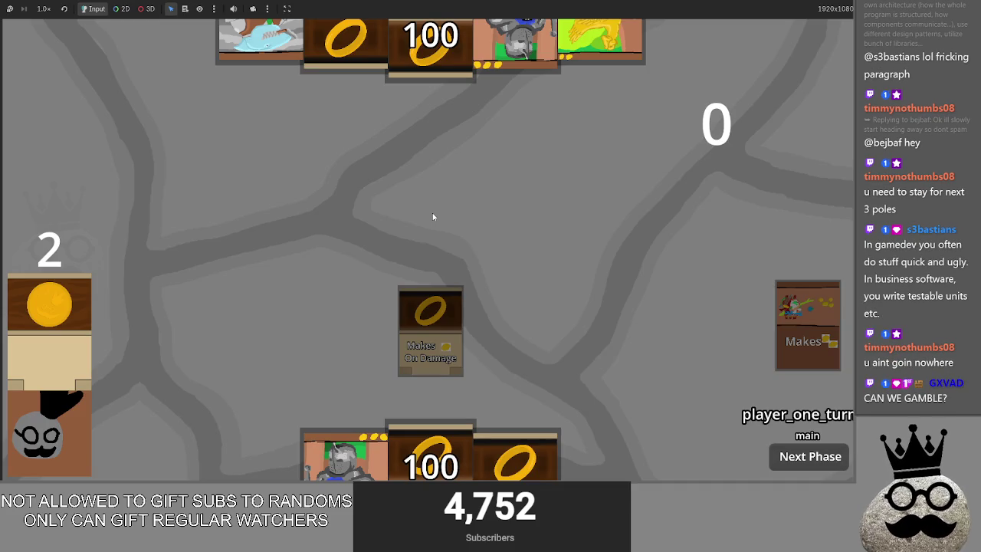
Put Deck back above Tokens, relaunch the game and cast a card
key("alt+Tab")
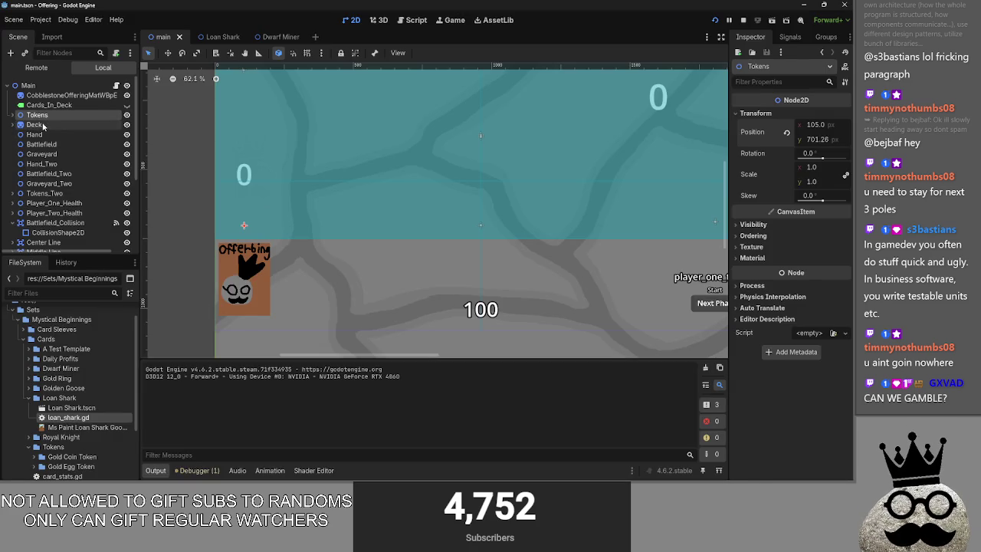
left_click_drag(45, 125, 38, 111)
left_click(713, 20)
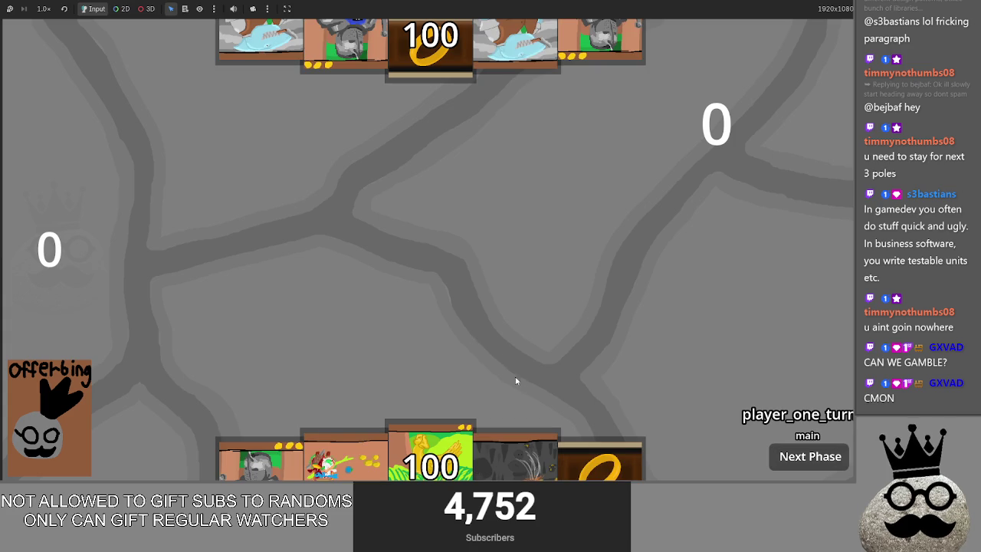
left_click_drag(353, 448, 391, 271)
left_click(406, 243)
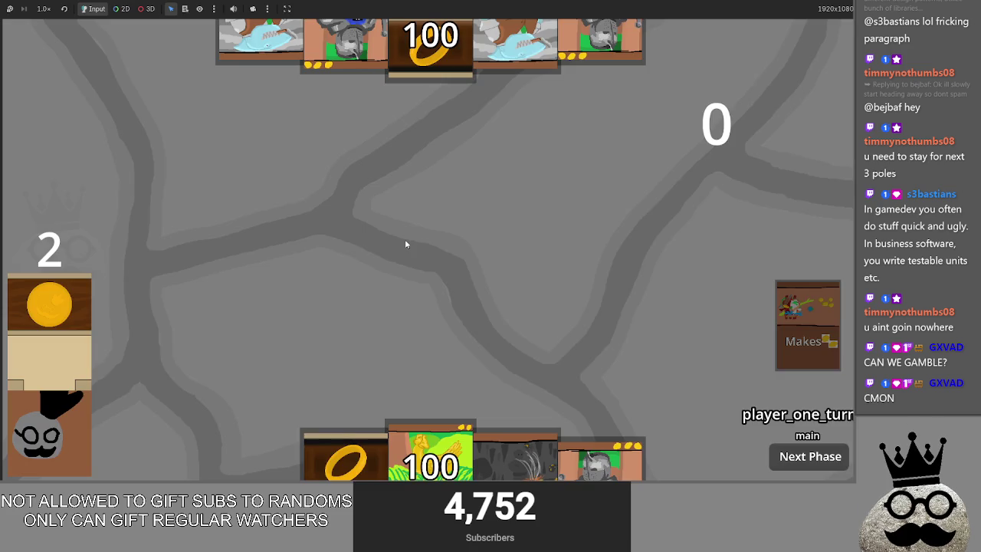
scroll(789, 367, "down", 3)
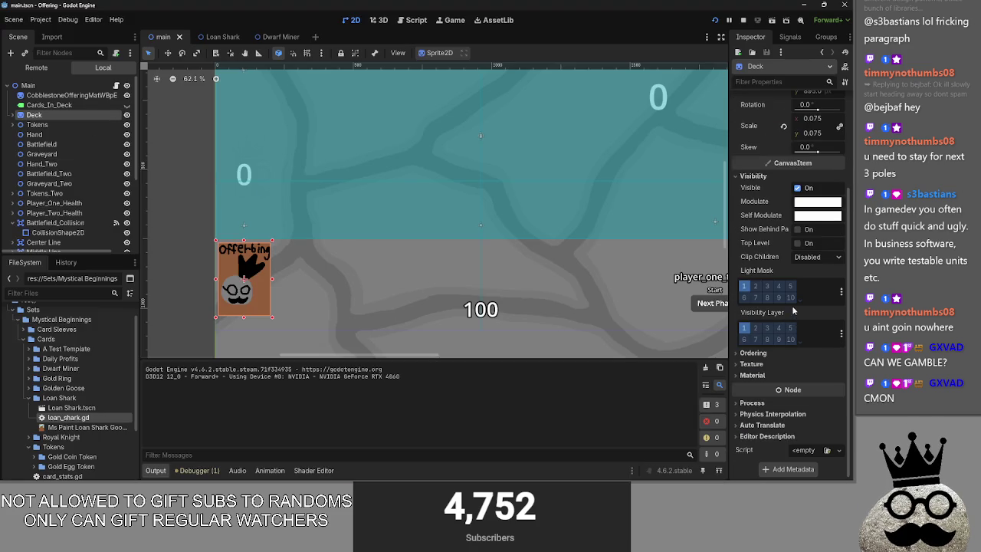
Give the Tokens node a Z Index of -100 under Ordering
left_click(789, 356)
left_click(788, 357)
left_click(60, 124)
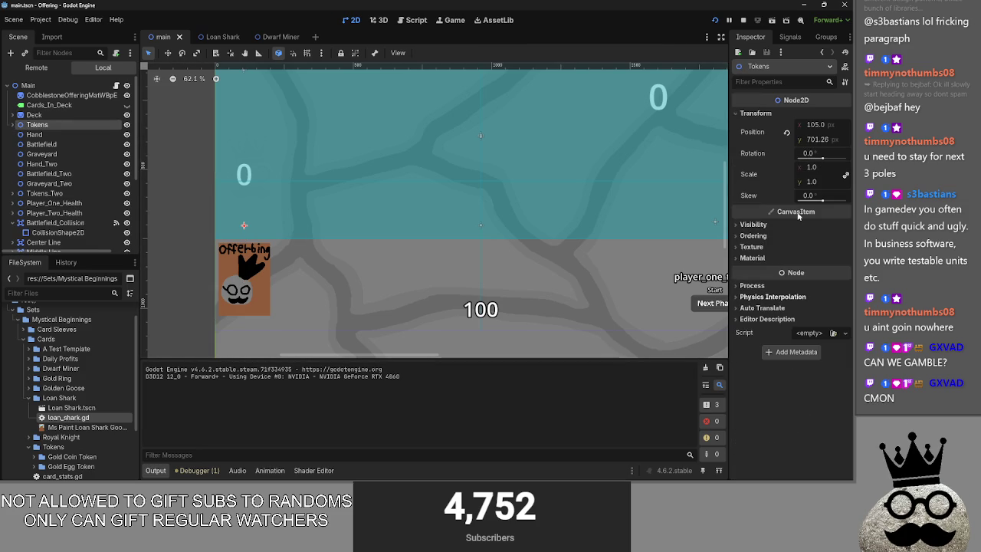
left_click(784, 226)
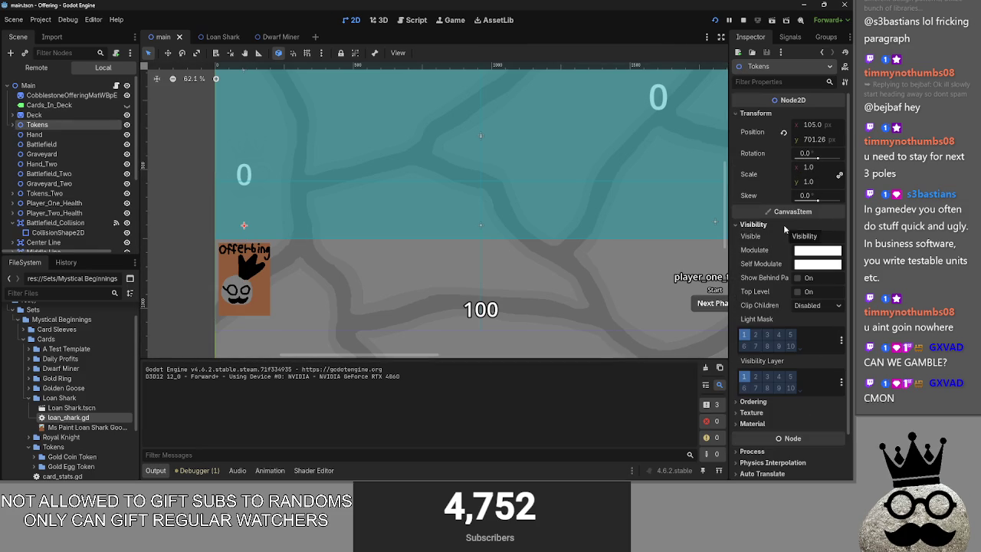
scroll(784, 311, "down", 2)
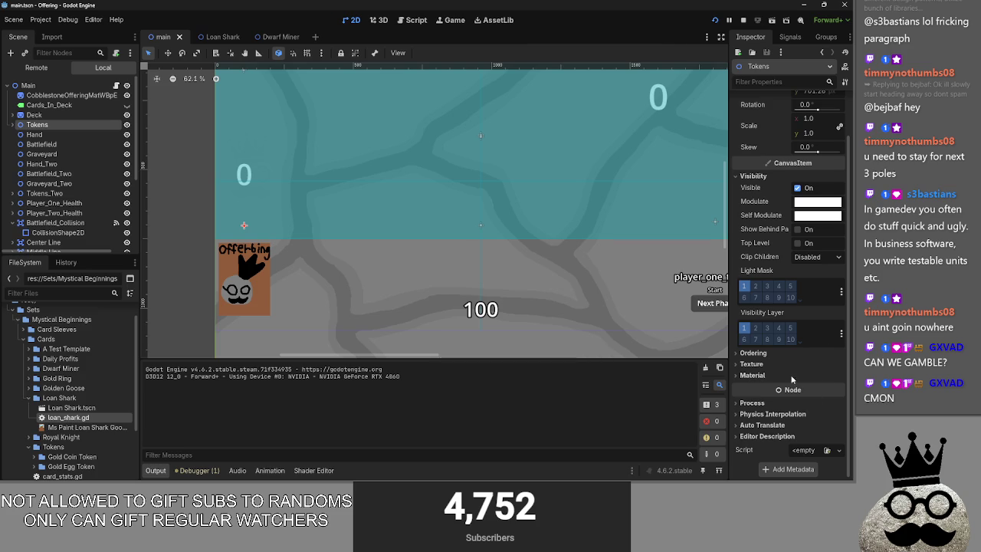
left_click(787, 354)
left_click(803, 366)
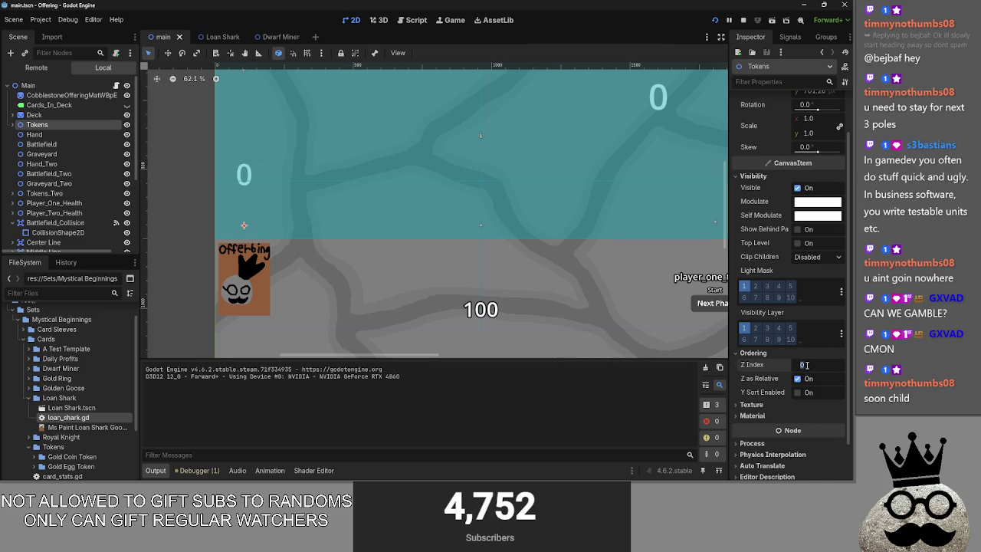
type("-")
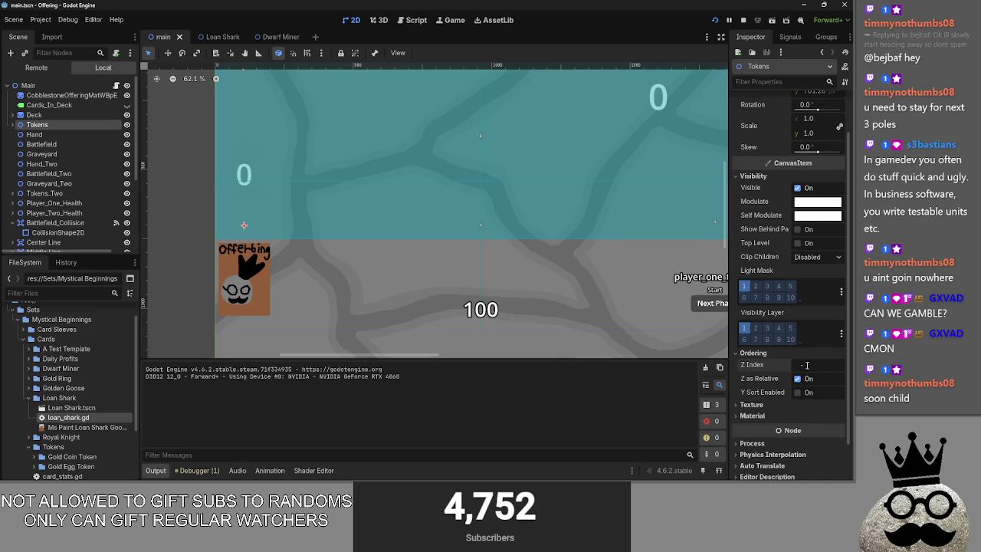
type("10")
type("0")
key("Return")
left_click(564, 287)
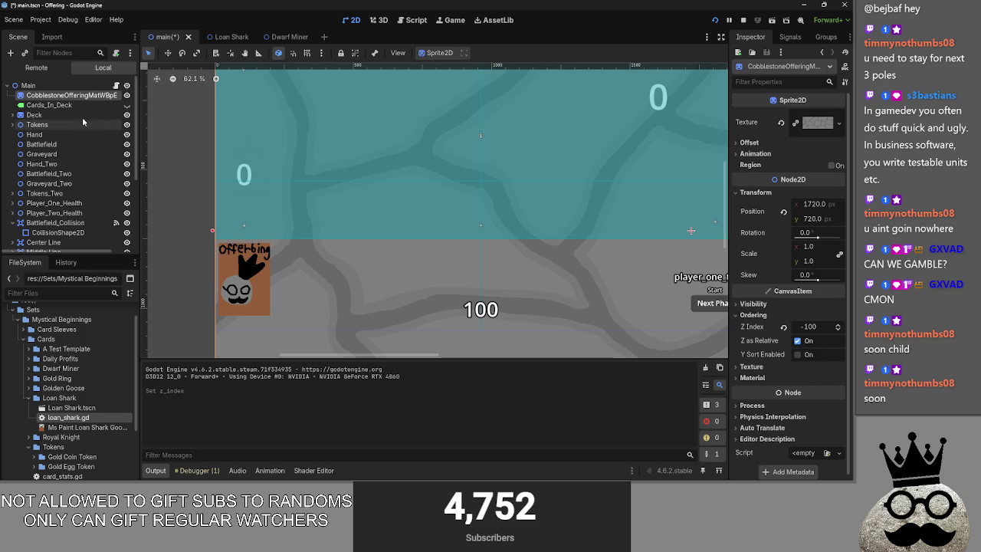
Run the game, cast a card, close it and view the Remote scene tree
left_click(743, 19)
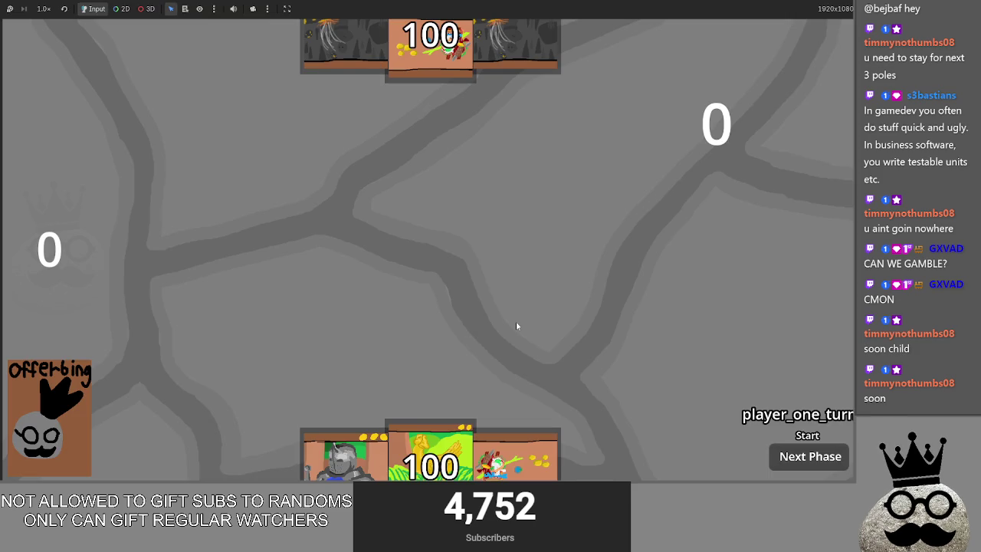
mouse_move(498, 444)
left_mouse_down()
mouse_move(136, 324)
mouse_move(31, 337)
mouse_move(171, 258)
mouse_move(567, 230)
mouse_move(796, 383)
mouse_move(812, 360)
mouse_move(725, 121)
mouse_move(486, 61)
mouse_move(333, 130)
mouse_move(418, 158)
mouse_move(434, 197)
left_mouse_up()
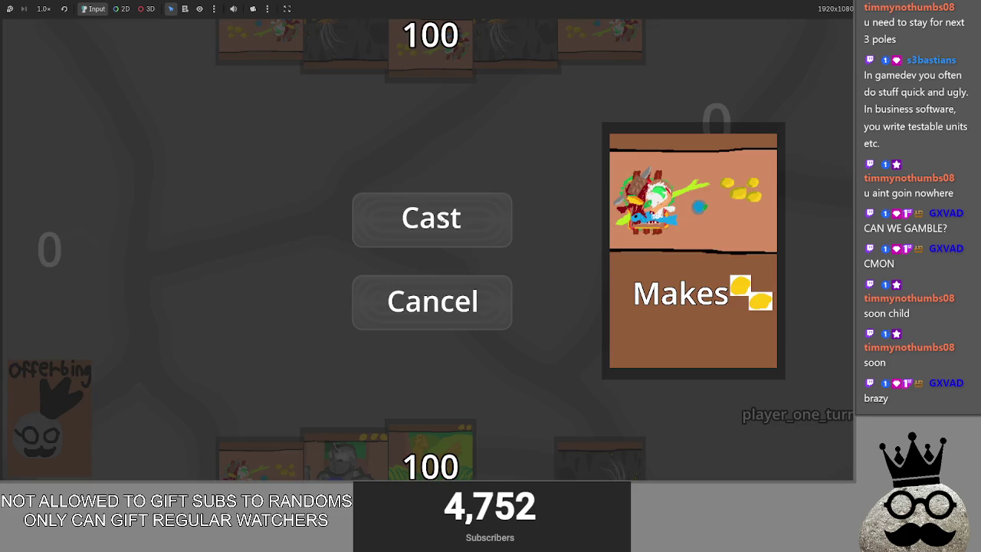
left_click(439, 218)
key("F8")
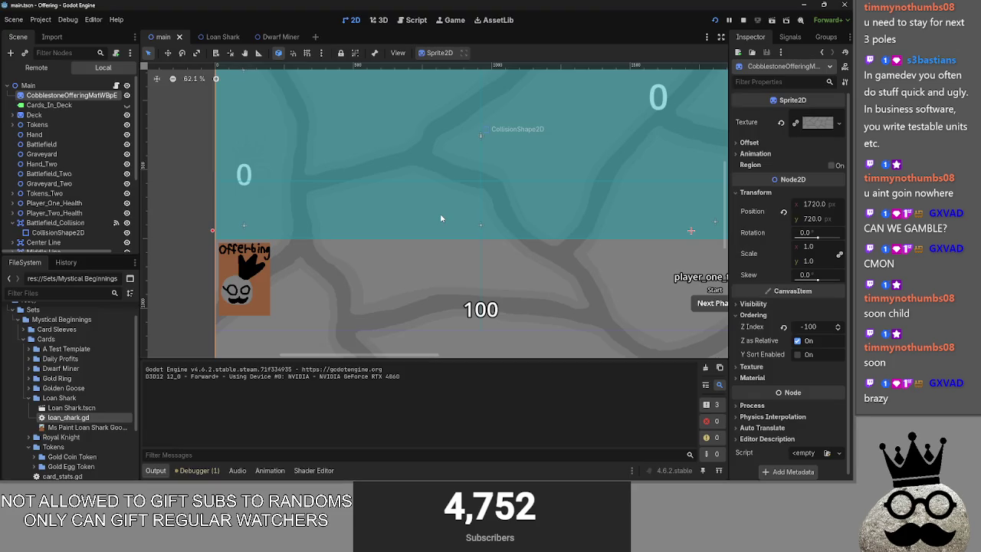
left_click(36, 68)
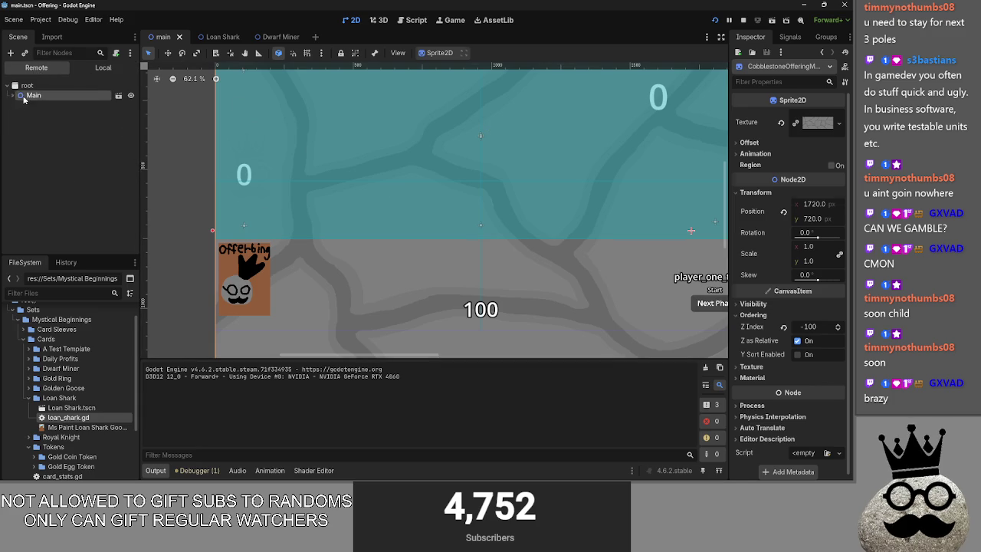
Inspect the live Tokens node while comparing against the running game
left_click(31, 95)
left_click(36, 134)
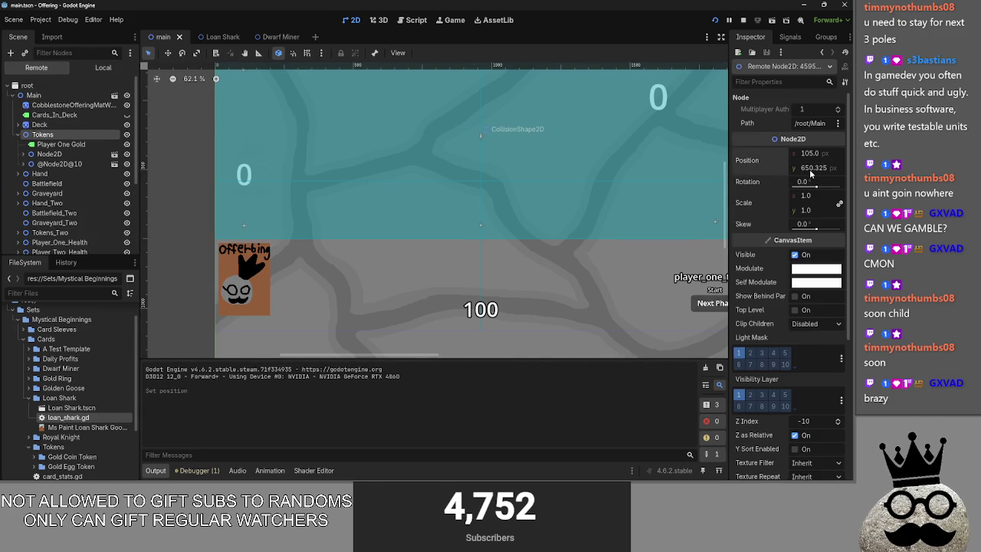
key("alt+Tab")
key("alt+Tab")
key("alt+Tab")
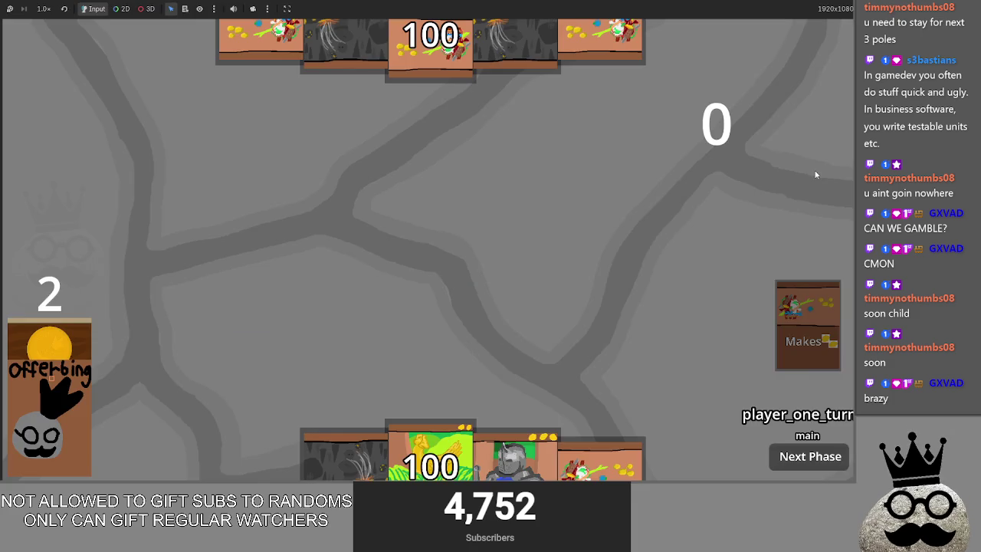
key("alt+Tab")
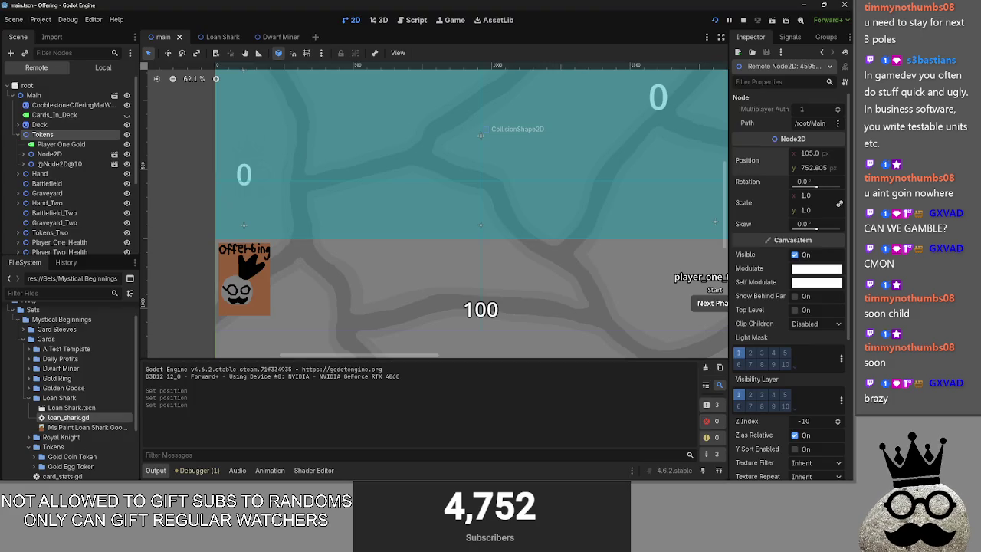
key("alt+Tab")
key("alt+Tab")
key("alt+Tab")
key("alt+Tab")
key("alt+Tab")
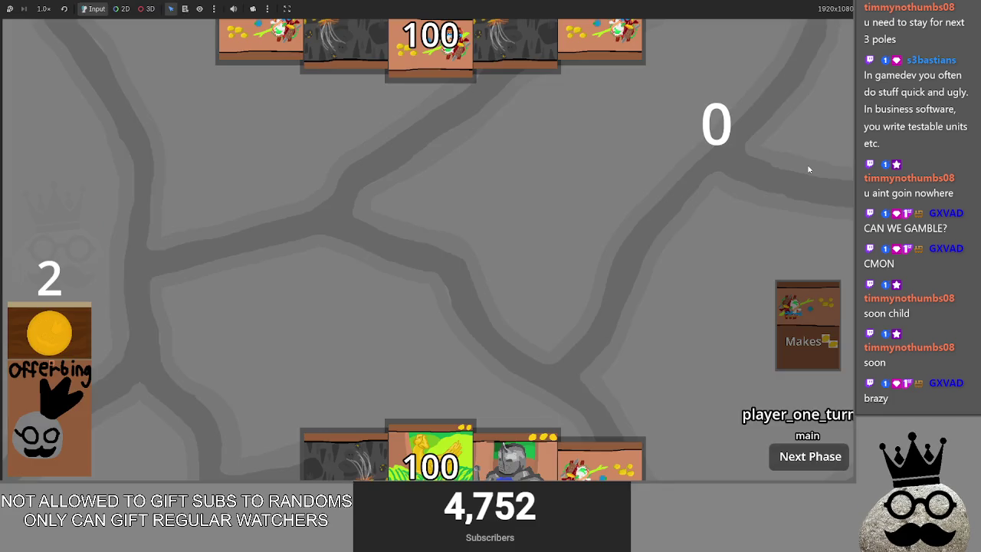
key("alt+Tab")
key("alt+Tab")
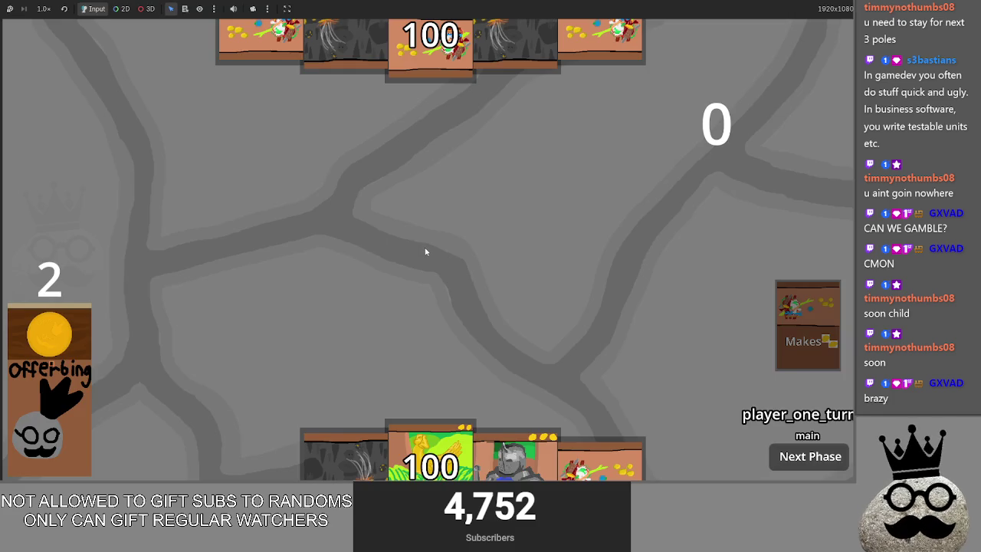
key("alt+Tab")
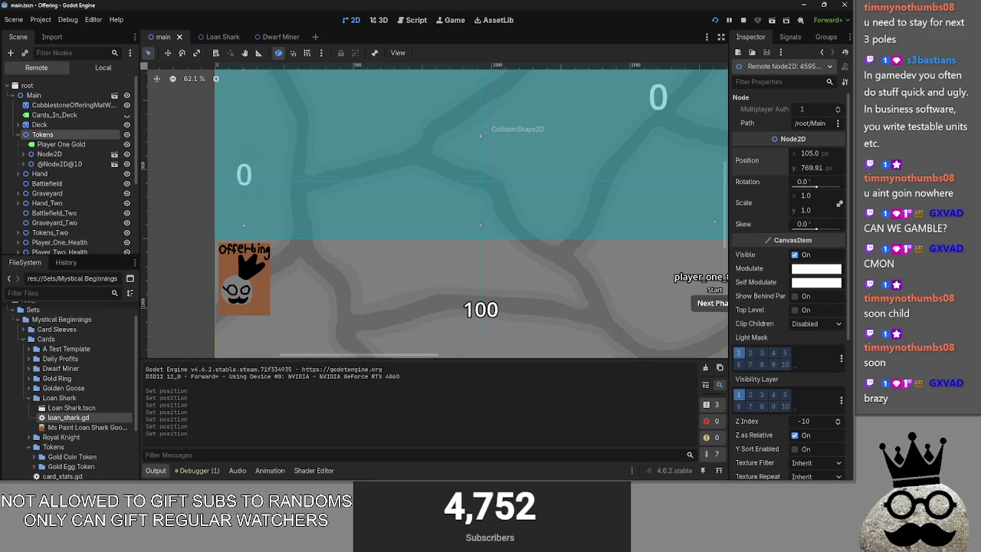
key("alt+Tab")
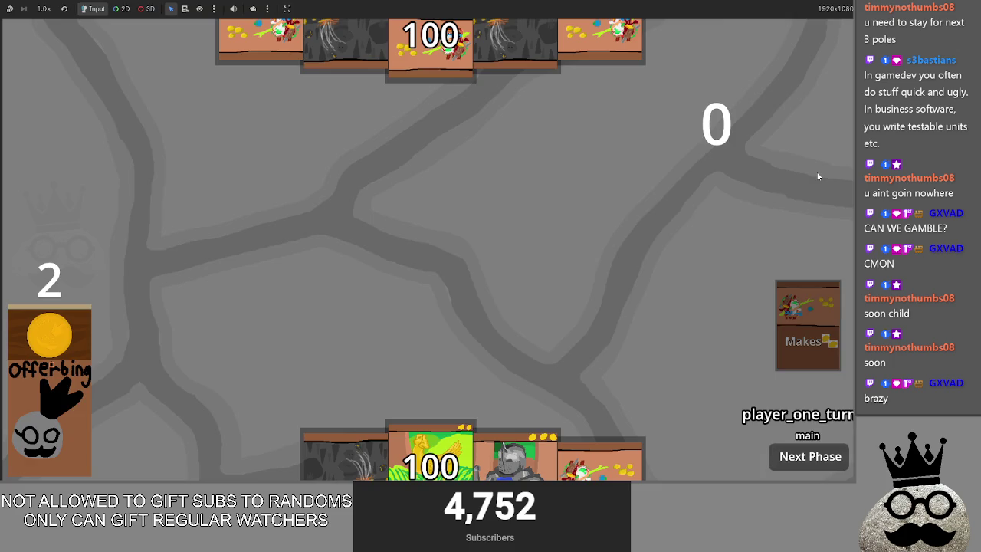
key("alt+Tab")
Set the live node's y position to 770, then stop the game
left_click(813, 171)
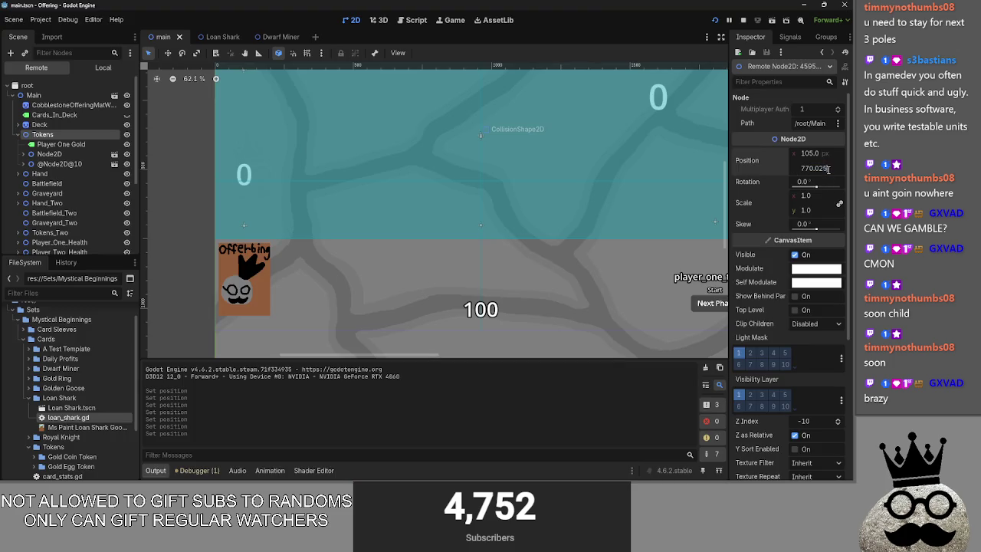
key("Return")
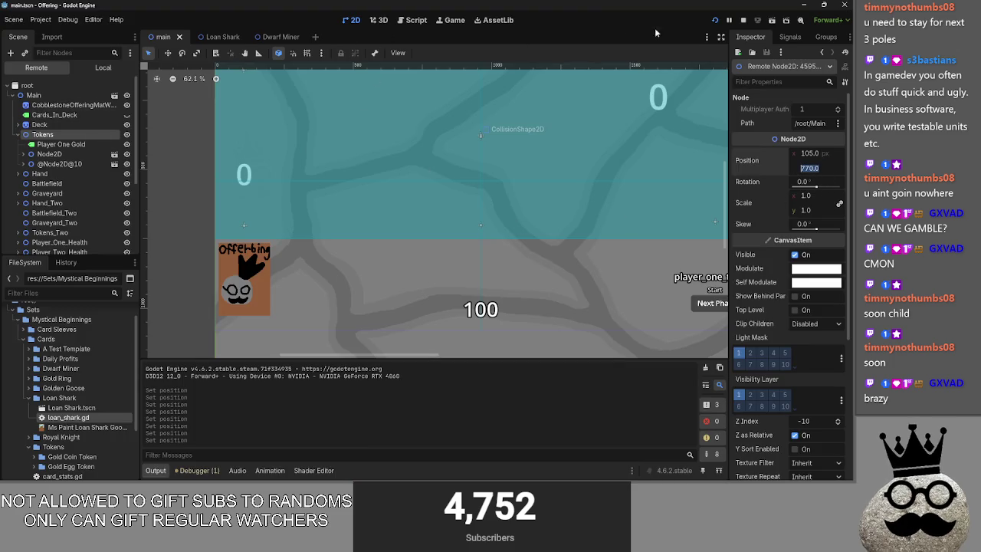
key("F8")
left_click(37, 109)
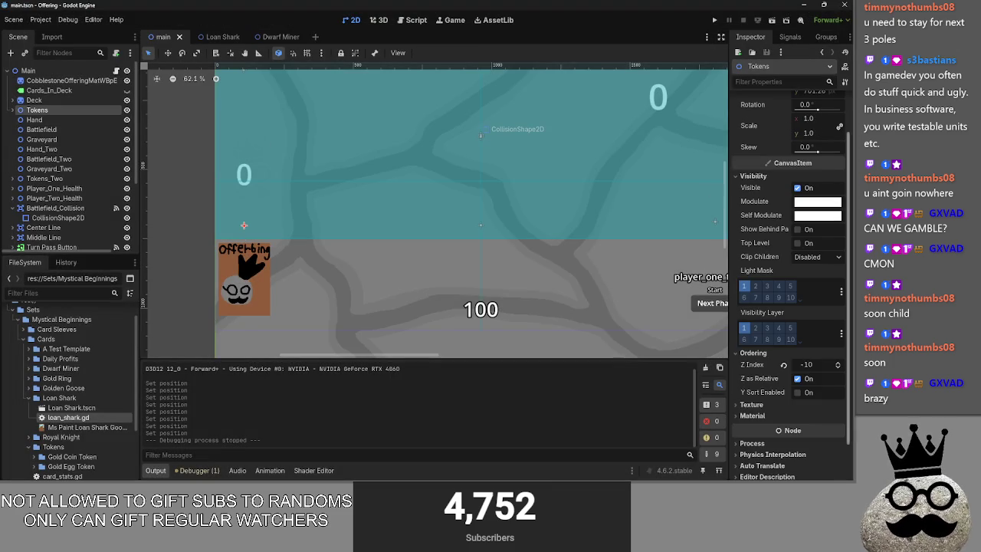
Keep Tokens at y 770, then playtest: cancel the shark card and cast the coin card
key("ctrl+z")
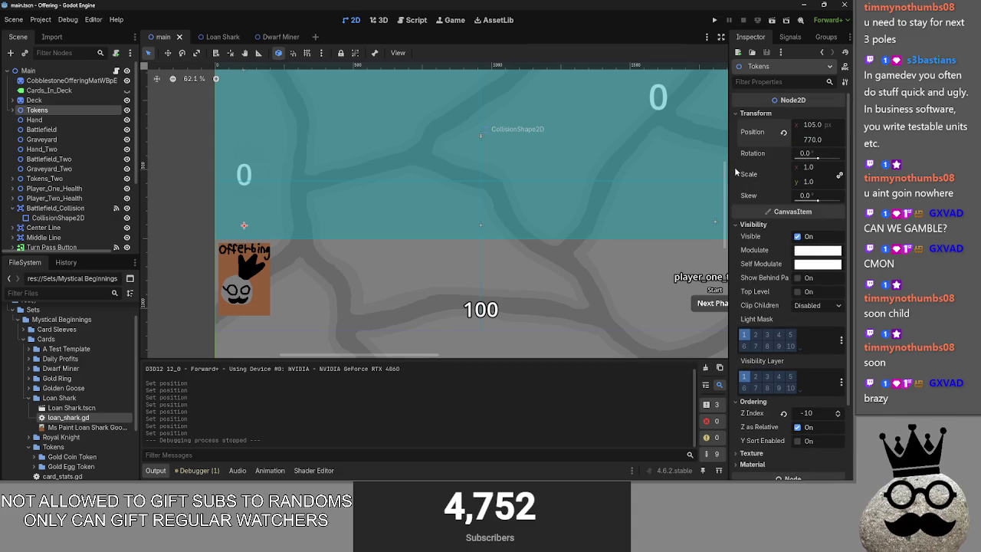
left_click(714, 20)
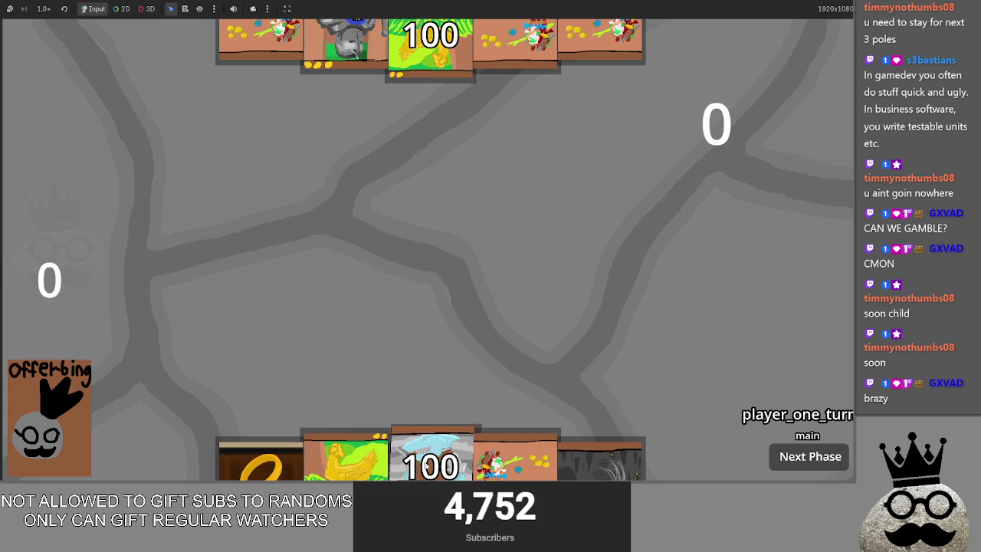
left_click(430, 456)
left_click(421, 311)
left_click(515, 459)
left_click(452, 242)
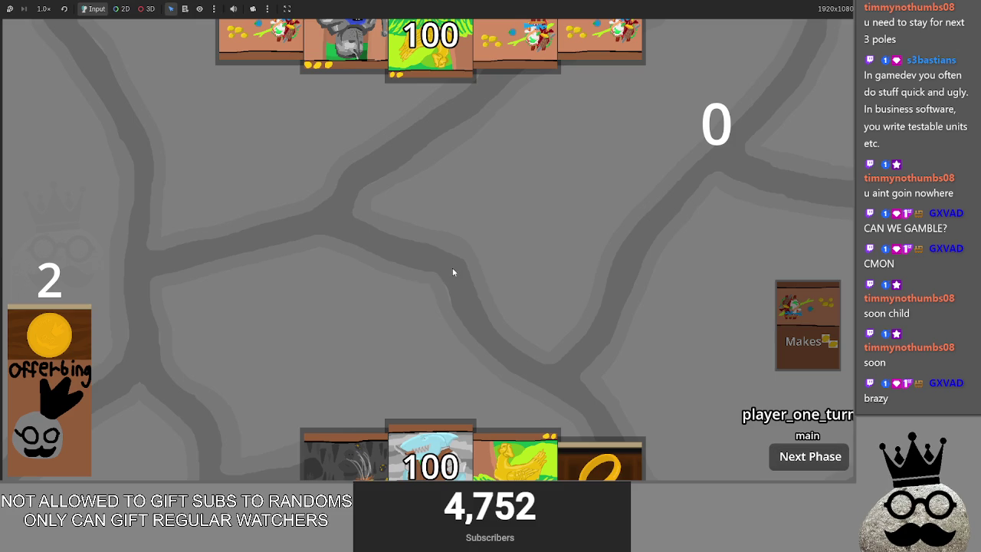
key("F8")
Glance at main.gd, select Deck, return to 2D and expand the Card Sleeves folder
left_click(414, 21)
scroll(464, 222, "up", 15)
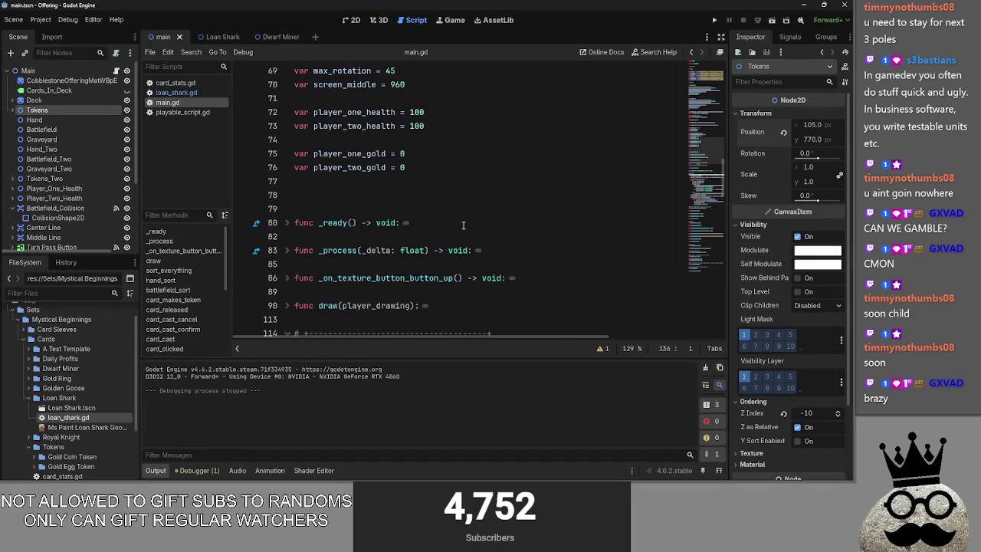
left_click(34, 100)
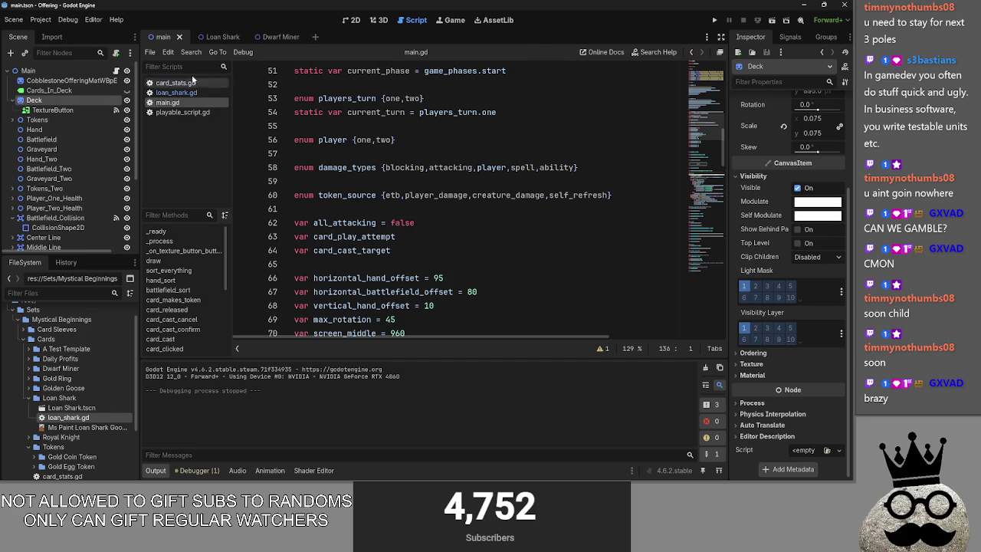
left_click(355, 20)
scroll(475, 102, "down", 2)
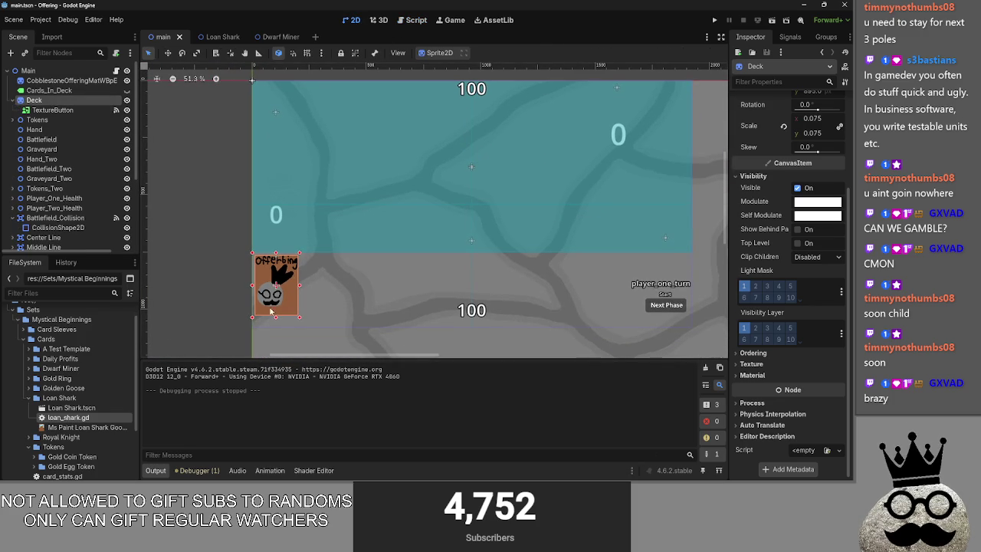
scroll(53, 386, "down", 3)
scroll(53, 386, "up", 2)
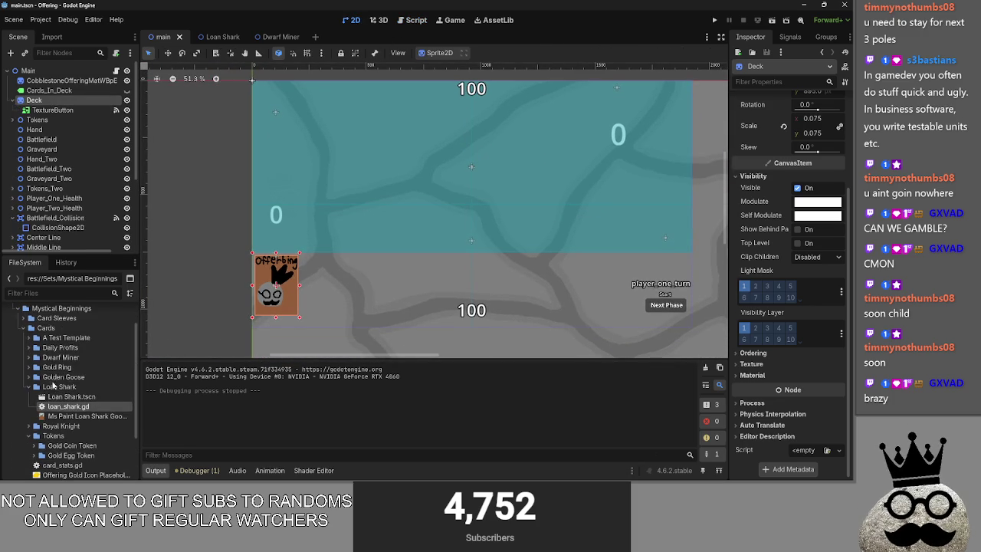
scroll(46, 345, "up", 1)
double_click(52, 338)
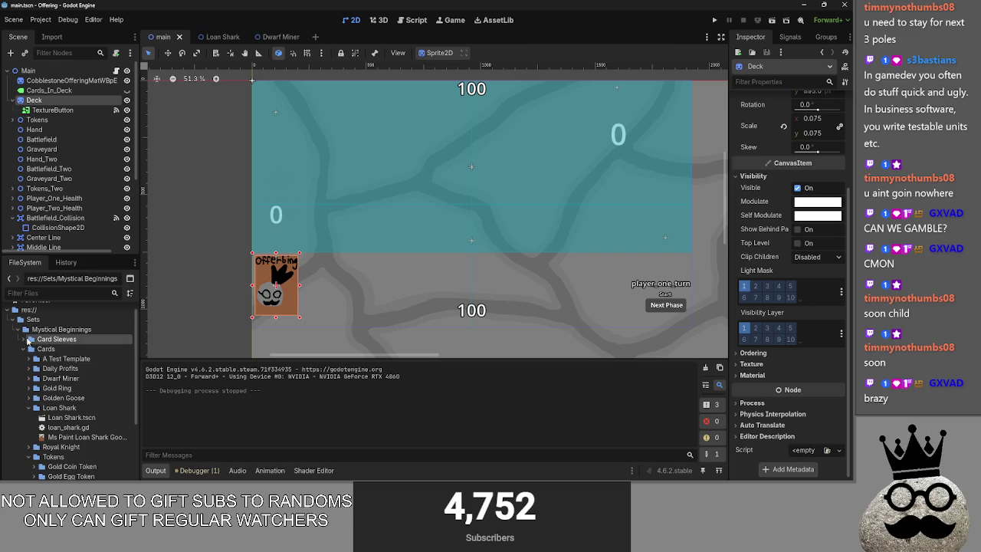
Add First Card Sleeves.png as a sprite named Deck_Two just below Deck
mouse_move(48, 351)
left_mouse_down()
mouse_move(207, 343)
mouse_move(519, 207)
left_mouse_up()
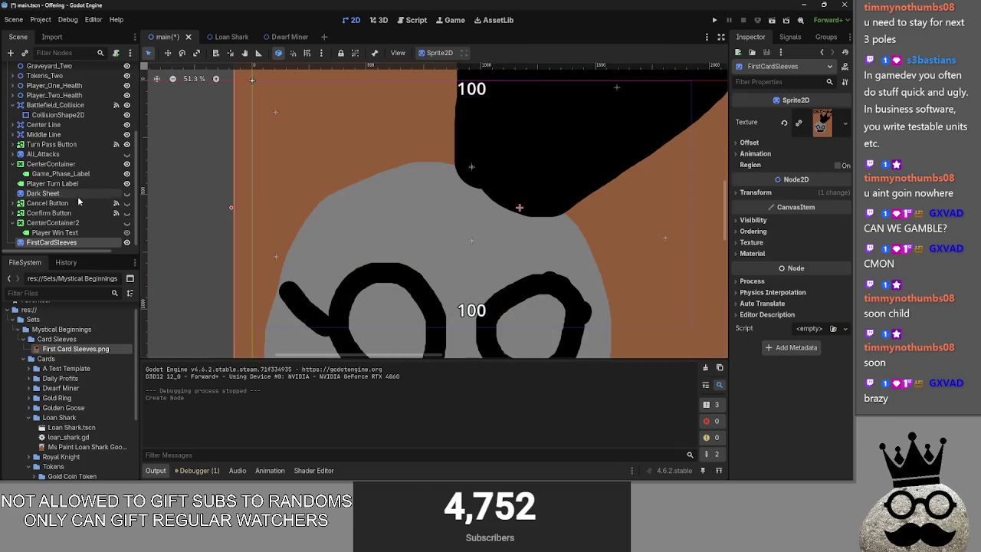
mouse_move(51, 243)
left_mouse_down()
mouse_move(73, 91)
mouse_move(71, 99)
left_mouse_up()
type("Deck")
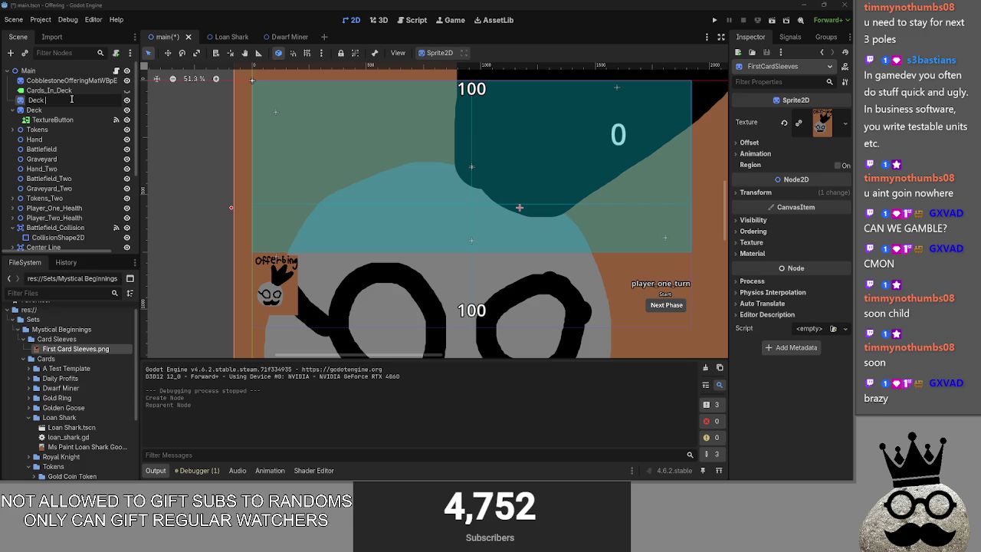
type("_")
key("BackSpace")
key("BackSpace")
type("T")
key("Return")
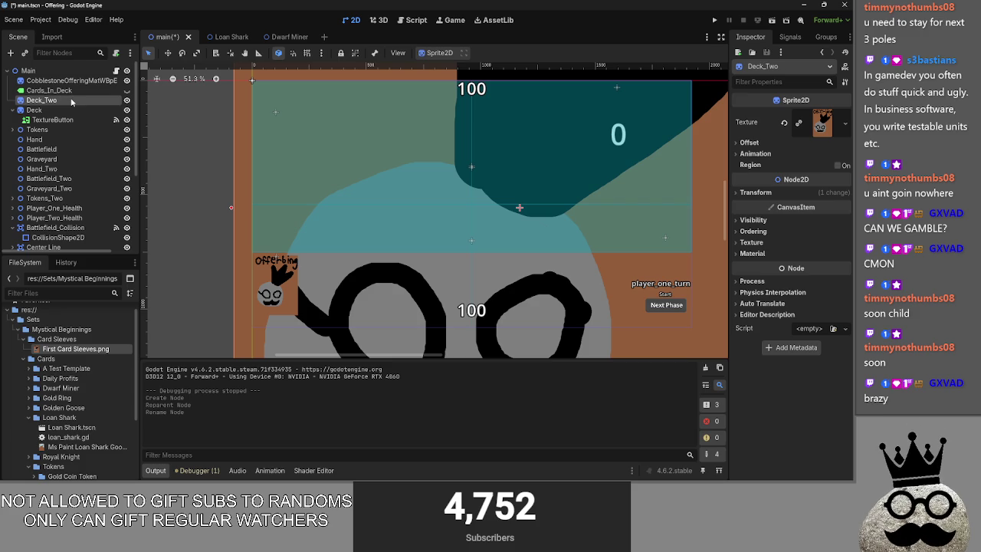
left_click_drag(33, 102, 50, 117)
Scale Deck_Two to 0.075 to match Deck and start moving it toward the top
scroll(568, 203, "down", 3)
left_click(34, 99)
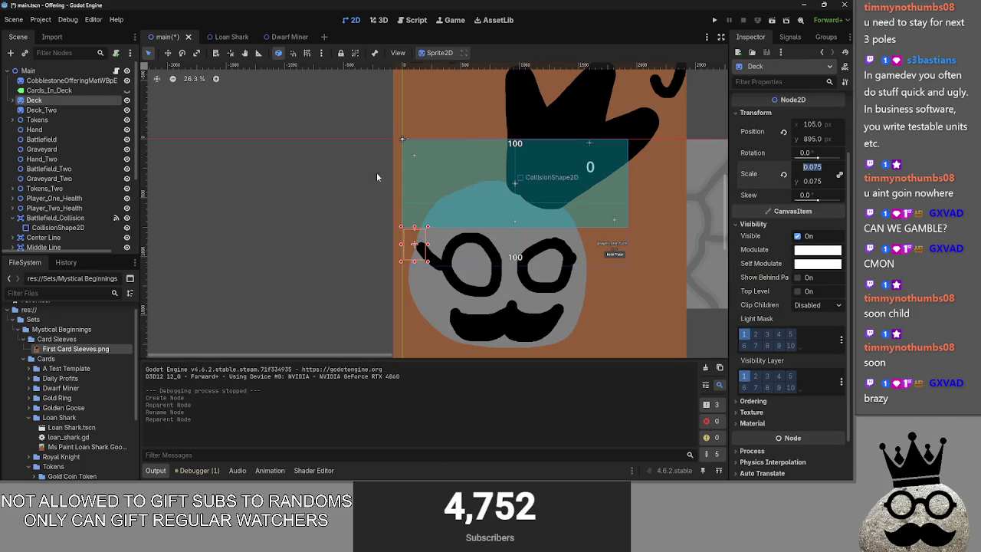
left_click(61, 109)
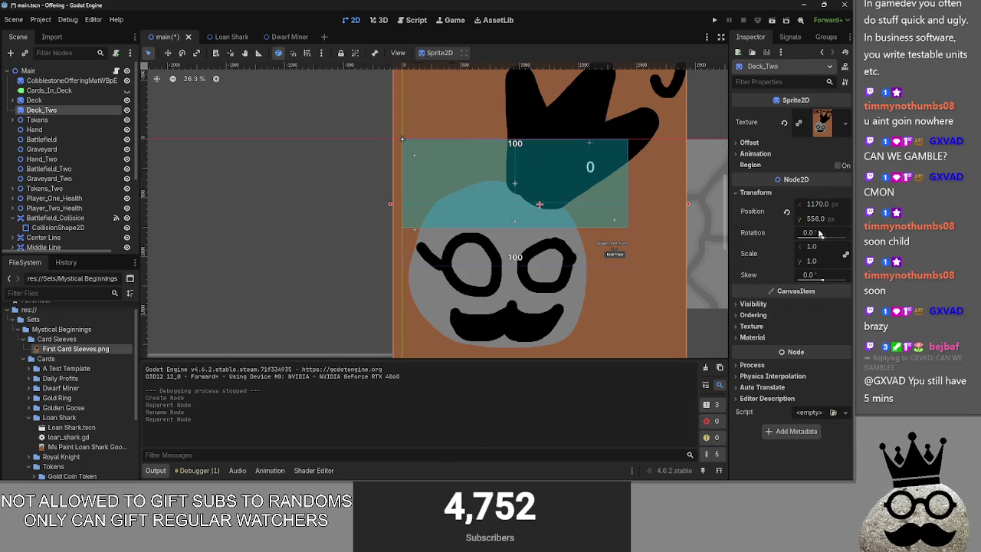
key("Return")
scroll(588, 196, "up", 6)
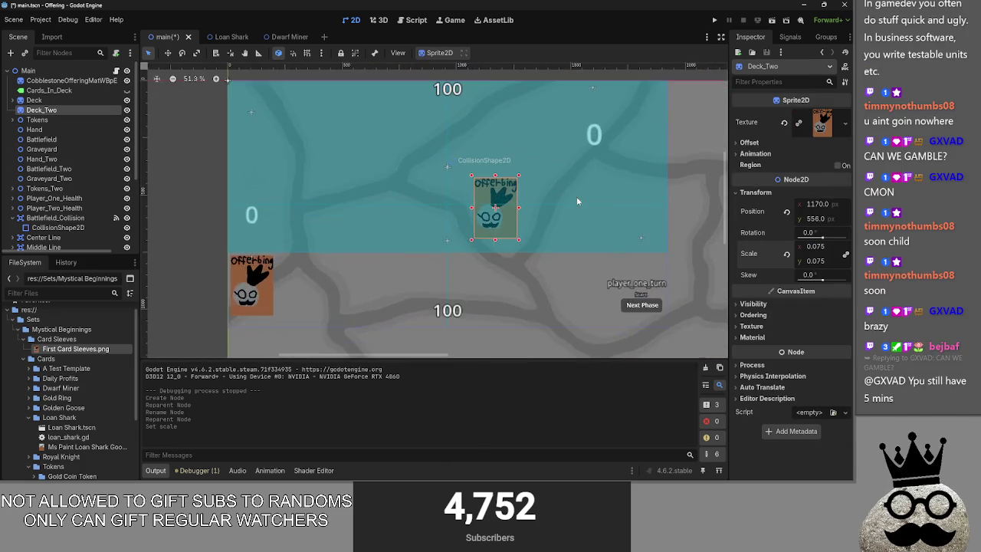
scroll(541, 246, "down", 2)
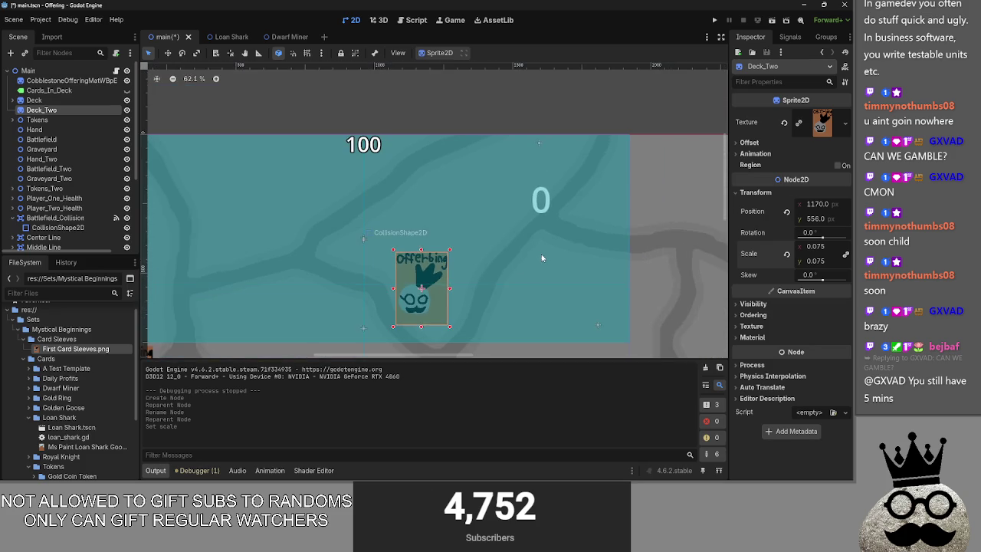
mouse_move(560, 236)
left_mouse_down()
mouse_move(581, 200)
mouse_move(598, 200)
left_mouse_up()
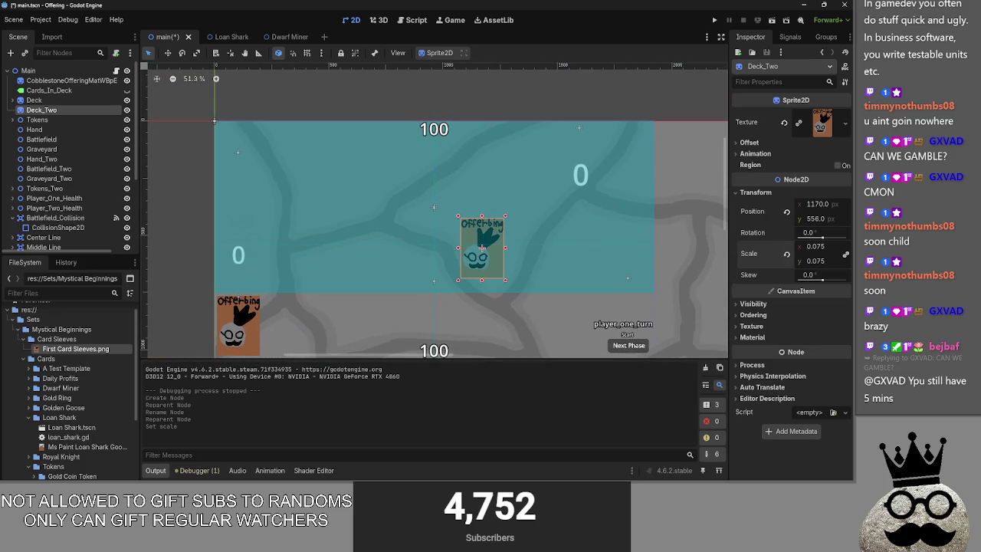
mouse_move(827, 220)
left_mouse_down()
mouse_move(758, 219)
mouse_move(902, 211)
left_mouse_up()
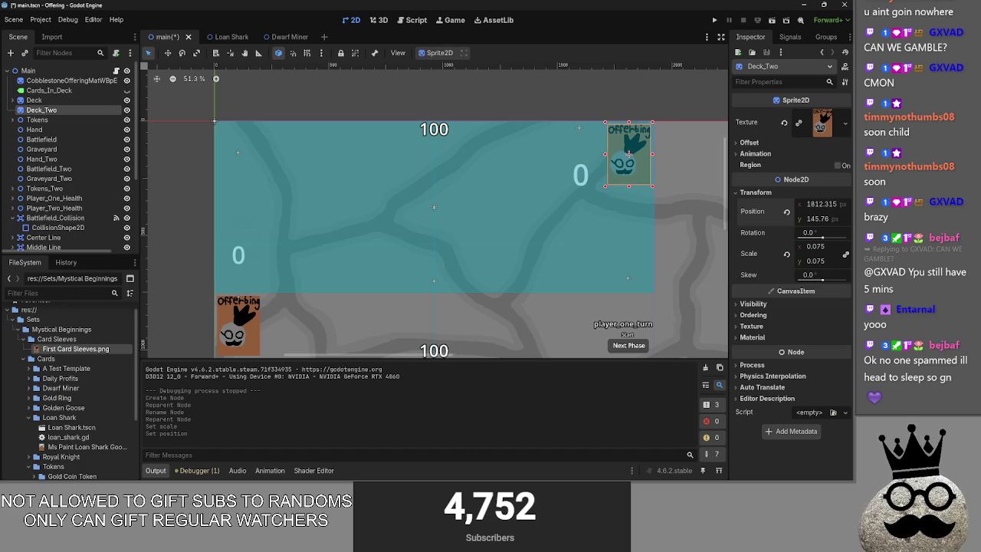
Rotate Deck_Two 180 degrees and run the game to view the flipped sleeve
left_click(809, 233)
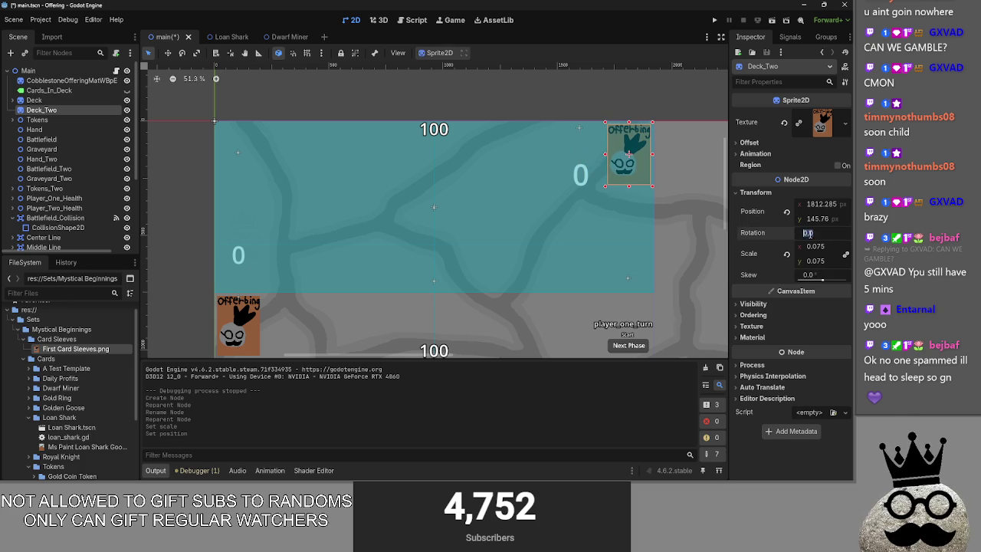
type("180")
key("Return")
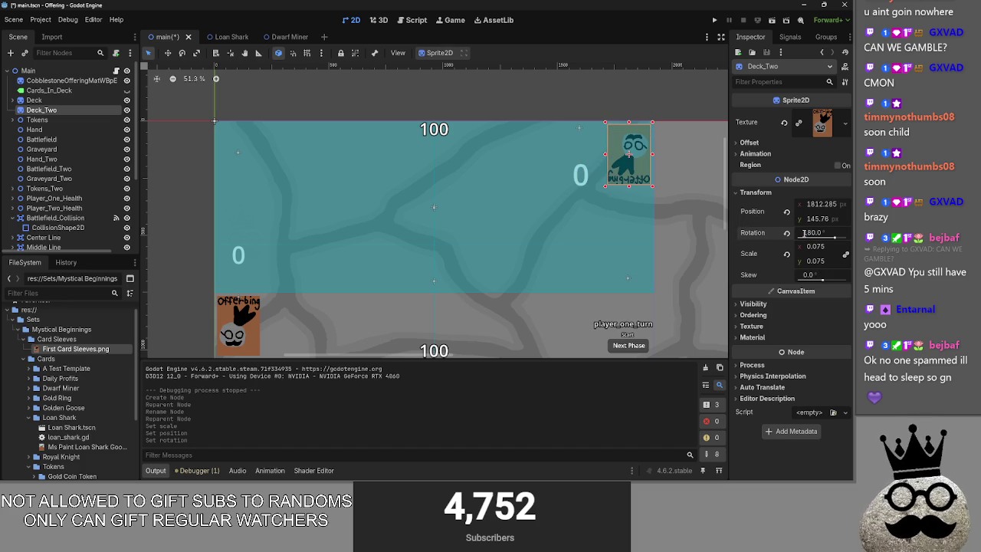
left_click(714, 20)
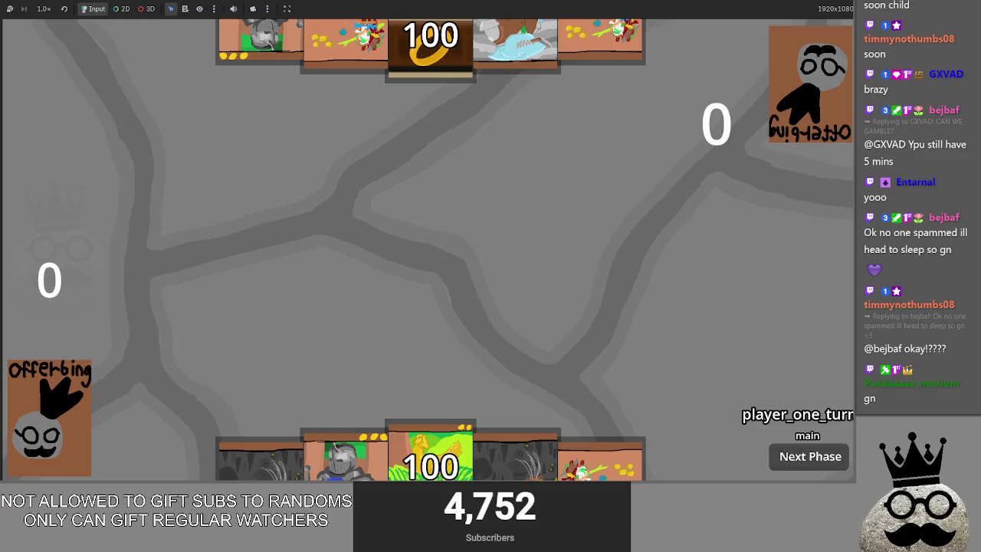
Bring the tracker.gg browser window showing the Fracture 8–13 scoreboard over the game
key("super")
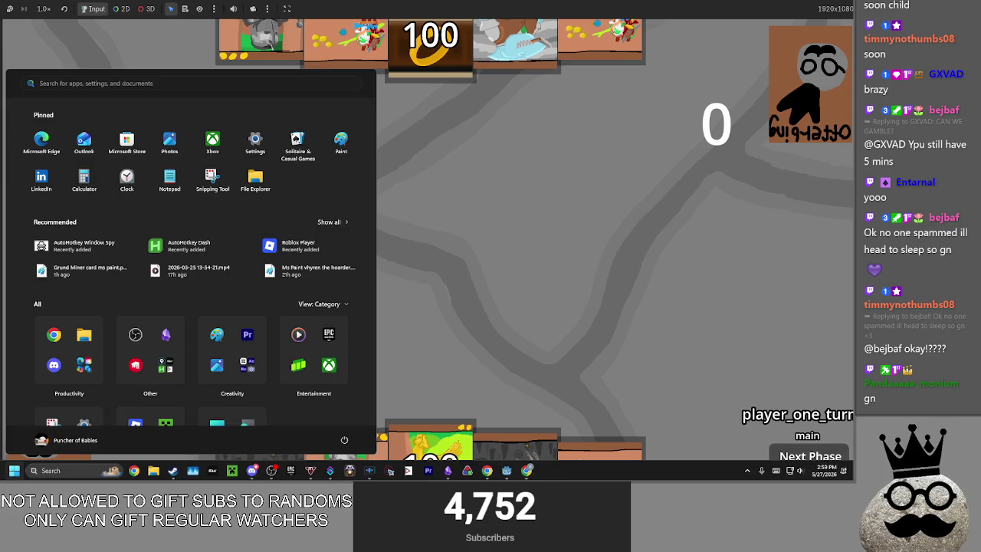
key("super")
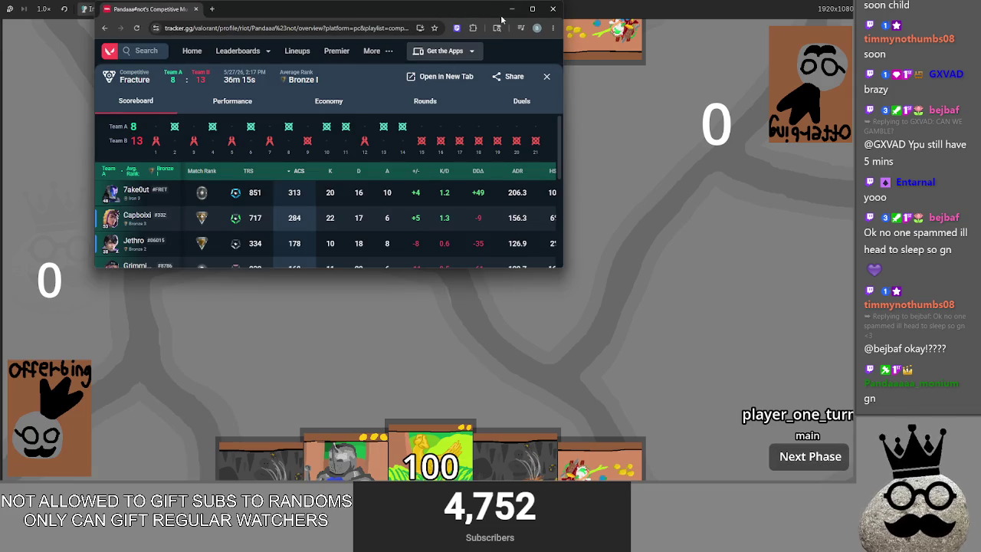
key("super+Up")
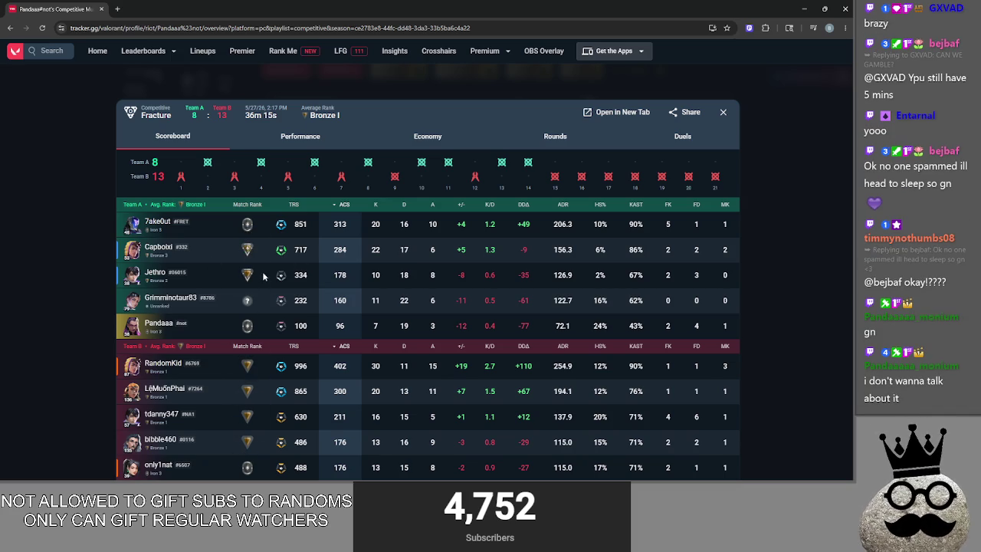
Review and close the Fracture, Lotus, Split and Breeze match scoreboards
left_click(84, 255)
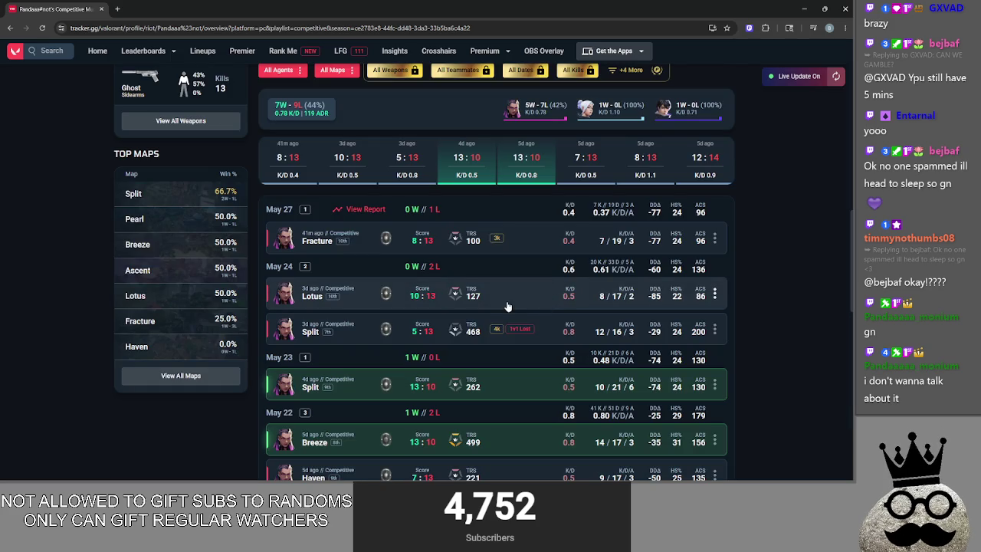
left_click(524, 308)
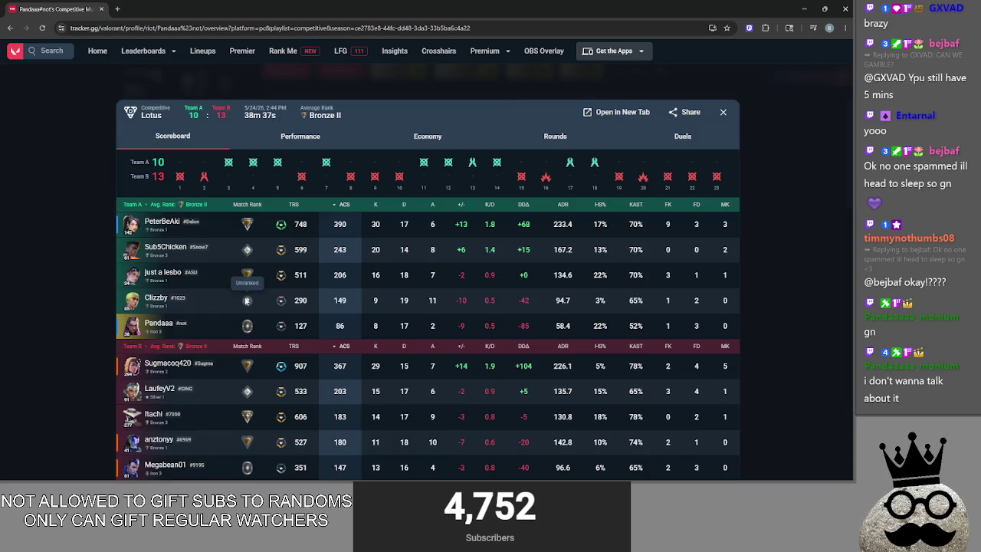
left_click(55, 284)
left_click(542, 341)
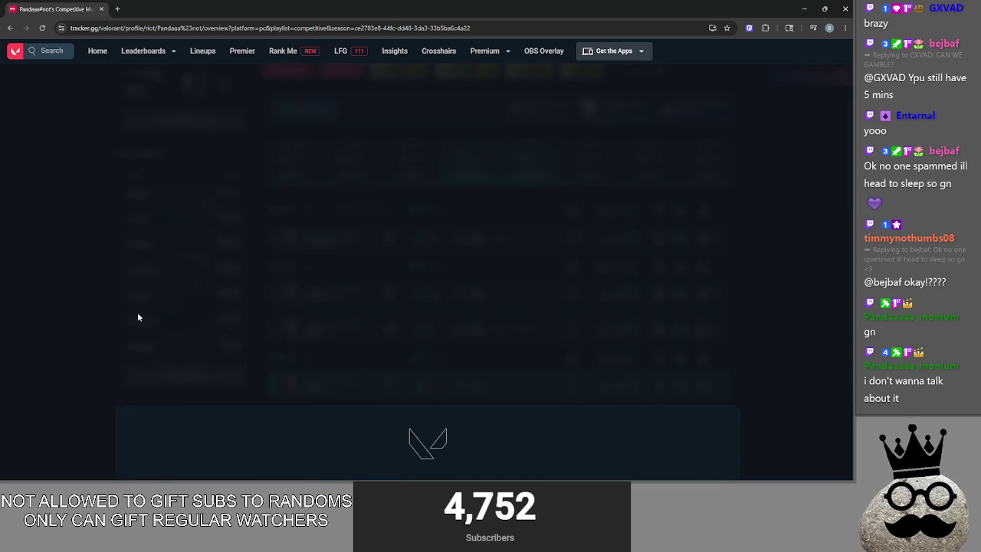
left_click(84, 278)
left_click(312, 352)
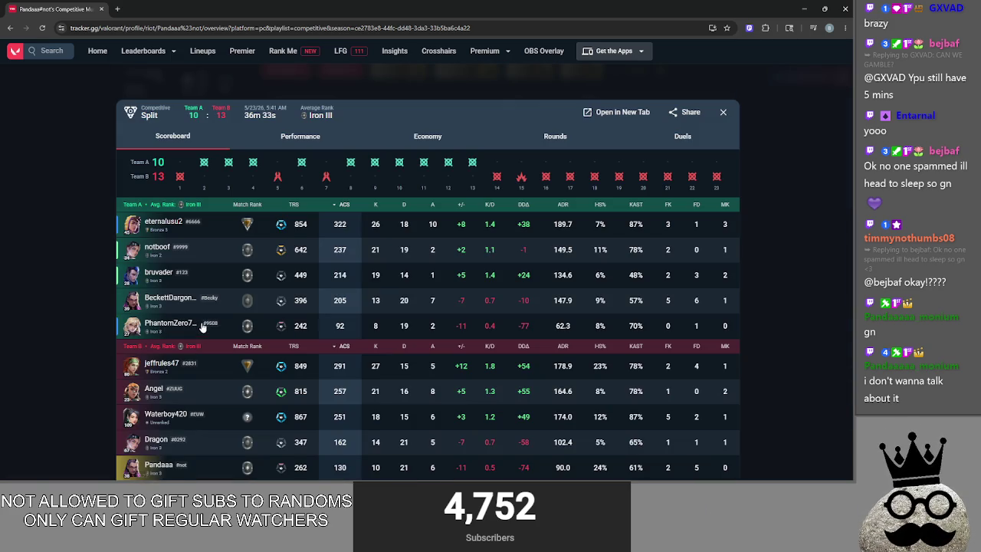
left_click(91, 315)
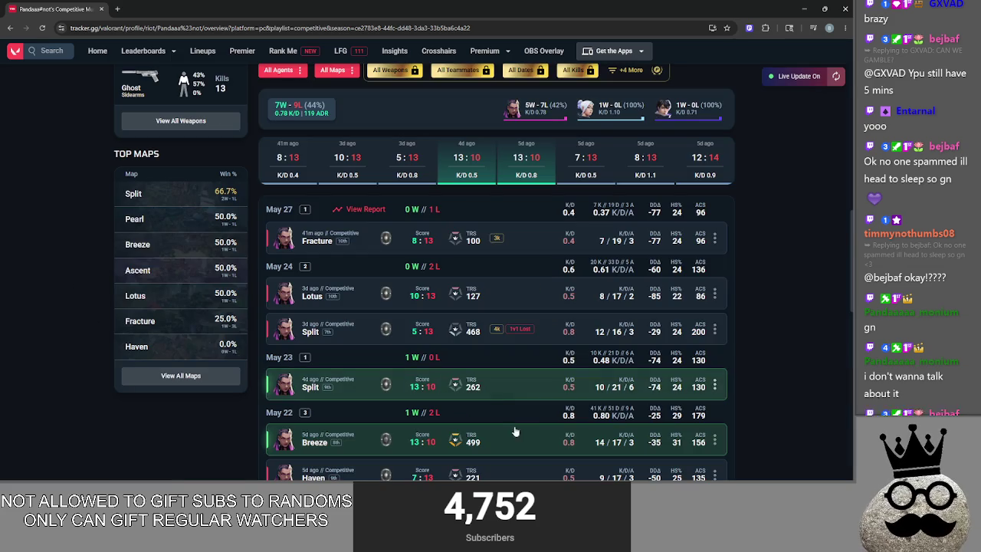
left_click(513, 443)
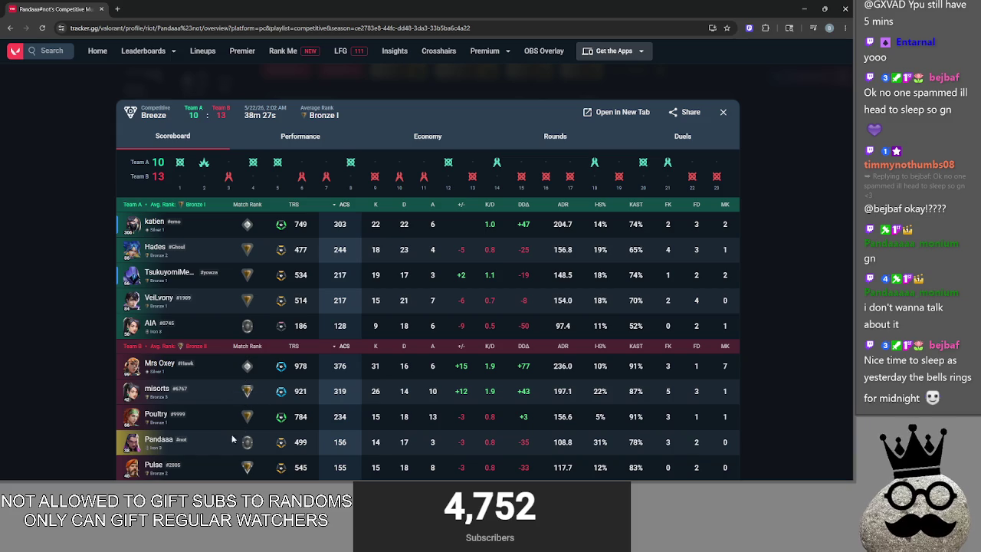
left_click(25, 315)
Check the Pearl match scoreboard, then open Find Players with recently viewed players
scroll(448, 359, "down", 1)
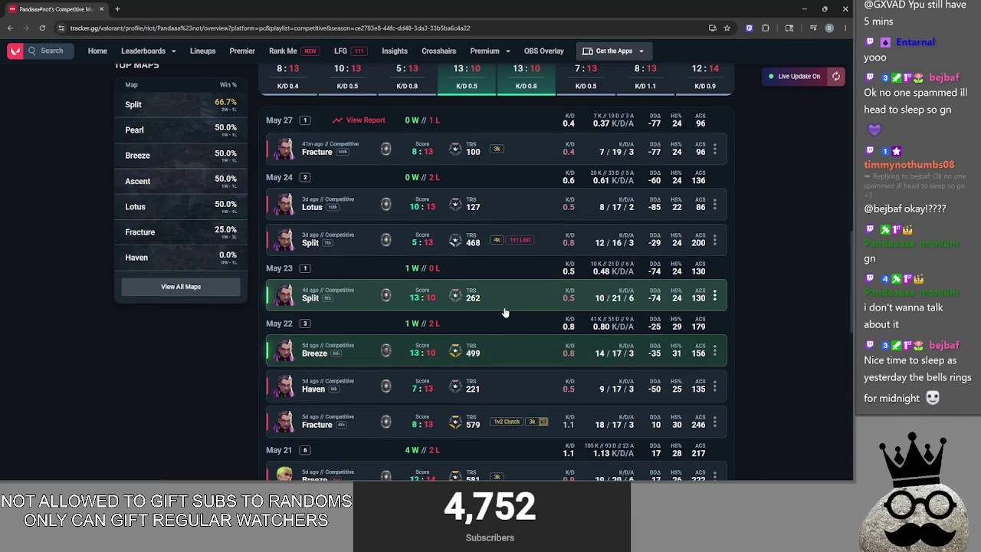
scroll(504, 309, "down", 3)
scroll(509, 317, "up", 1)
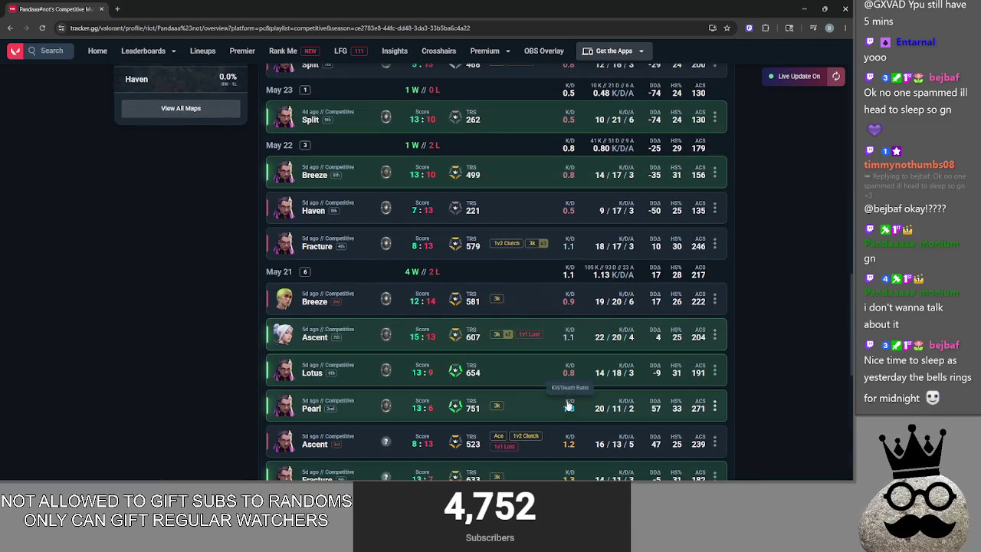
left_click(571, 404)
key("Escape")
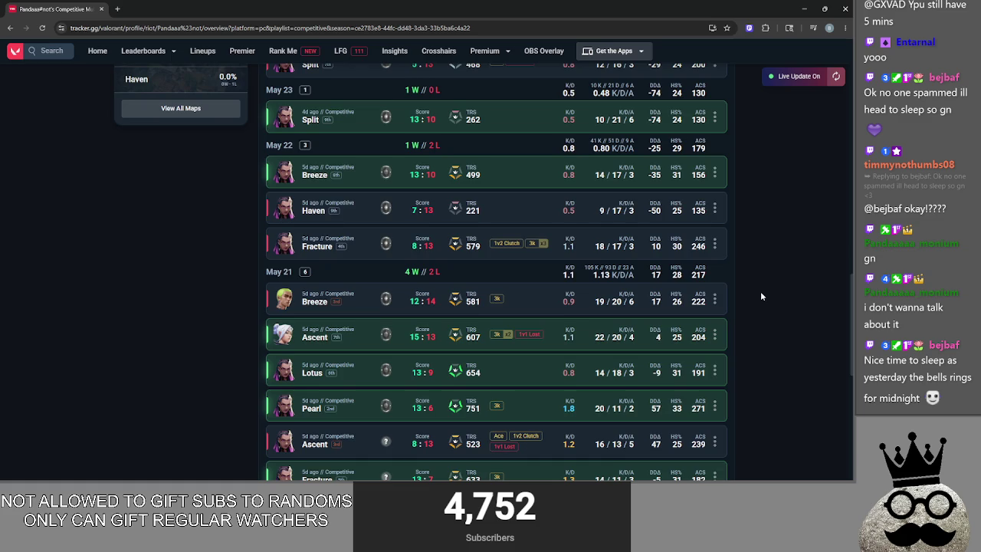
scroll(761, 296, "up", 15)
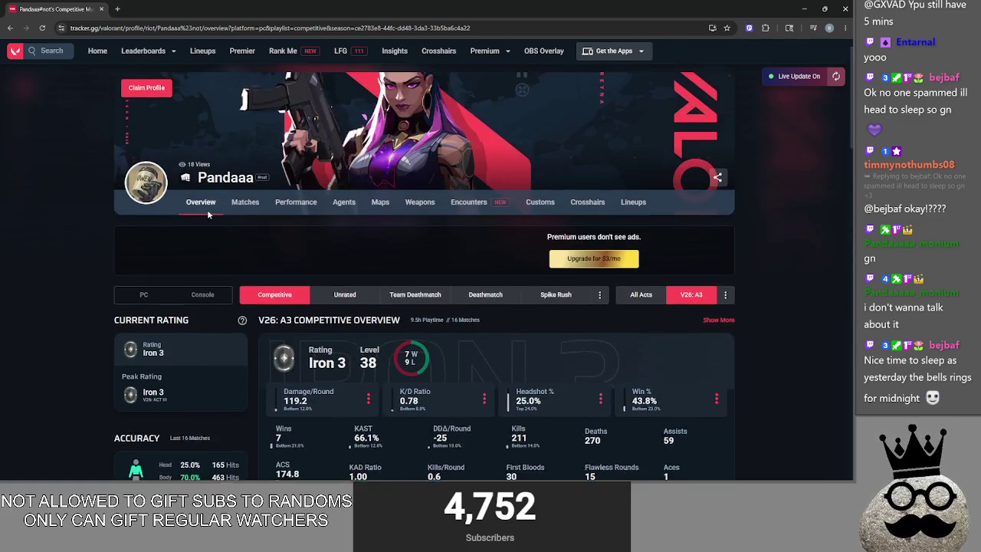
scroll(207, 215, "up", 1)
left_click(52, 68)
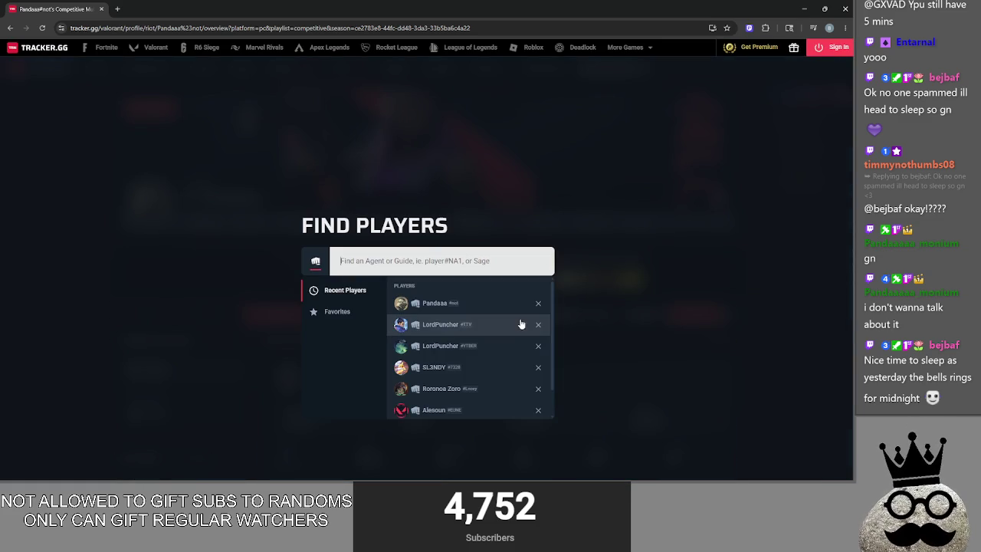
Open a recently viewed player's profile and scroll through their match history
left_click(498, 347)
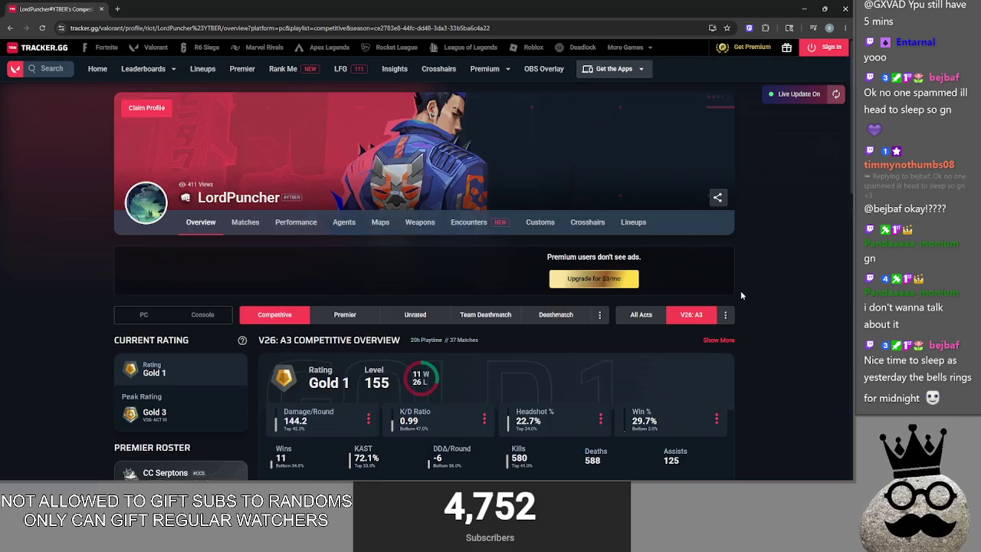
scroll(737, 286, "down", 10)
scroll(734, 288, "down", 2)
scroll(734, 286, "up", 2)
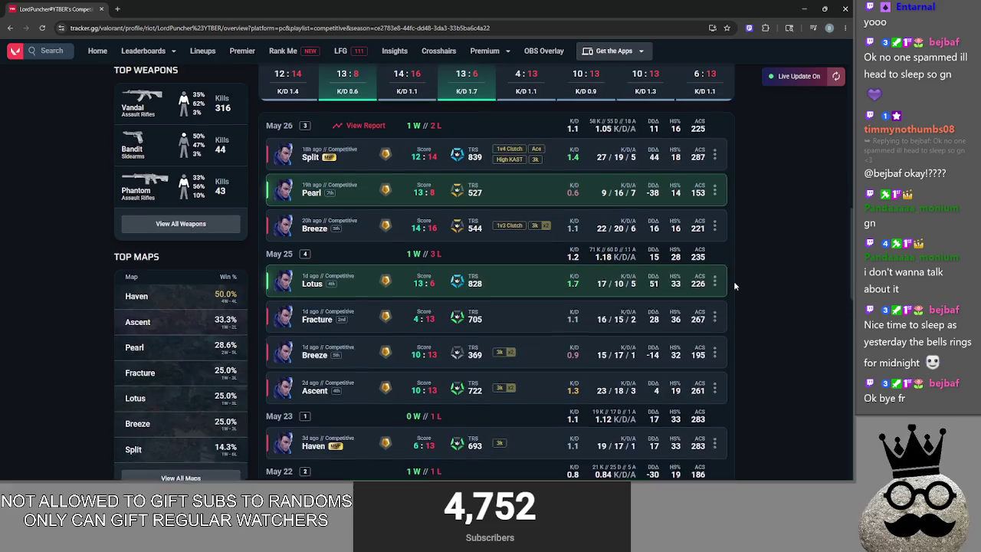
scroll(734, 286, "down", 3)
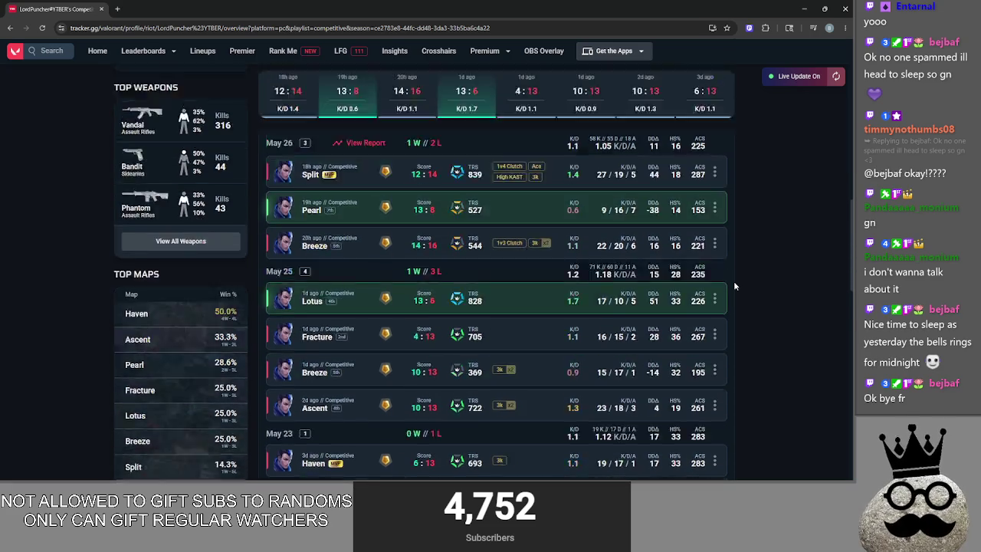
scroll(734, 286, "up", 3)
scroll(735, 285, "down", 2)
scroll(733, 286, "down", 4)
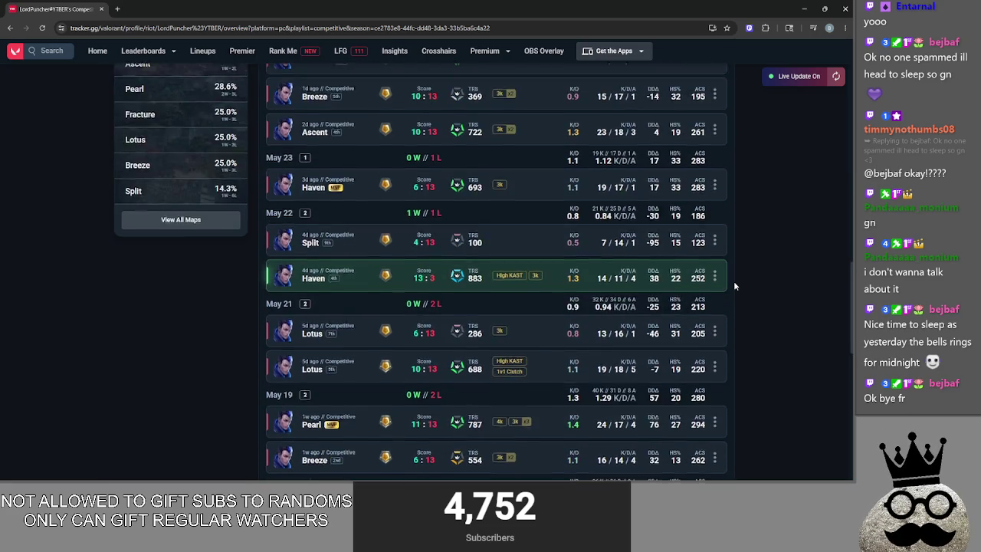
scroll(734, 286, "up", 5)
scroll(743, 286, "up", 1)
scroll(745, 286, "down", 3)
scroll(745, 286, "up", 1)
scroll(745, 286, "down", 1)
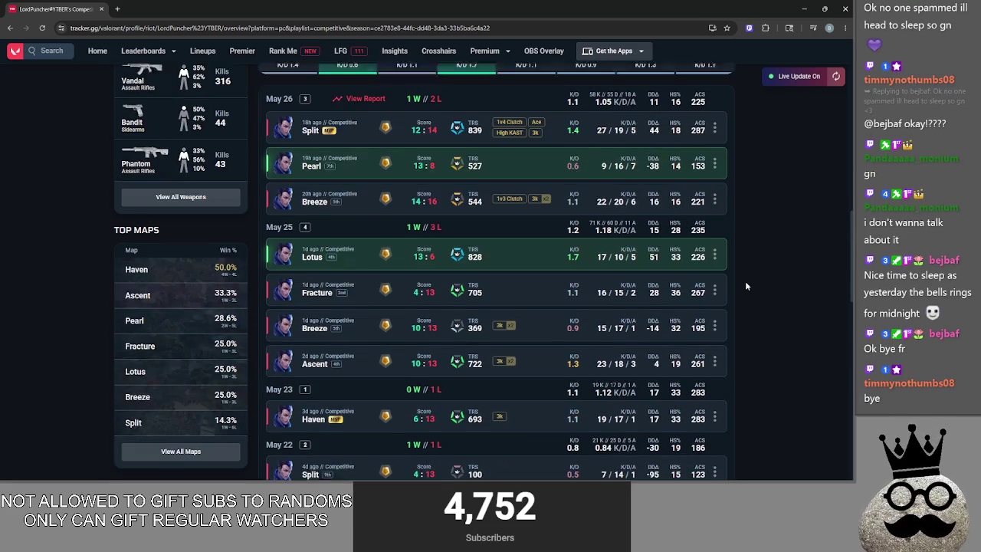
scroll(744, 259, "down", 3)
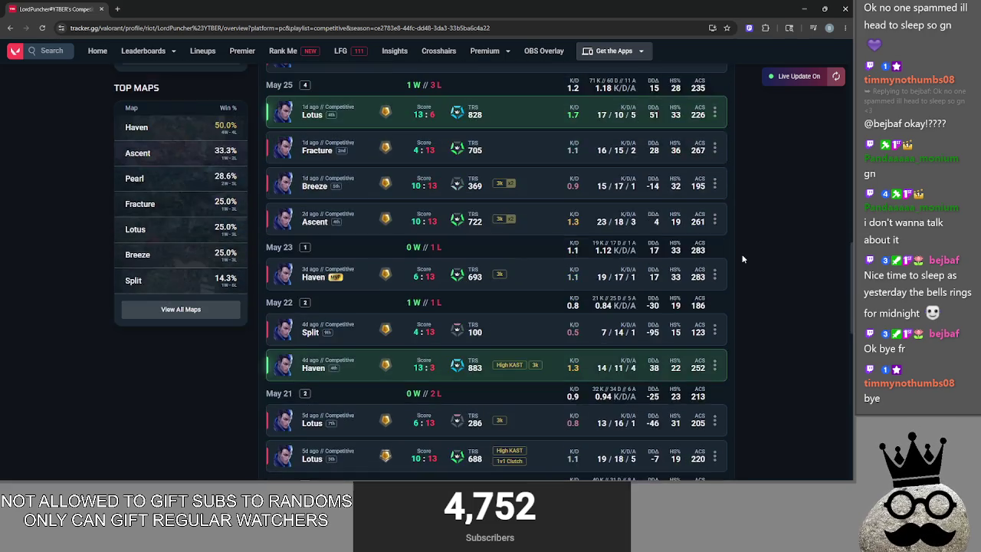
scroll(744, 259, "up", 5)
scroll(579, 191, "down", 1)
scroll(578, 191, "down", 3)
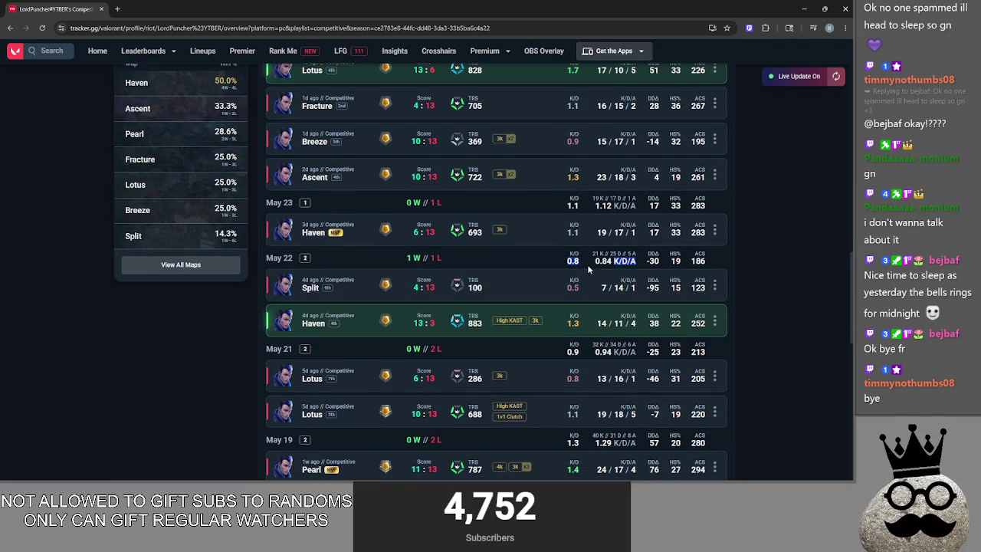
scroll(590, 265, "down", 1)
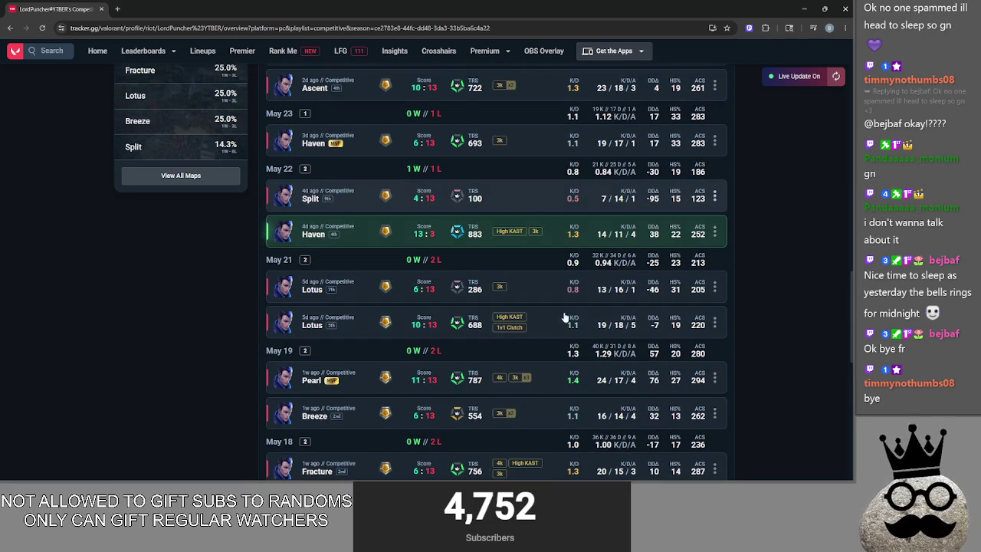
scroll(541, 195, "down", 4)
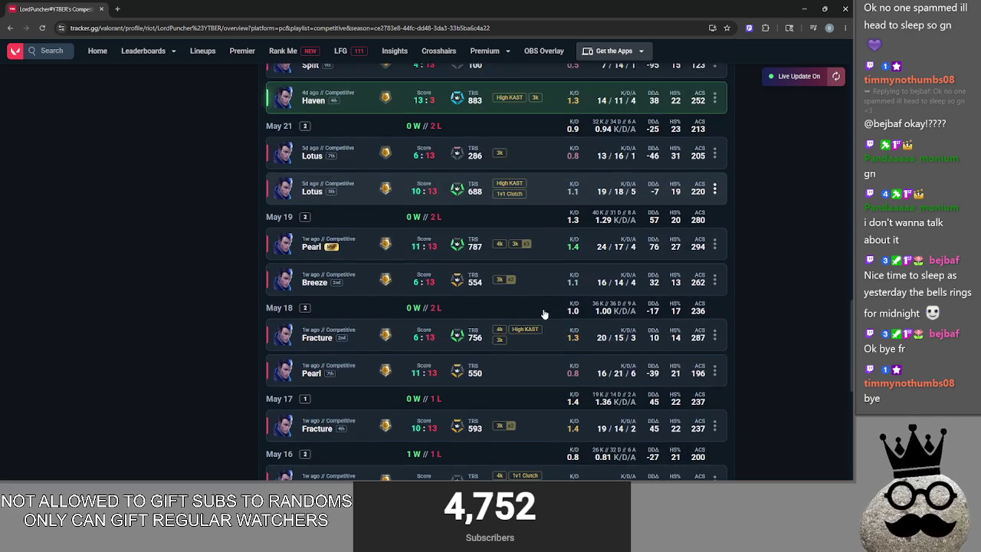
Show the player's full Last 20 Matches list, a 5W–15L record at 1.06 K/D
left_click(494, 432)
scroll(739, 367, "down", 3)
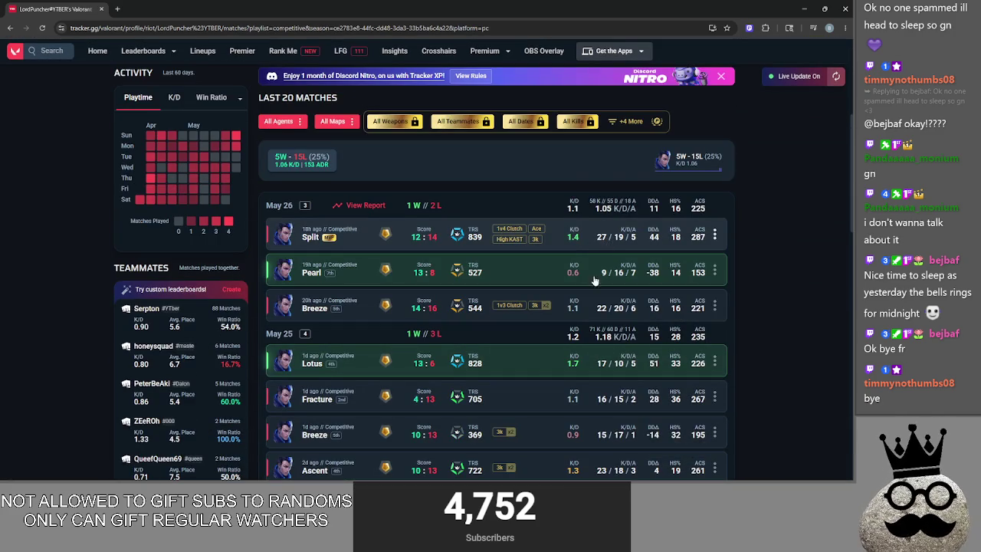
Check the player's round 11 and 12 performance in the Breeze 16:14 match, then close it
left_click(566, 312)
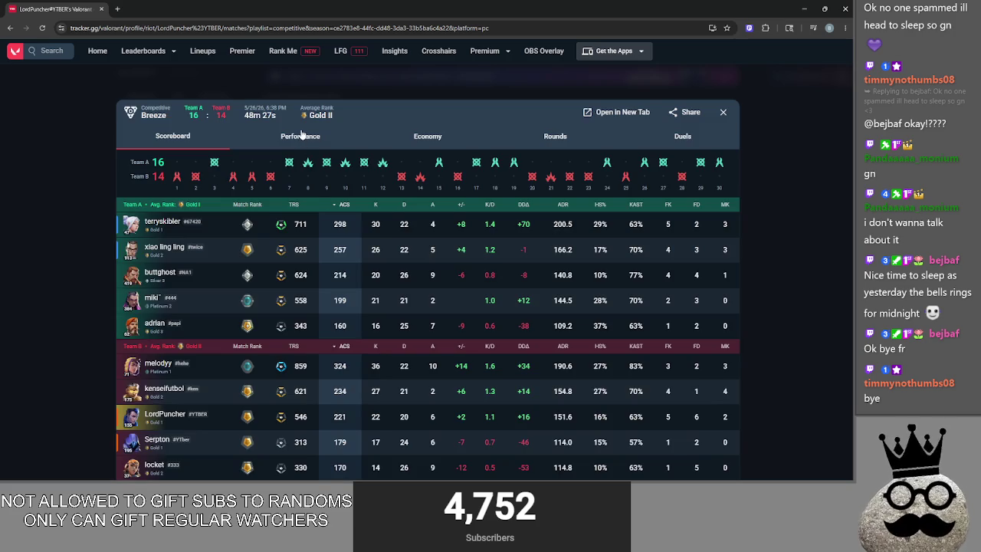
left_click(301, 136)
left_click(371, 268)
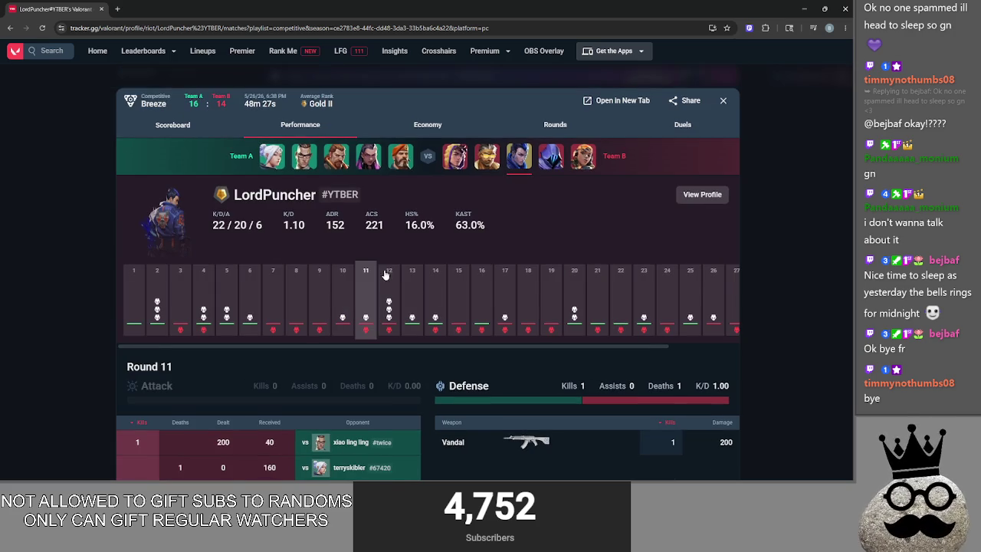
left_click(382, 276)
left_click(794, 307)
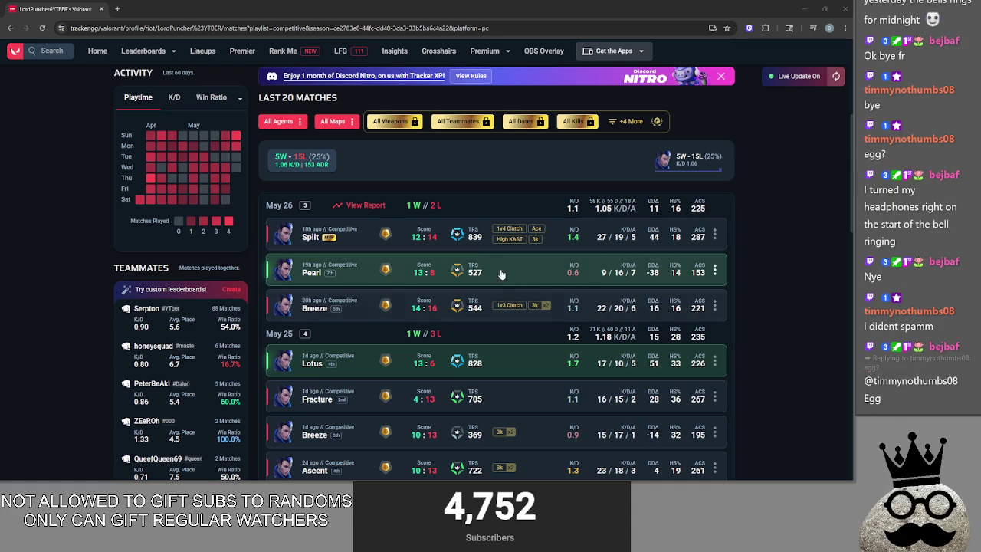
Go from the Breeze scoreboard to the top Team B player's profile and open their Pearl match
left_click(535, 314)
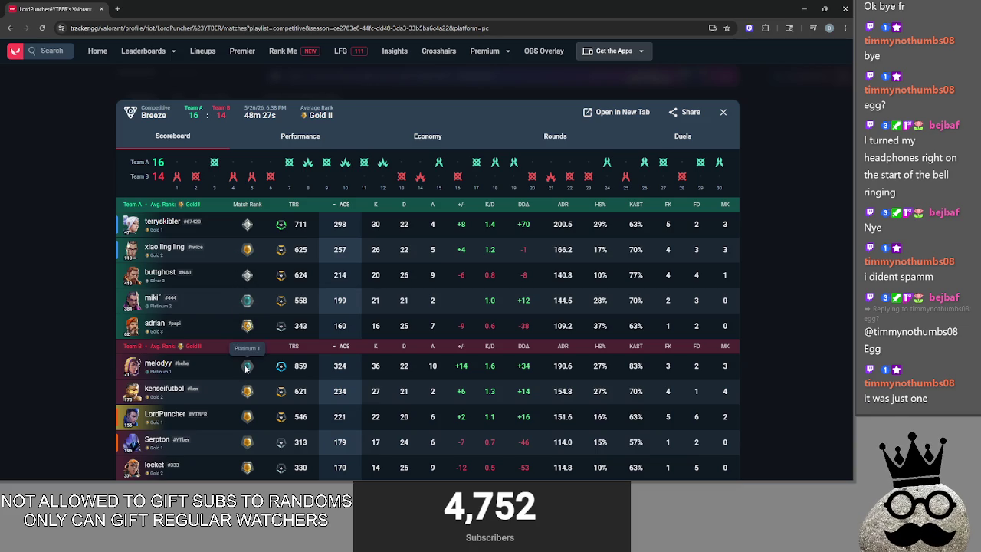
left_click(157, 369)
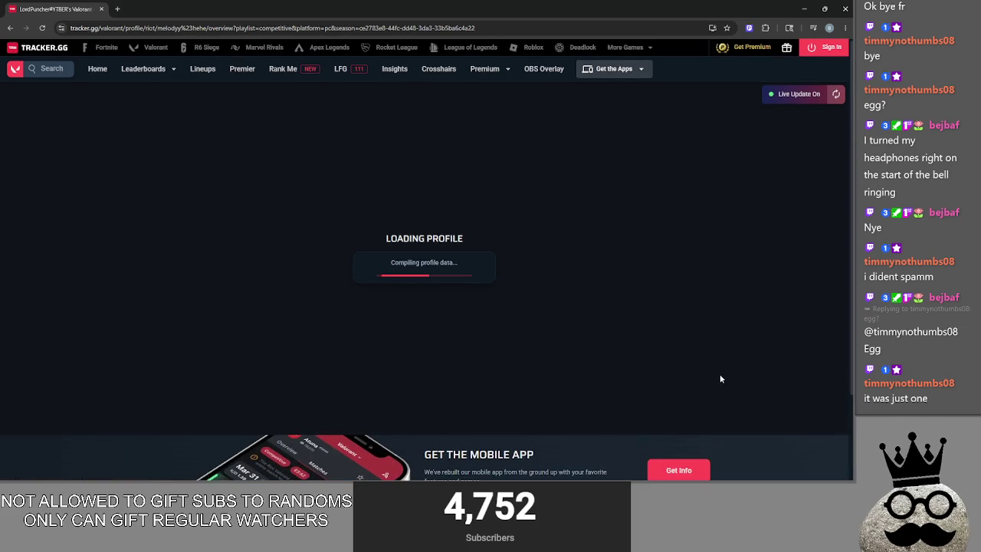
scroll(689, 373, "down", 2)
scroll(690, 373, "down", 8)
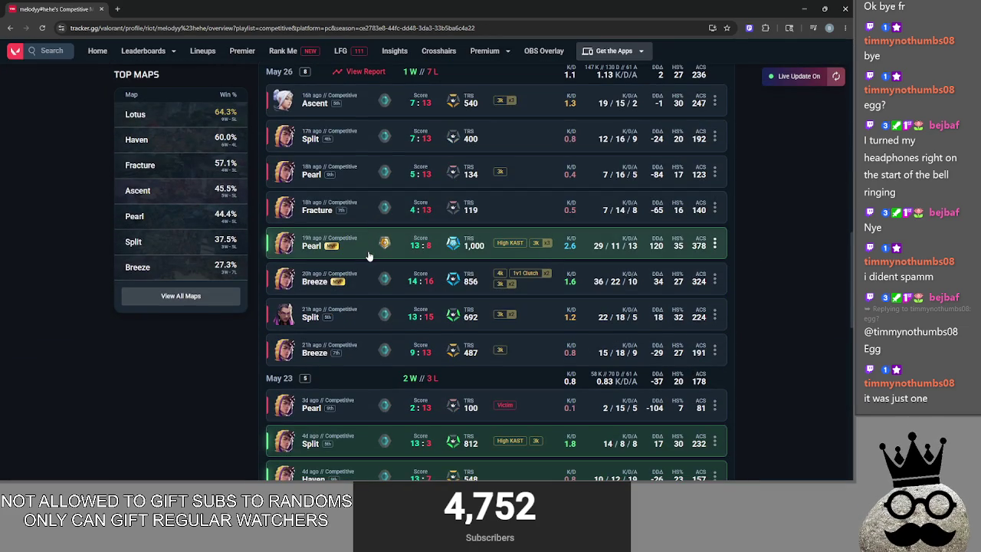
left_click(369, 255)
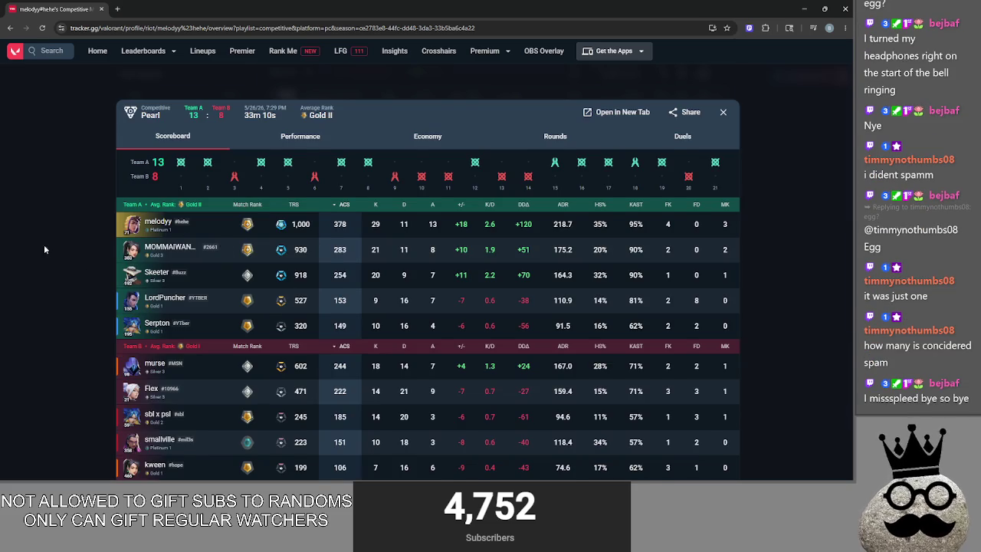
Return to the previous player's matches and view their round 16 performance in the Split 12:14 match
left_click(44, 249)
key("alt+Left")
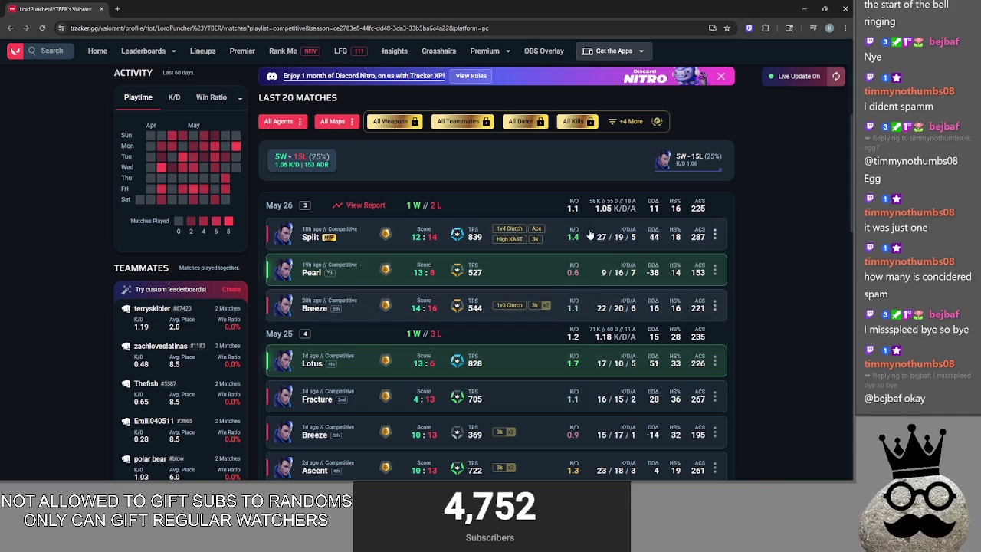
left_click(536, 229)
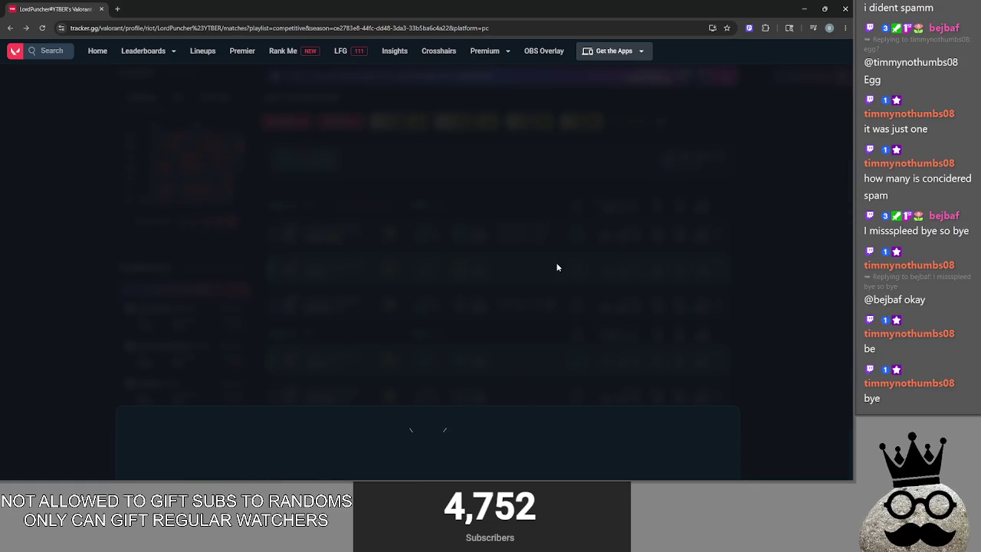
left_click(282, 137)
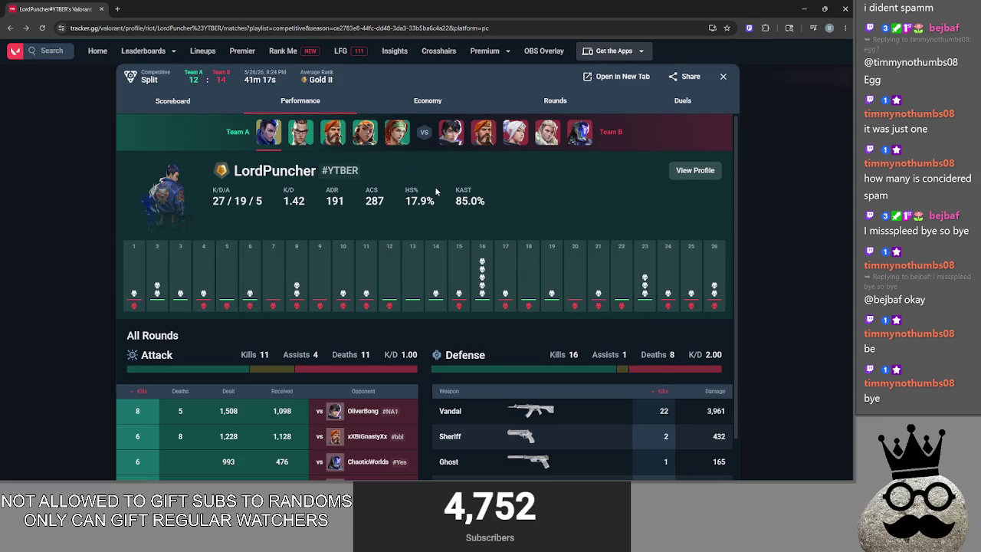
left_click(479, 260)
scroll(442, 310, "down", 1)
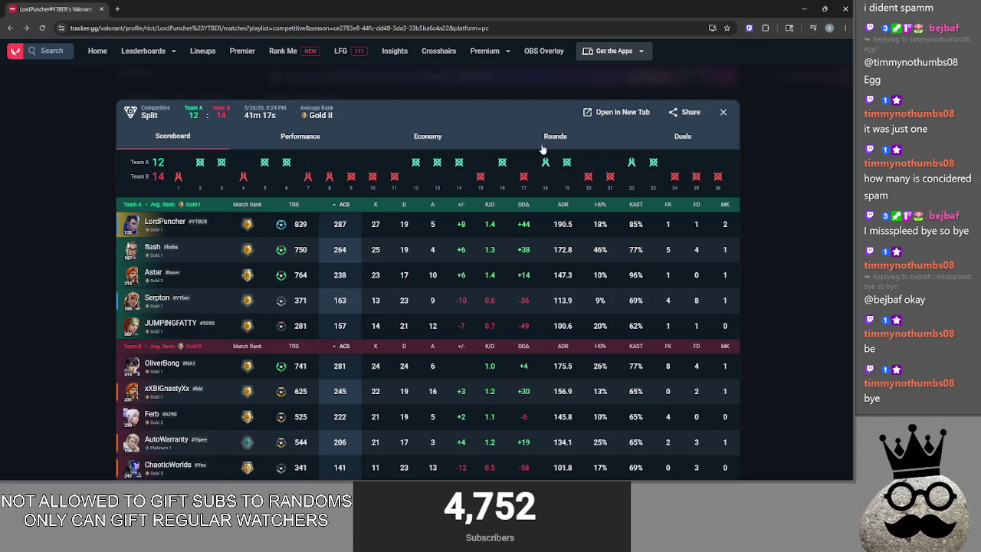
Review Split match rounds 12, 14, 15, 16 and 17 in the round-by-round breakdown, then close it
left_click(545, 137)
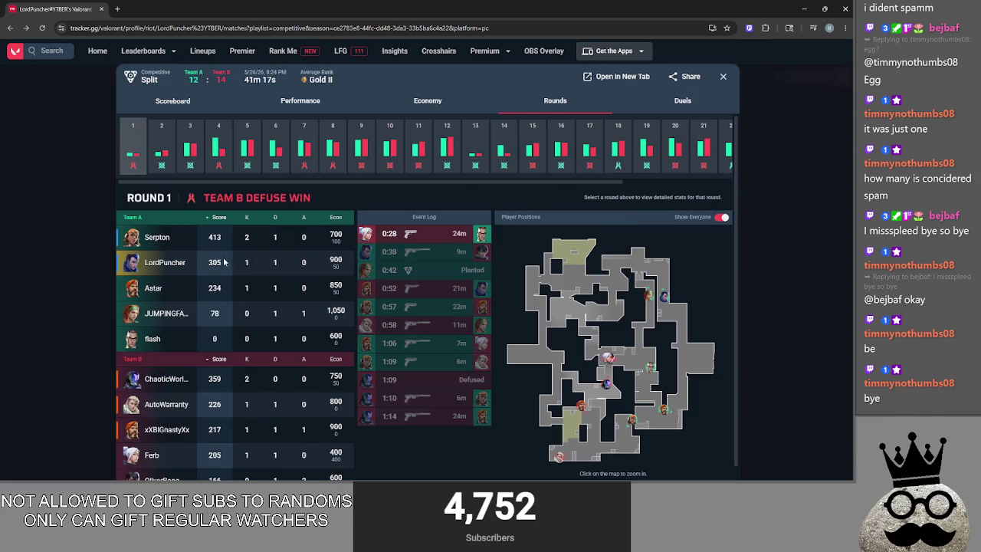
left_click(504, 146)
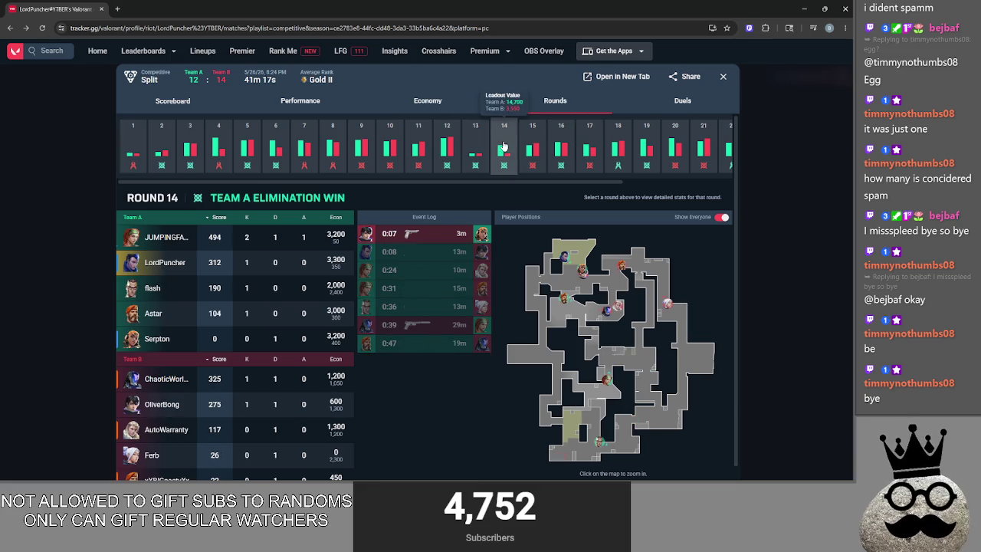
left_click(447, 145)
left_click(504, 146)
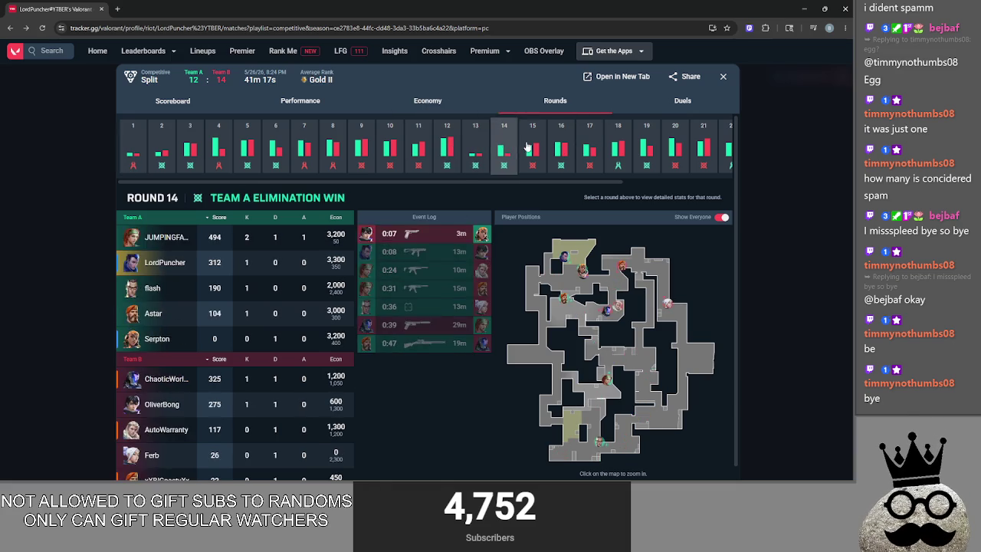
left_click(561, 146)
left_click(589, 146)
left_click(540, 147)
left_click(561, 145)
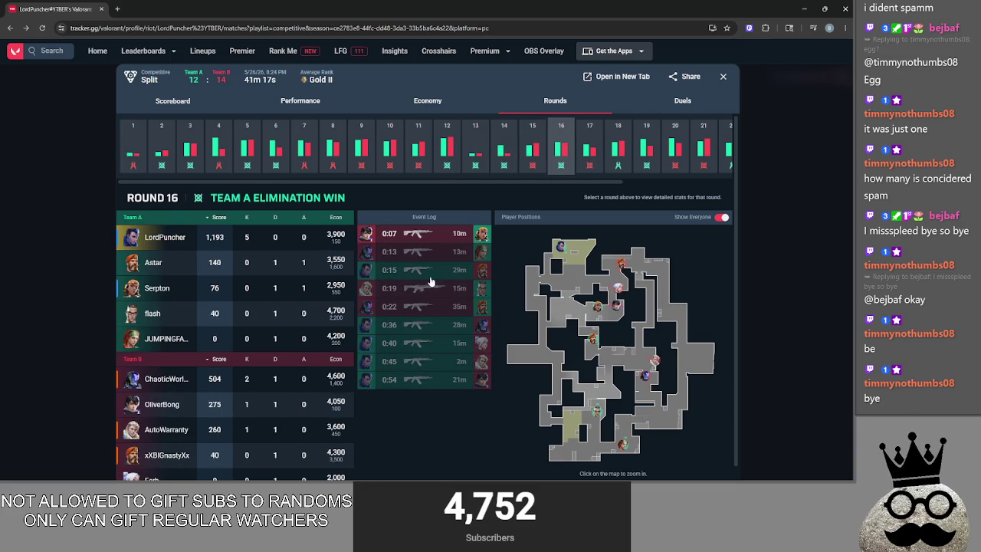
scroll(428, 287, "down", 1)
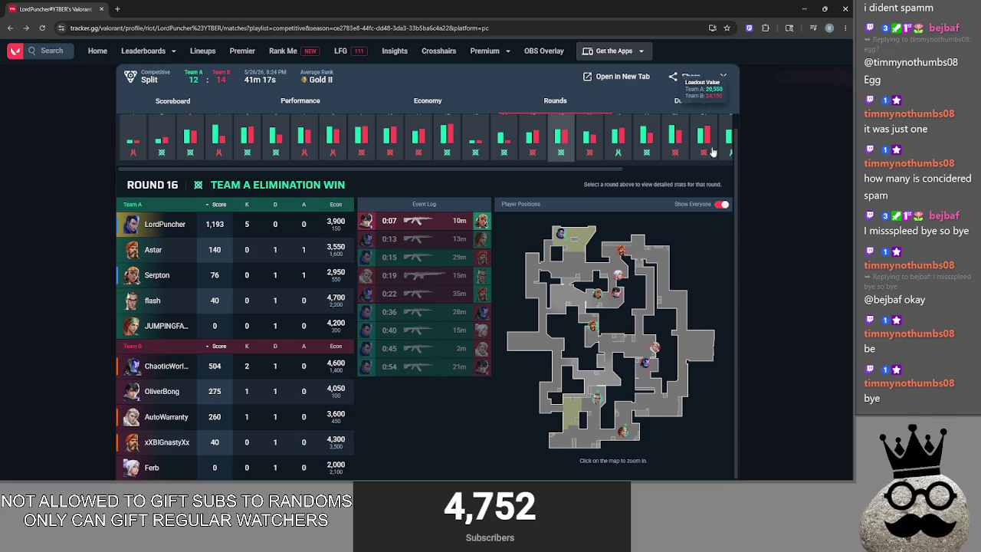
left_click(722, 77)
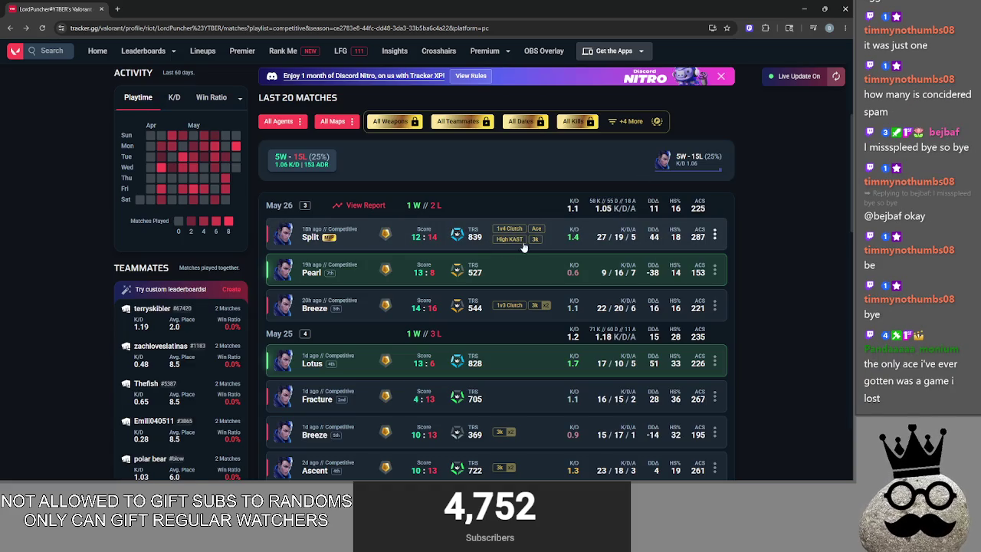
Glance at the Split 12–14 scoreboard again, then open Find Players with recent players
left_click(557, 243)
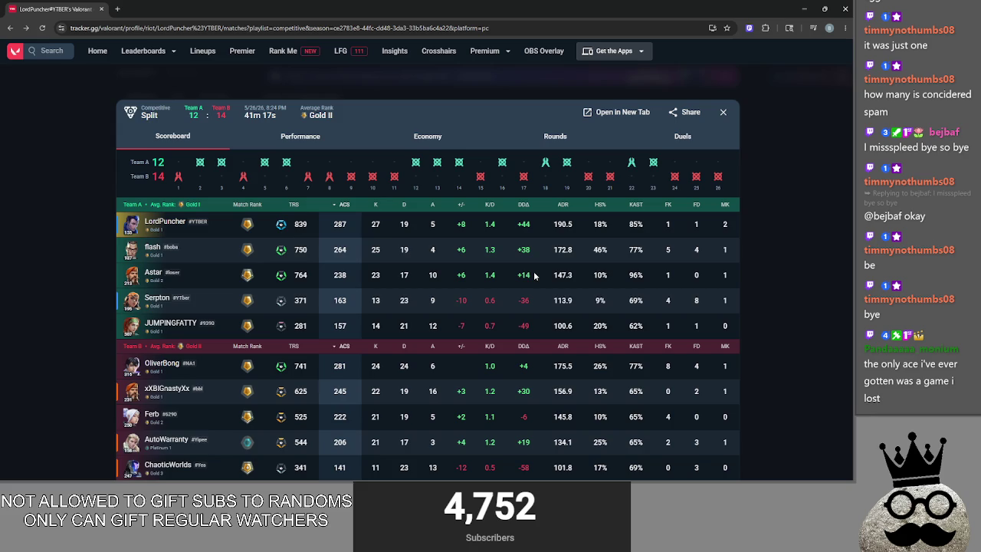
left_click(799, 315)
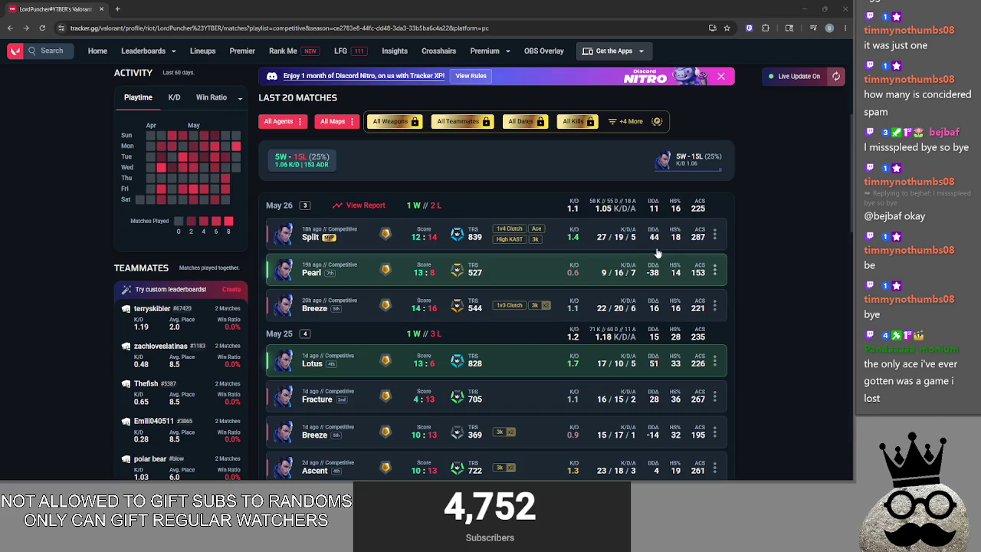
scroll(550, 243, "up", 1)
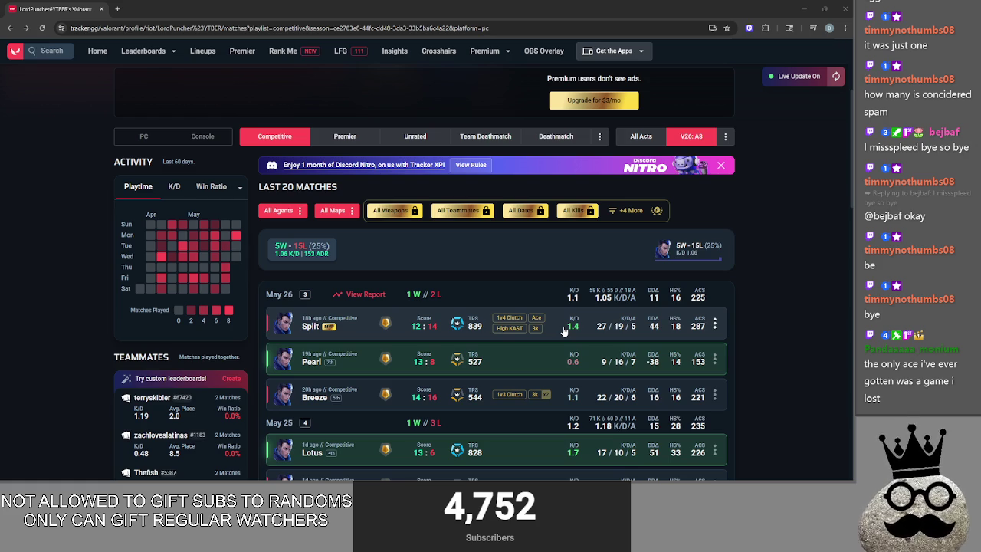
left_click(46, 50)
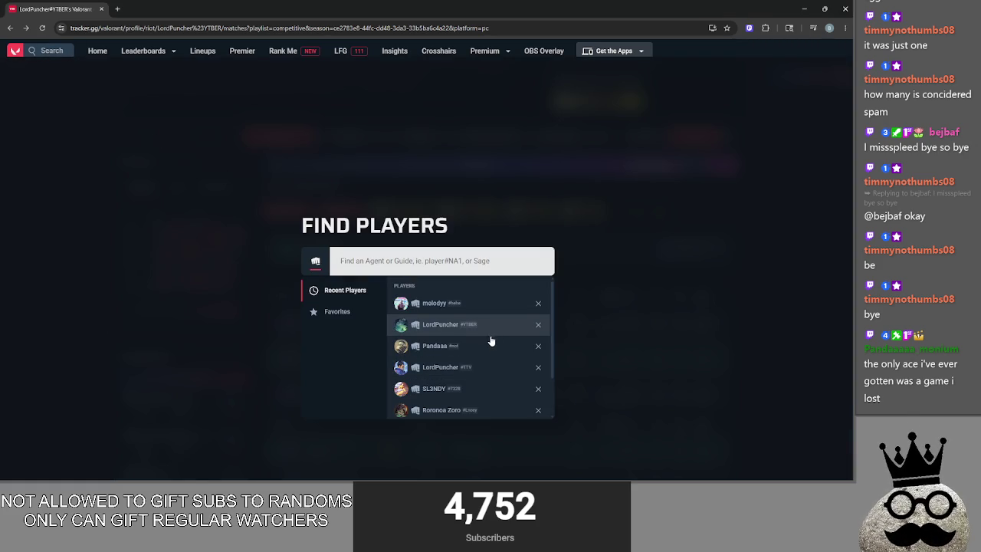
Open a recently viewed player's profile and view their round 7 performance in the Ascent 8:13 match
left_click(509, 344)
scroll(738, 332, "down", 15)
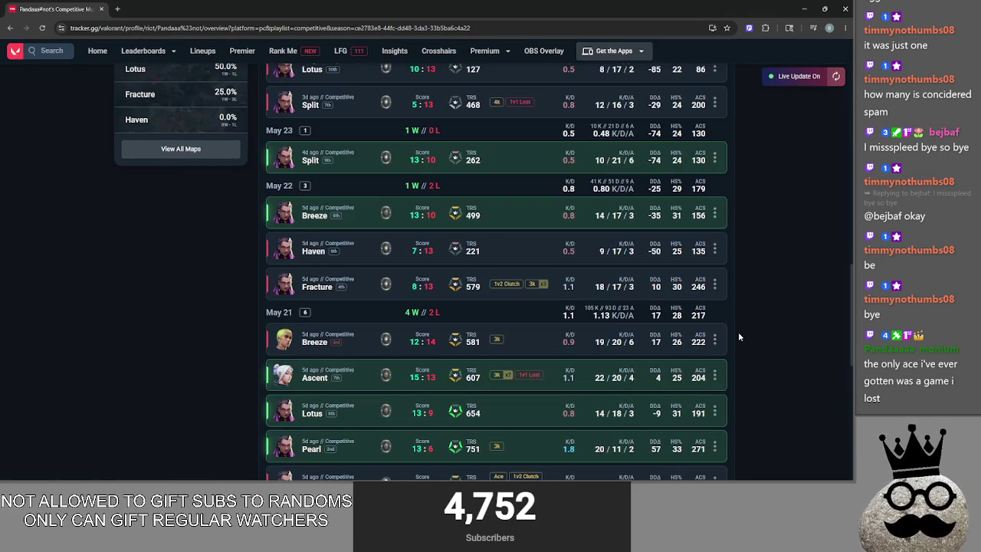
scroll(738, 334, "down", 10)
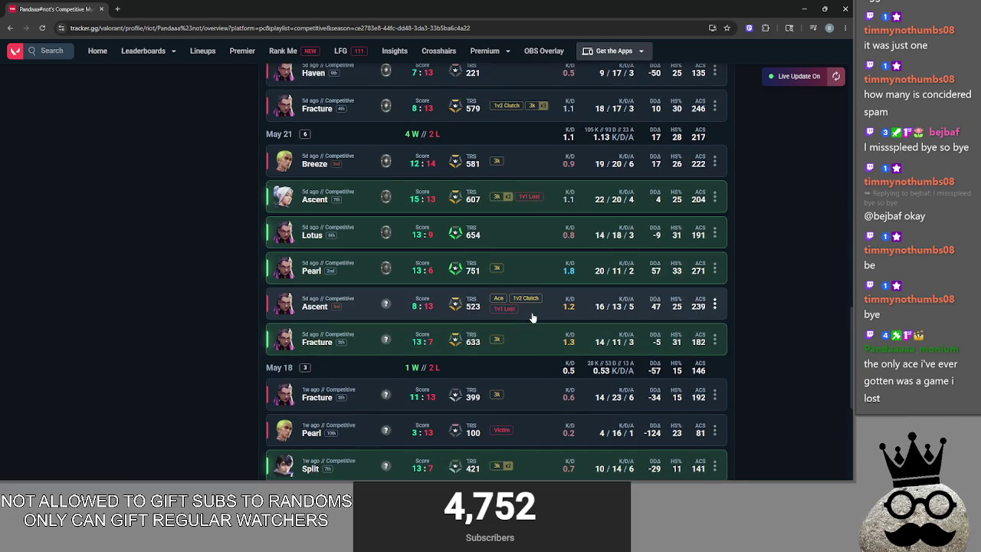
left_click(534, 314)
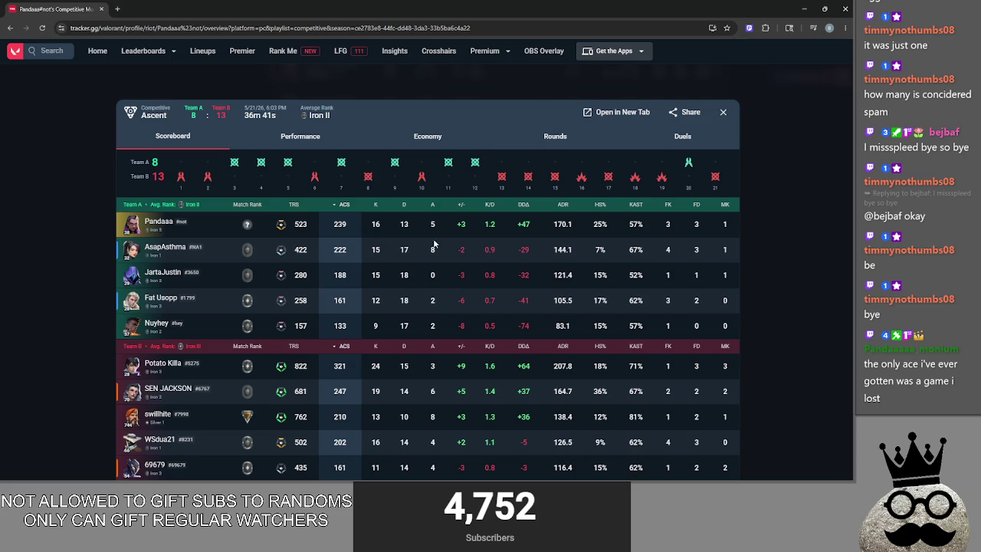
left_click(312, 135)
left_click(282, 253)
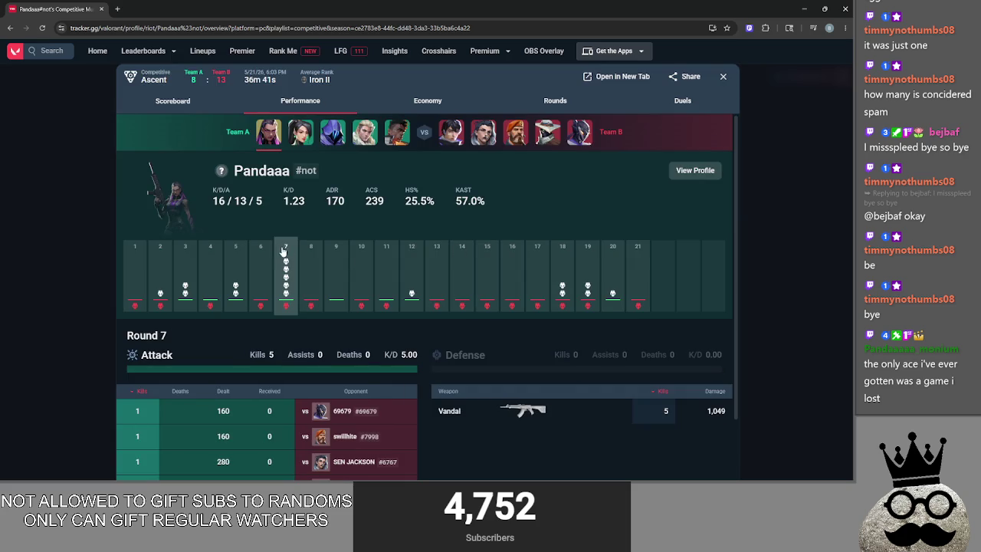
scroll(399, 352, "down", 1)
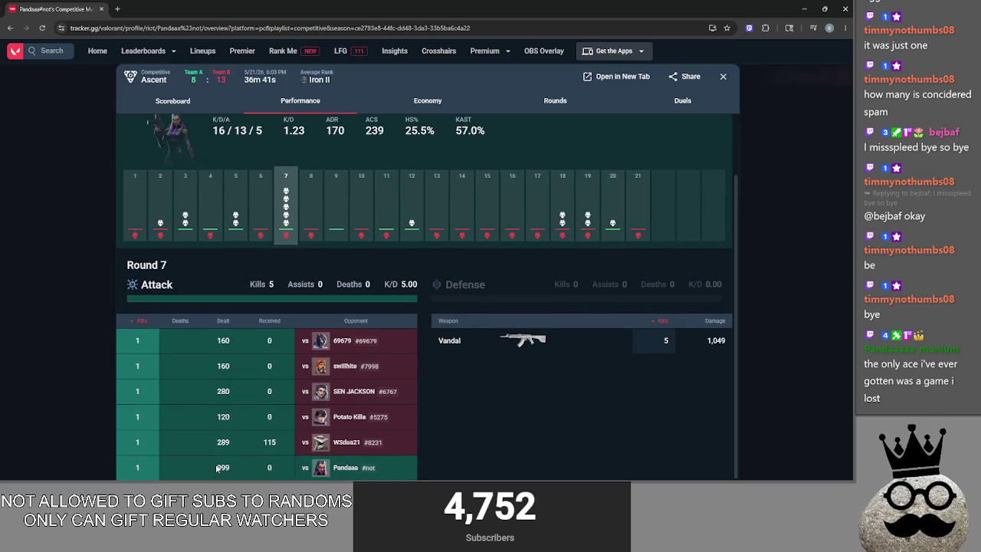
scroll(563, 230, "up", 1)
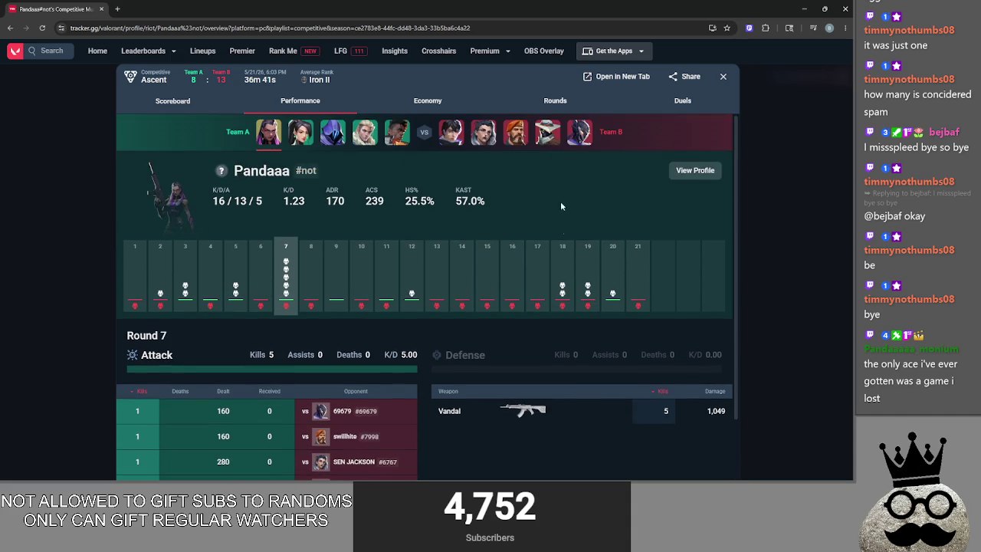
View the Ascent round 7 breakdown's player positions at 1:01 and 1:12, then close the match
left_click(555, 99)
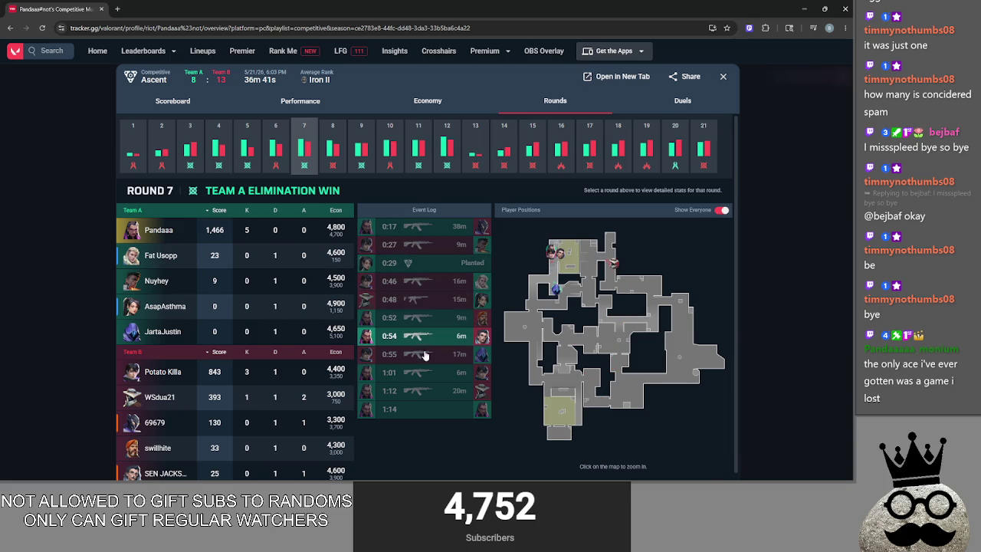
left_click(432, 373)
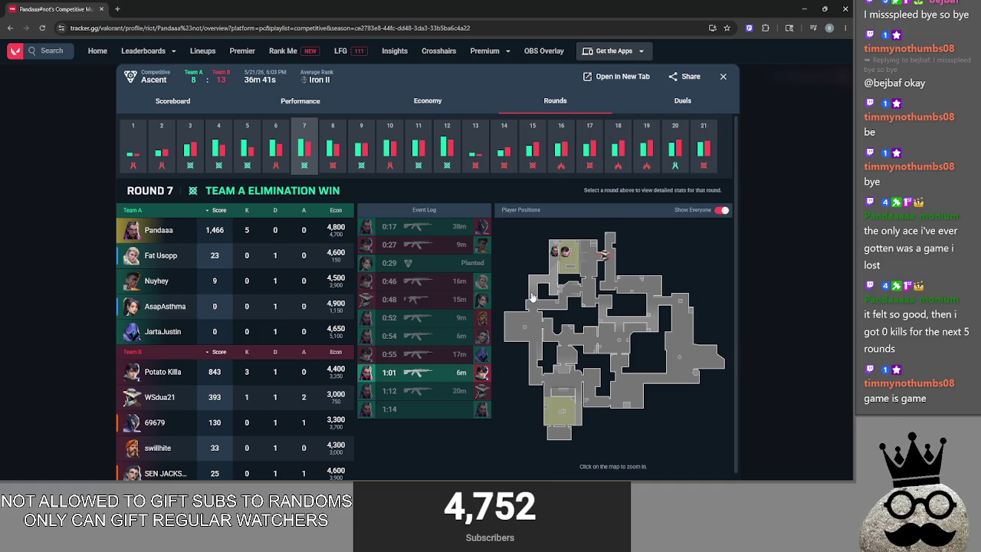
left_click(451, 391)
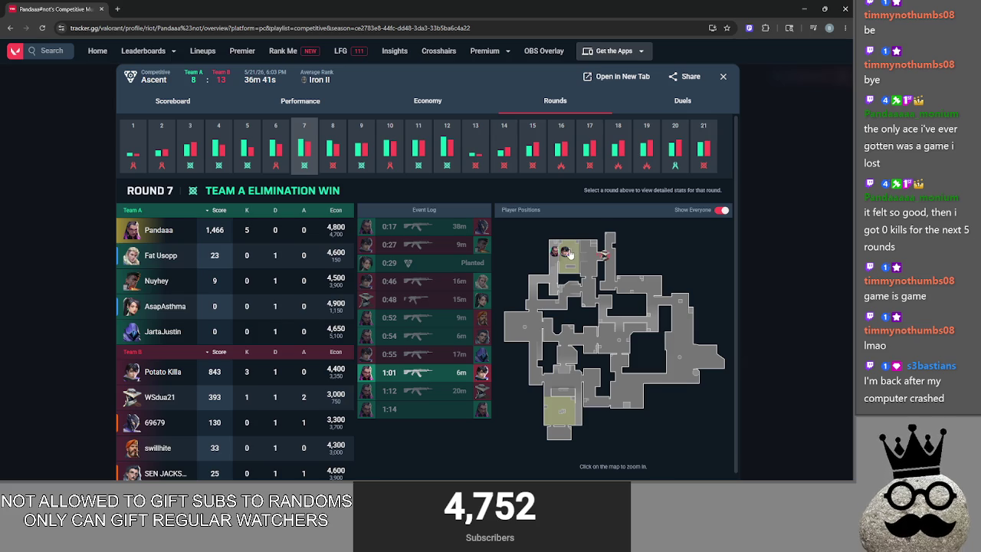
left_click(751, 261)
Open and close the Pearl match details, then scroll back to the top of the match list
left_click(529, 264)
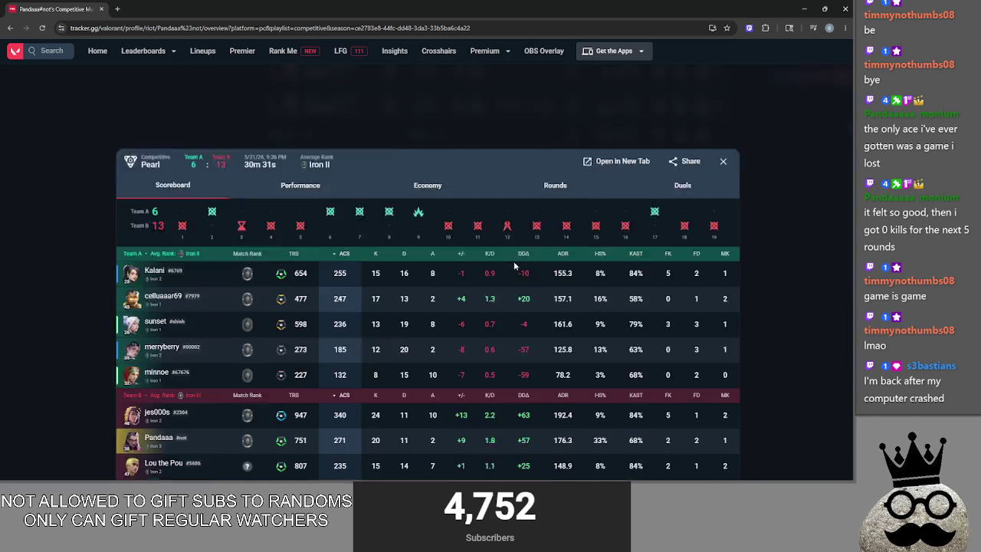
left_click(766, 264)
scroll(703, 271, "up", 1)
scroll(703, 271, "up", 2)
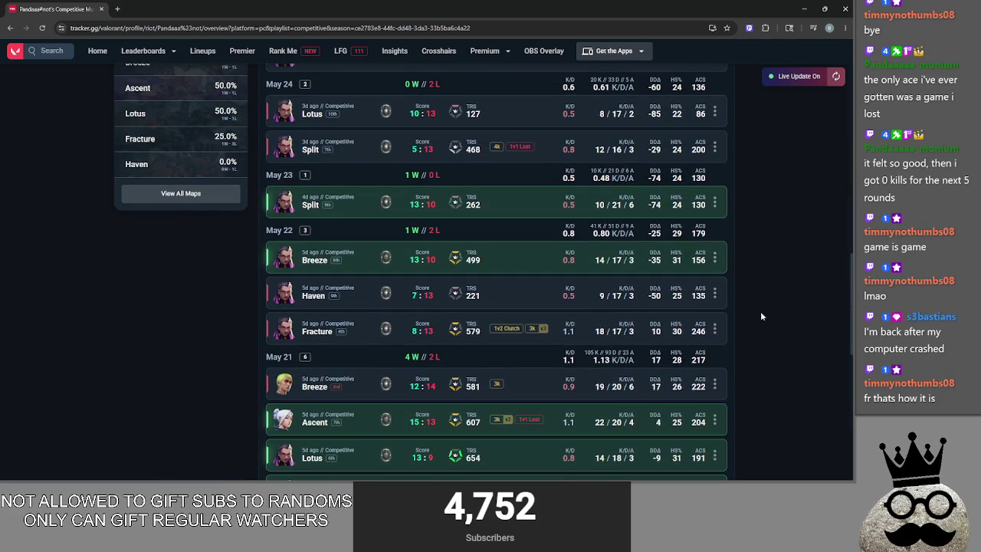
scroll(666, 314, "up", 3)
scroll(666, 314, "up", 1)
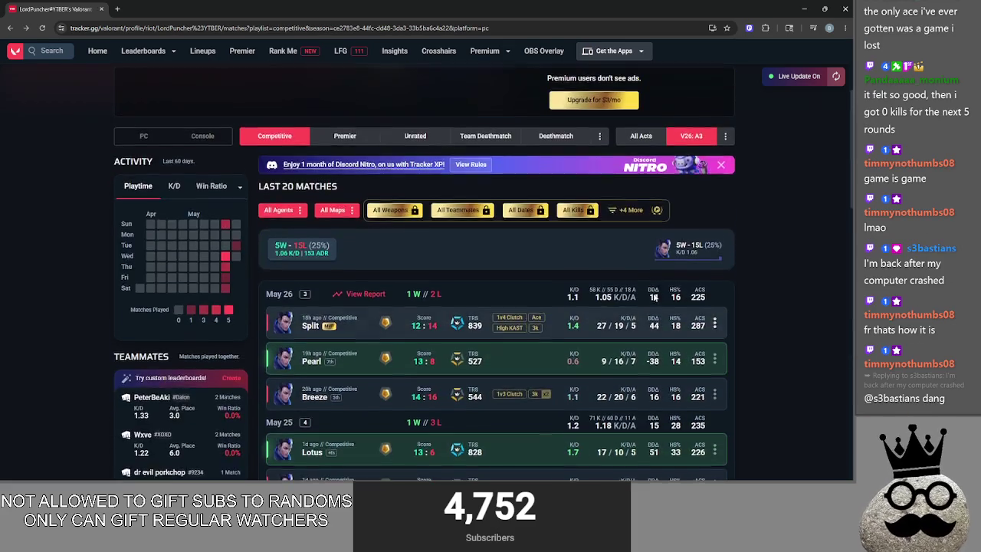
Return to the original player's competitive overview and scroll down to the match history
key("alt+Left")
scroll(474, 209, "up", 1)
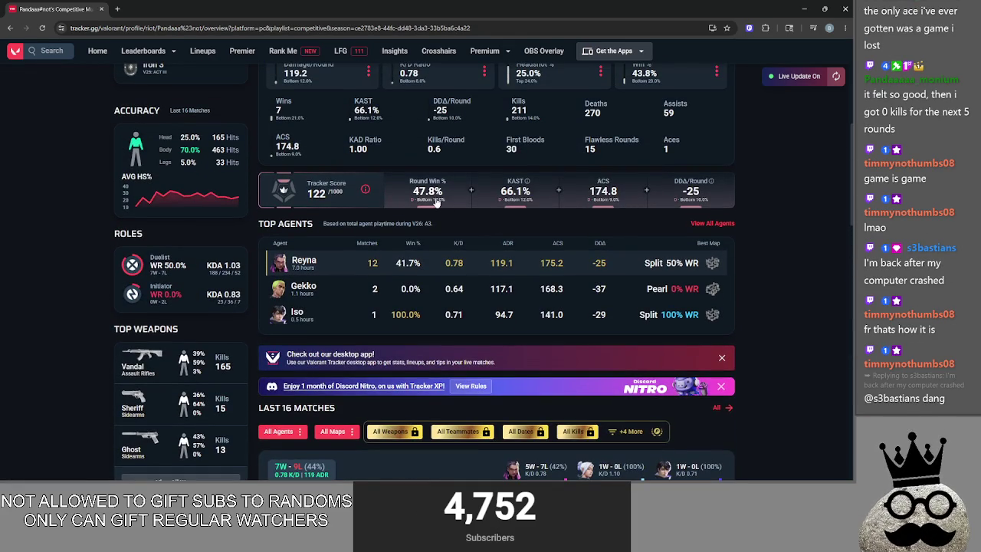
key("alt+Right")
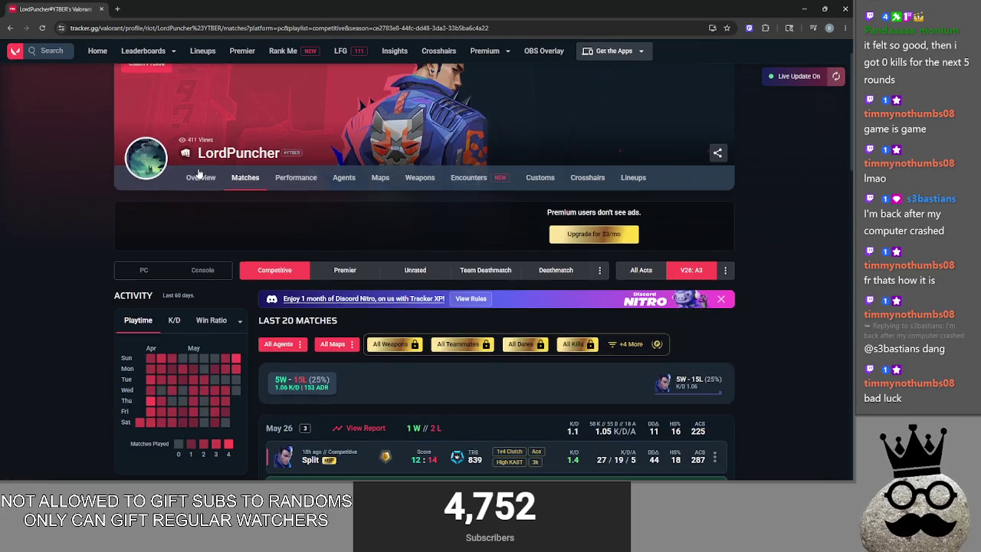
left_click(199, 177)
scroll(248, 198, "down", 3)
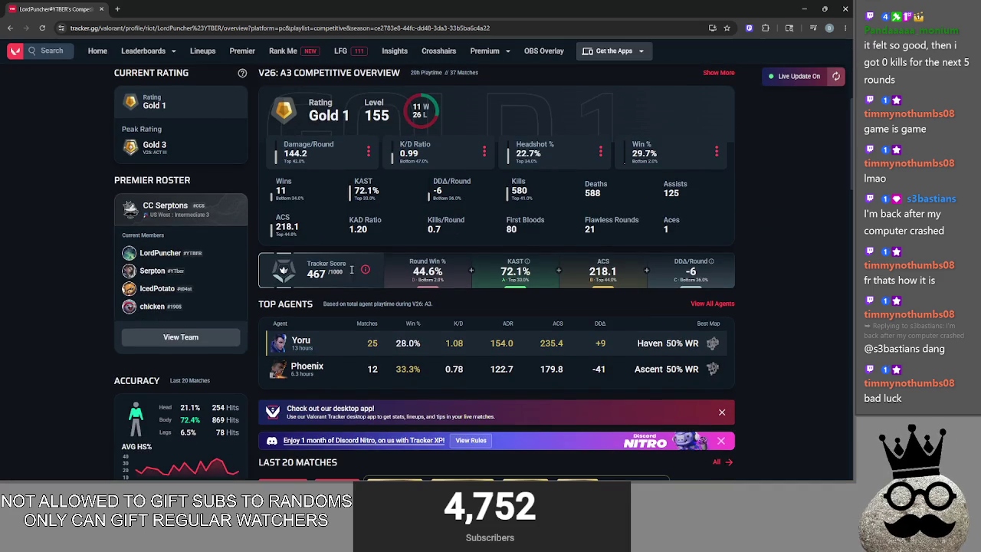
scroll(443, 287, "down", 3)
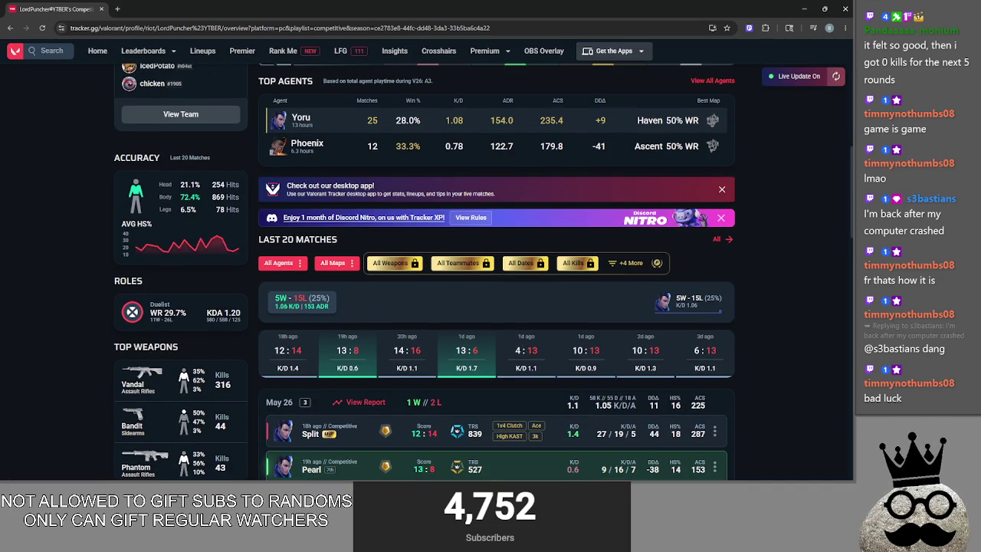
scroll(671, 276, "down", 2)
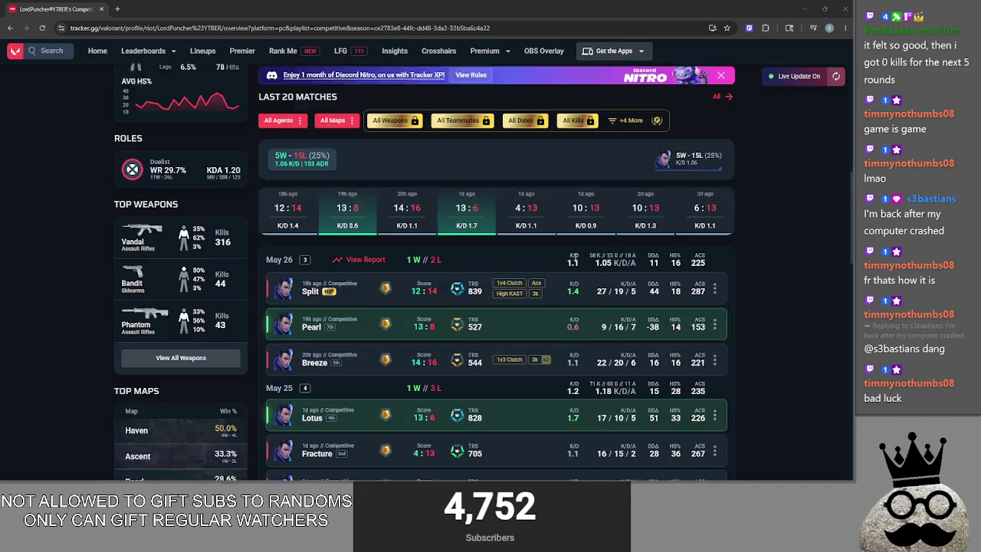
Open the Split 12:14 match performance view and step through rounds 17, 19, 21 and 23–26
left_click(511, 237)
left_click(400, 135)
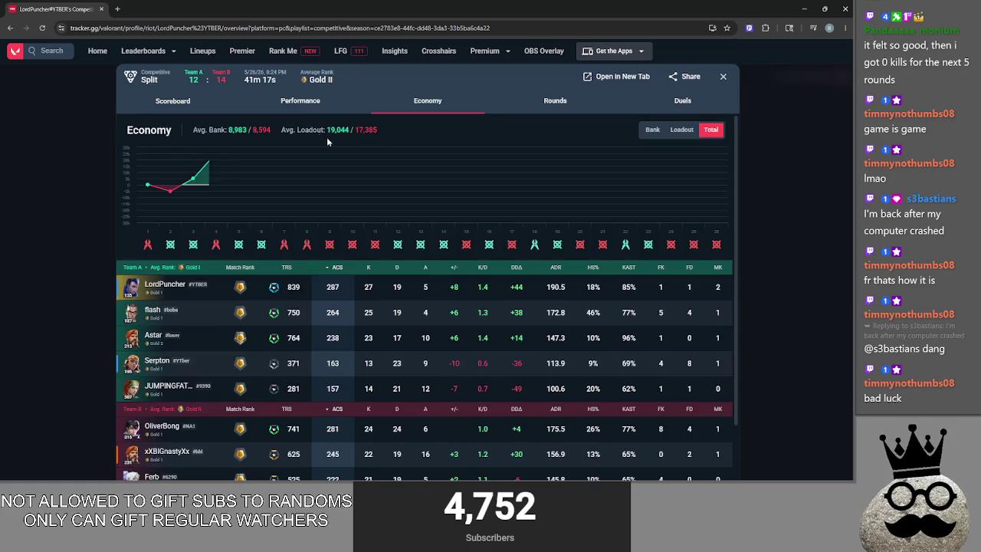
left_click(301, 112)
scroll(522, 272, "down", 1)
scroll(522, 272, "up", 1)
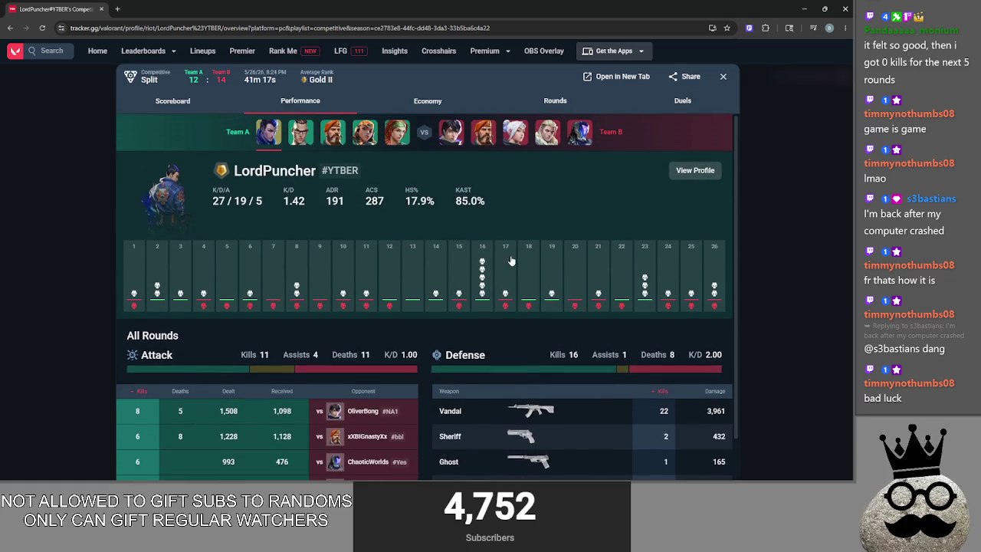
left_click(505, 272)
left_click(556, 266)
left_click(602, 311)
left_click(647, 295)
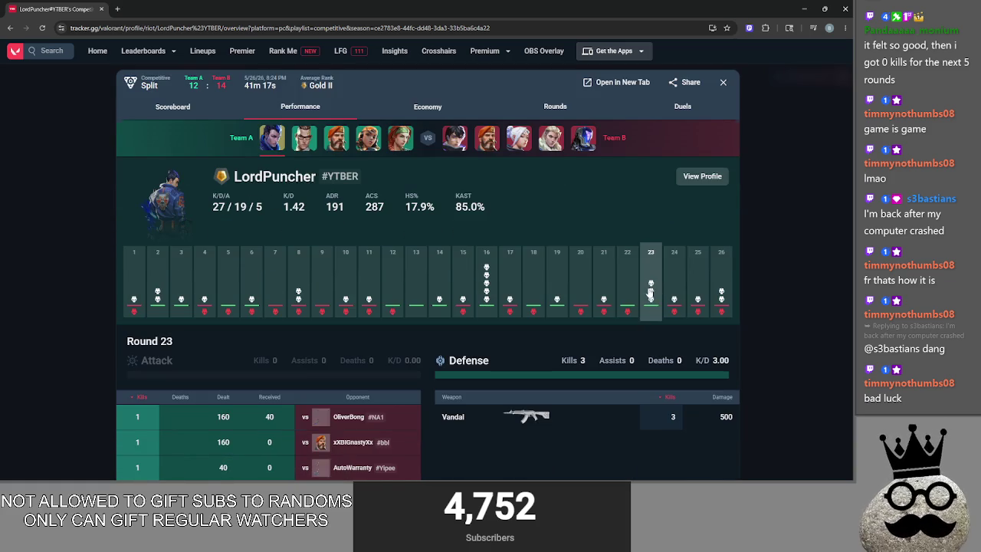
left_click(672, 304)
left_click(696, 300)
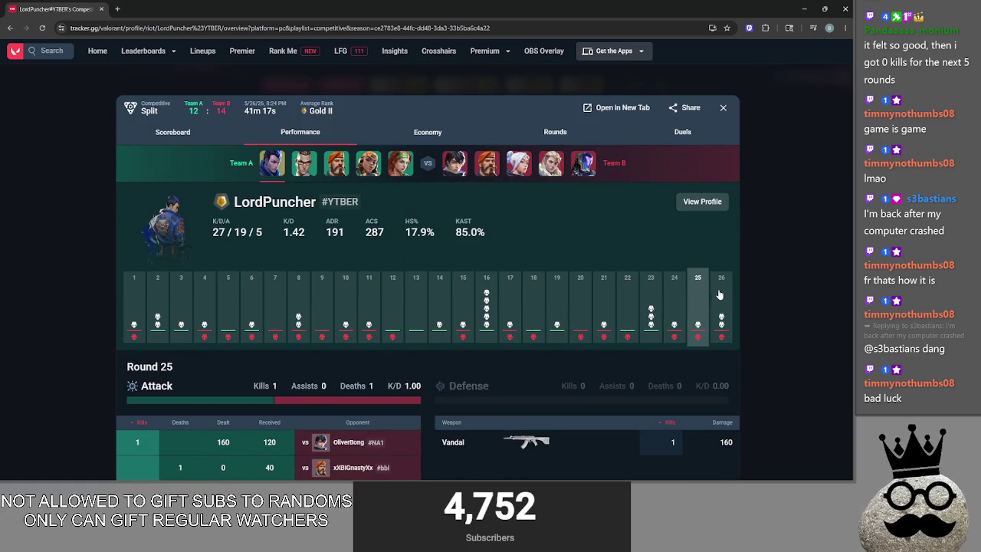
left_click(712, 296)
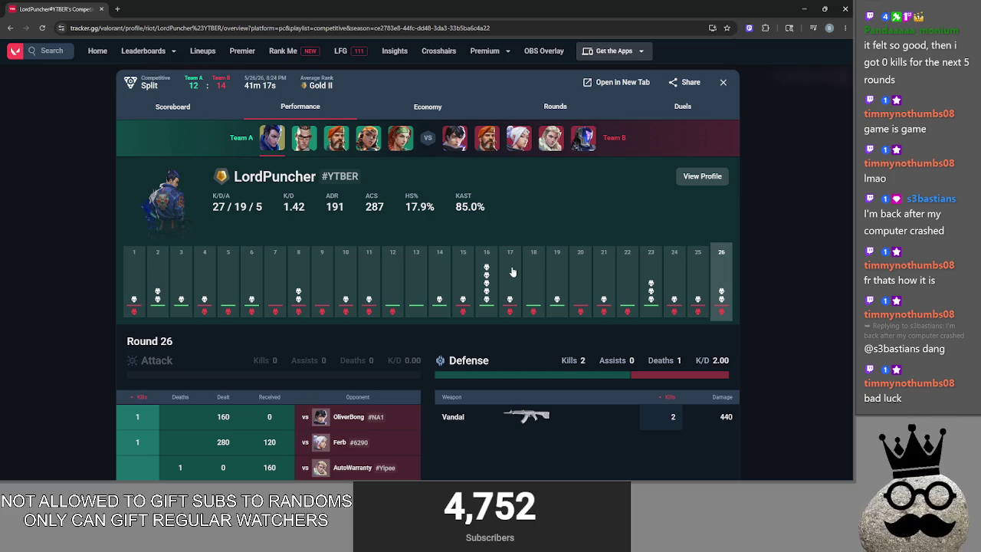
Recheck rounds 17, 18, 19, 23, then rounds 20 and 24, and close the match details
left_click(512, 272)
left_click(534, 282)
scroll(552, 284, "up", 1)
left_click(563, 288)
left_click(649, 307)
scroll(649, 307, "down", 1)
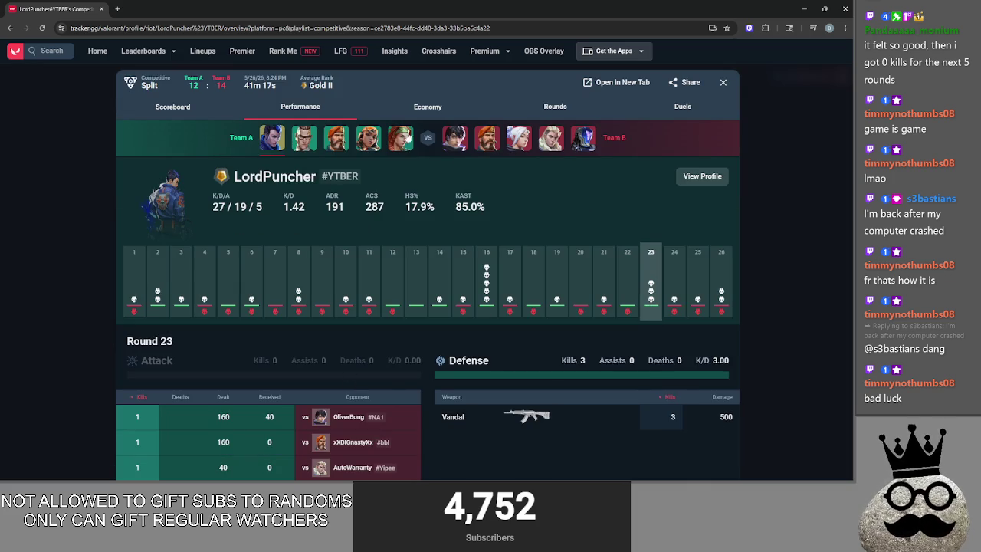
left_click(593, 274)
left_click(589, 289)
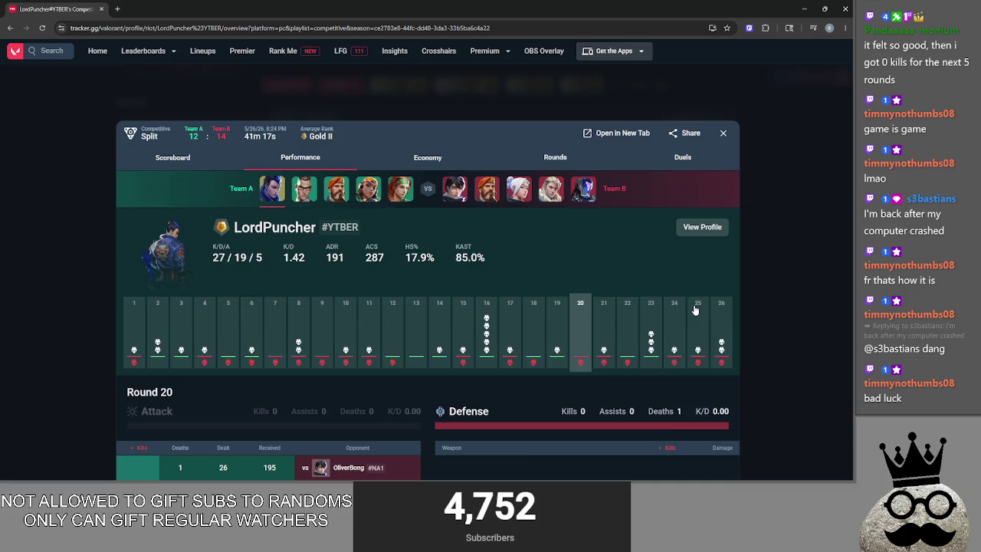
left_click(720, 314)
left_click(673, 295)
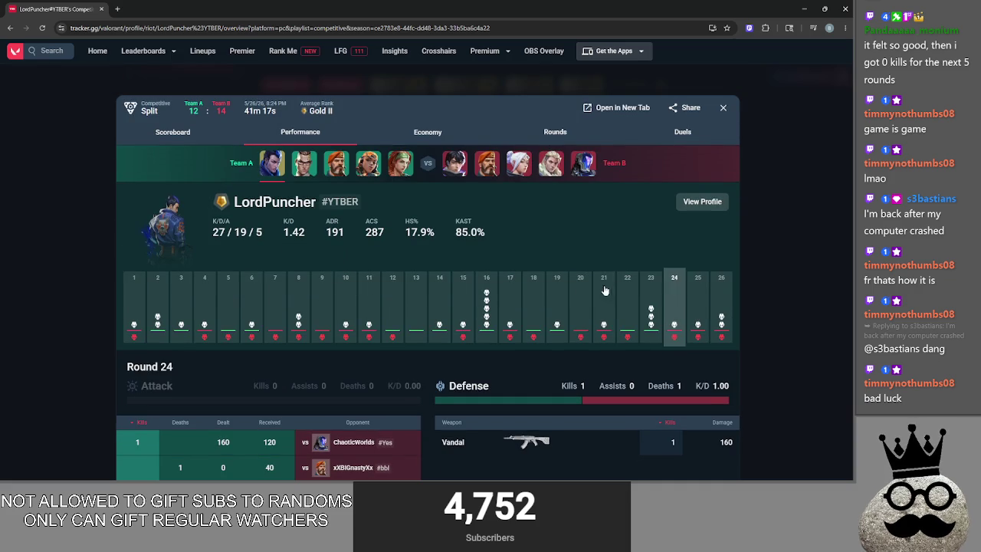
left_click(601, 288)
left_click(603, 300)
left_click(777, 312)
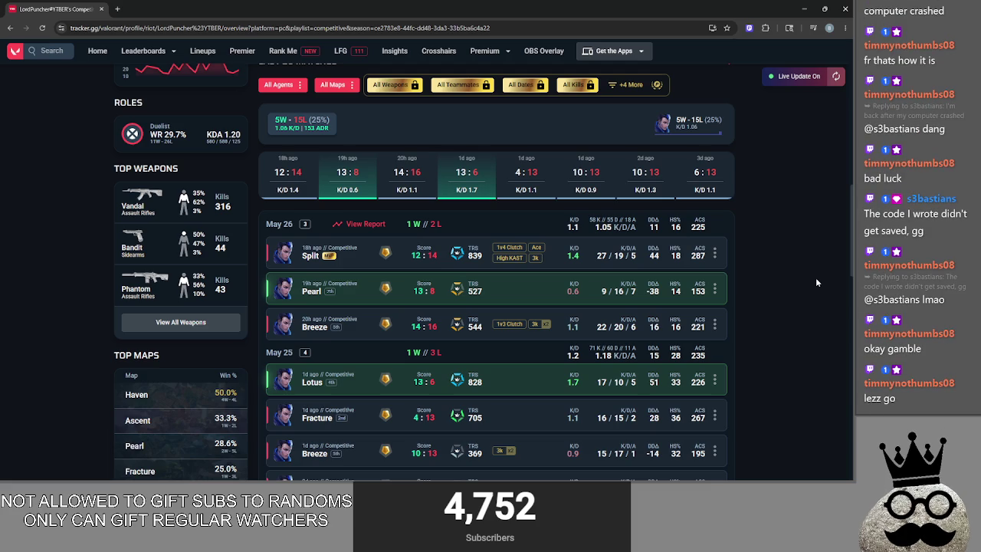
Switch to the Roulette browser window loading wheelofnames.com
key("alt+Tab")
key("alt+Tab")
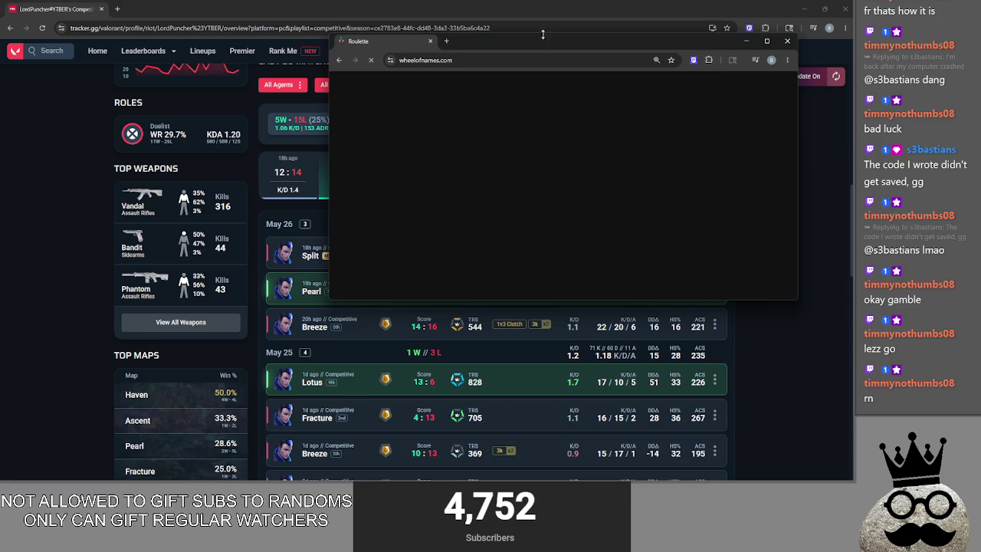
Review the Twitch prediction's points, selecting the Green row's 1.7K and the EGG row's votes
key("alt+Tab")
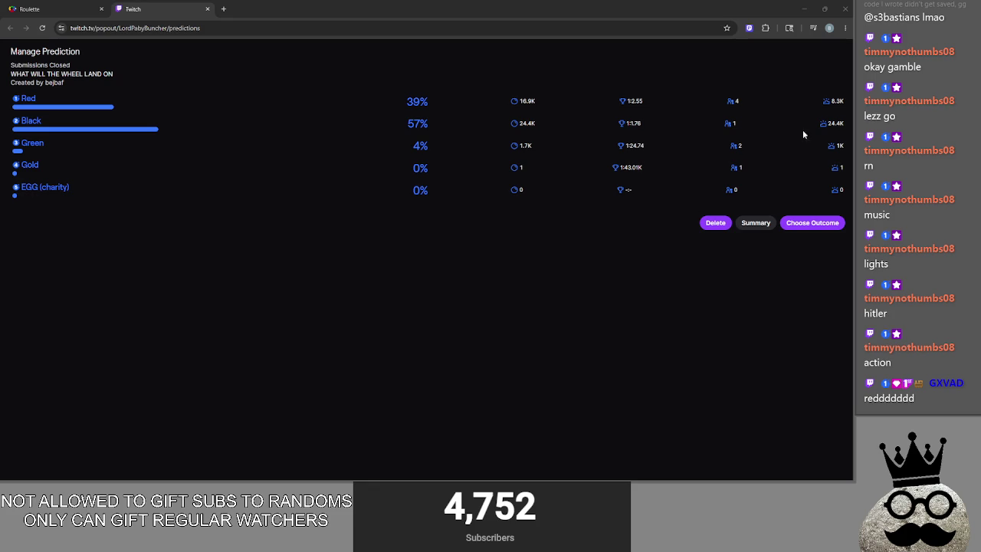
mouse_move(836, 102)
mouse_move(836, 124)
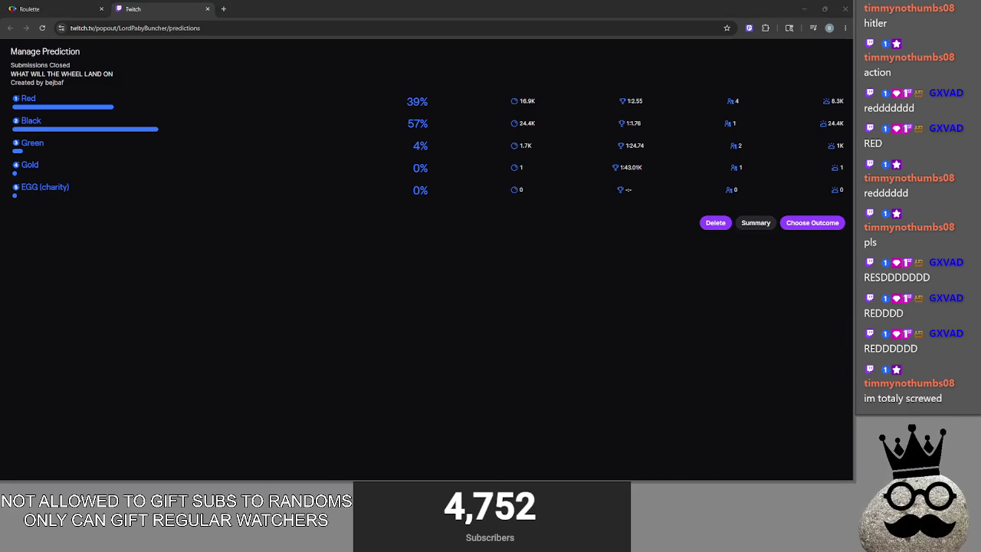
left_click(565, 109)
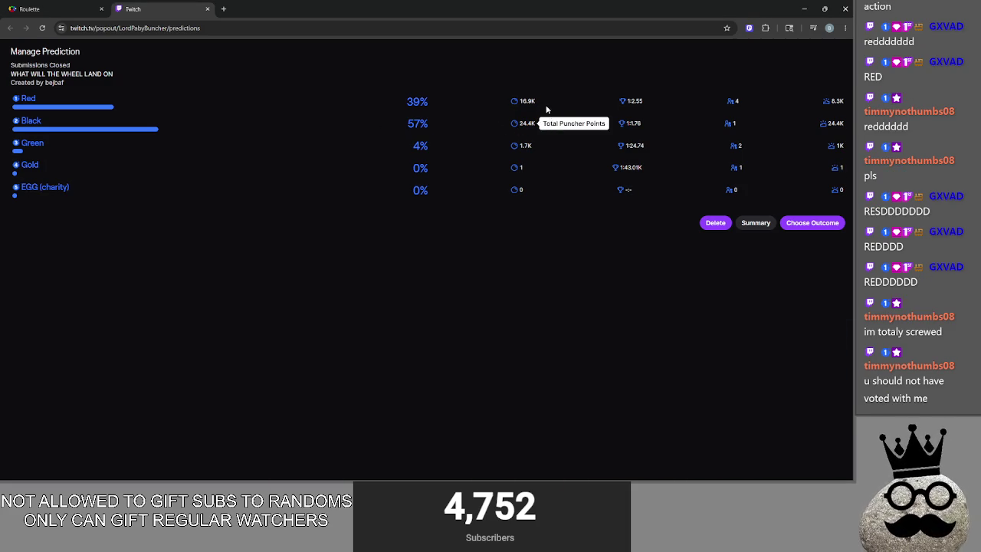
left_click_drag(534, 147, 502, 151)
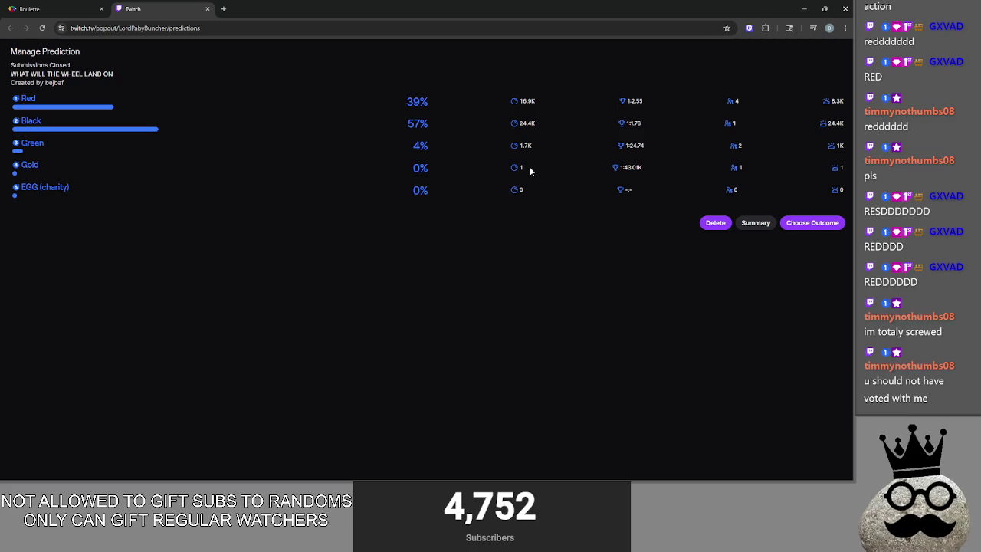
mouse_move(838, 172)
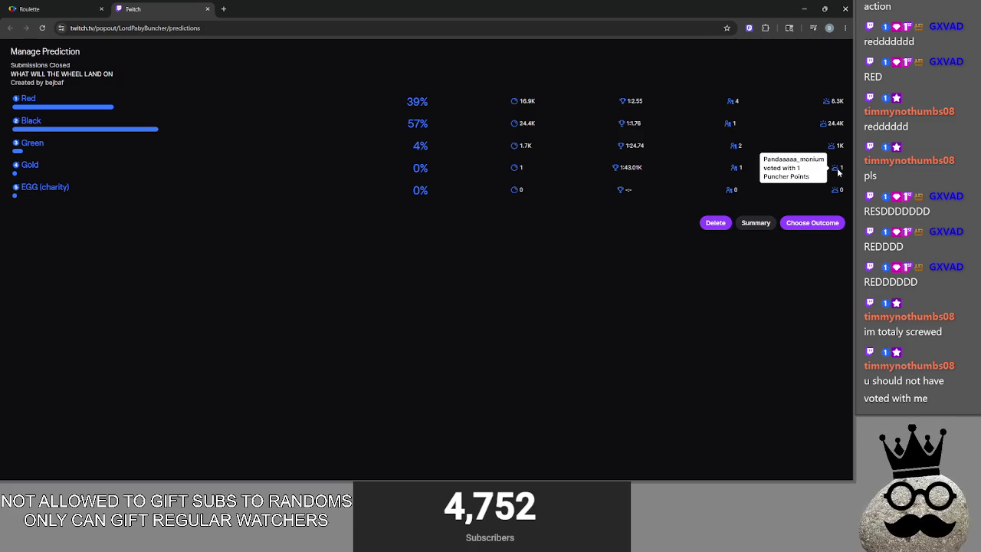
double_click(521, 189)
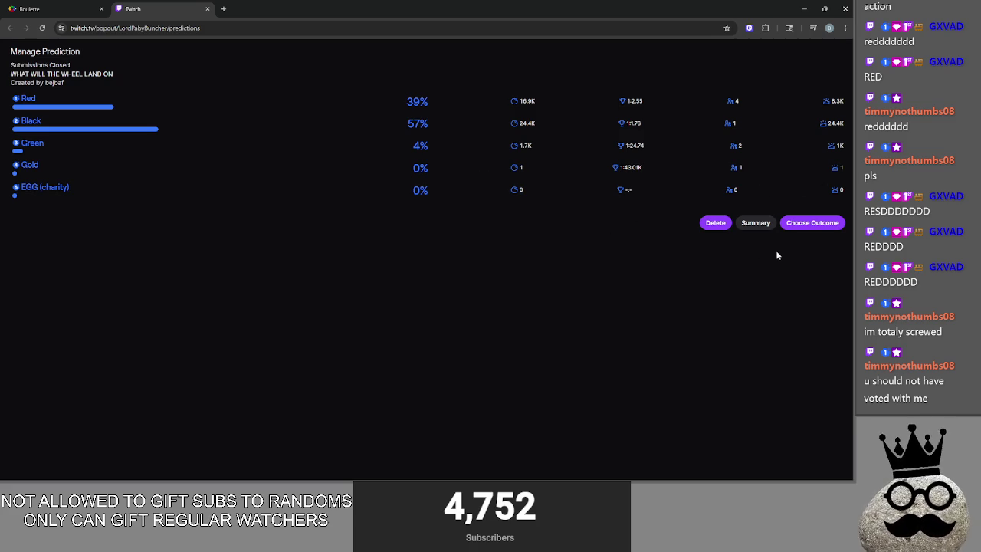
Open the prediction's outcome choices, then spin the Roulette wheel, which lands on 00
left_click(806, 224)
left_click(31, 8)
left_click(324, 227)
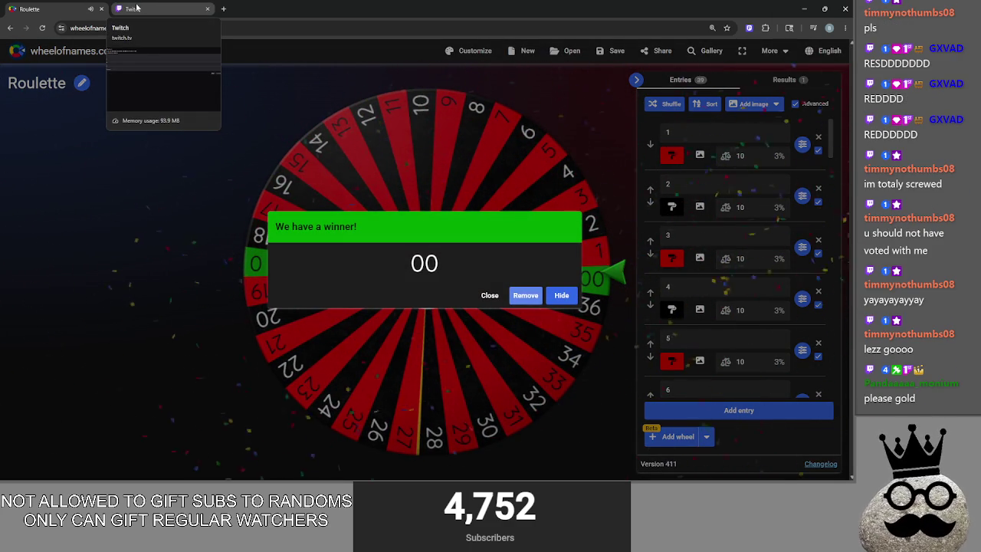
Pick Green as the prediction's winning outcome, comparing it against the wheel's 00 result
left_click(143, 7)
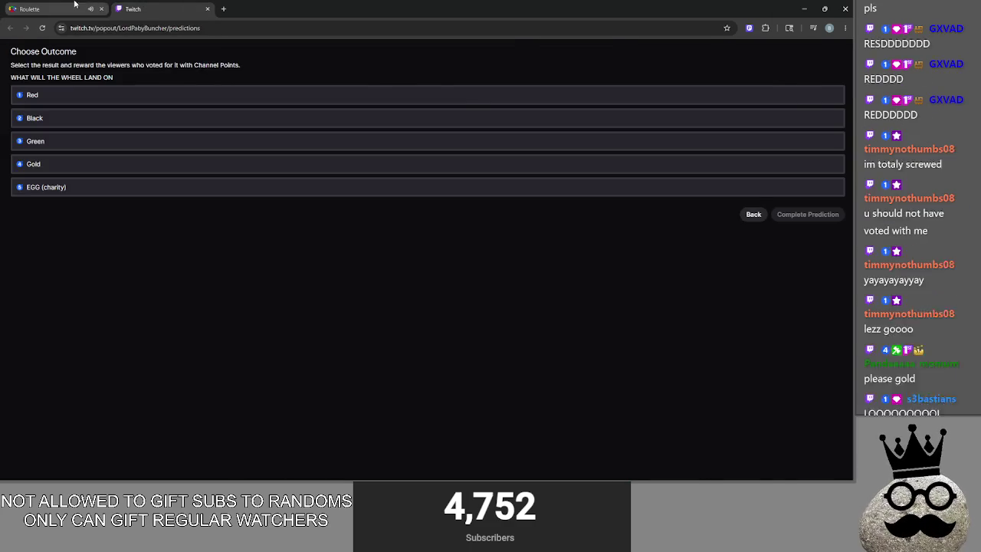
key("ctrl+Tab")
key("ctrl+Tab")
key("ctrl+Tab")
key("ctrl+Tab")
left_click(108, 144)
left_click(54, 9)
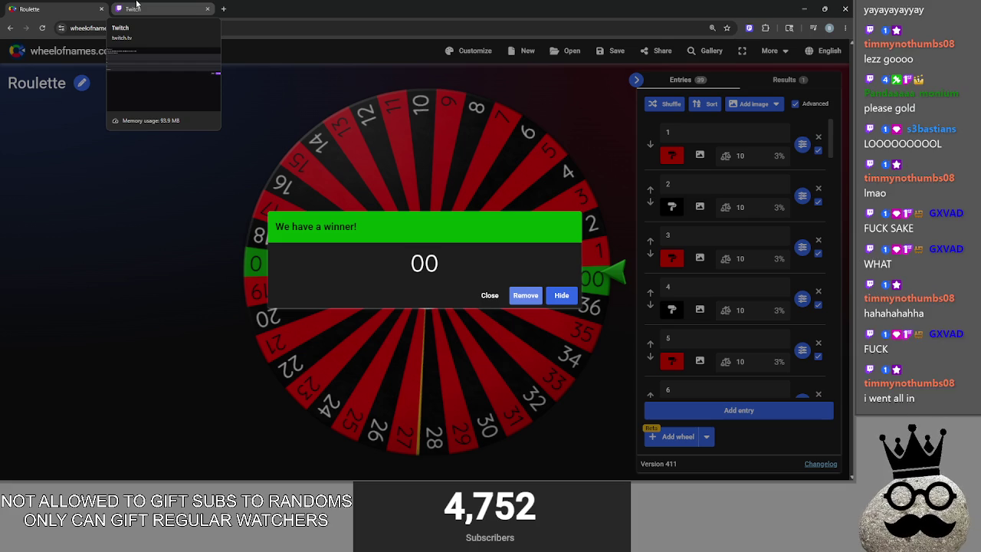
left_click(137, 5)
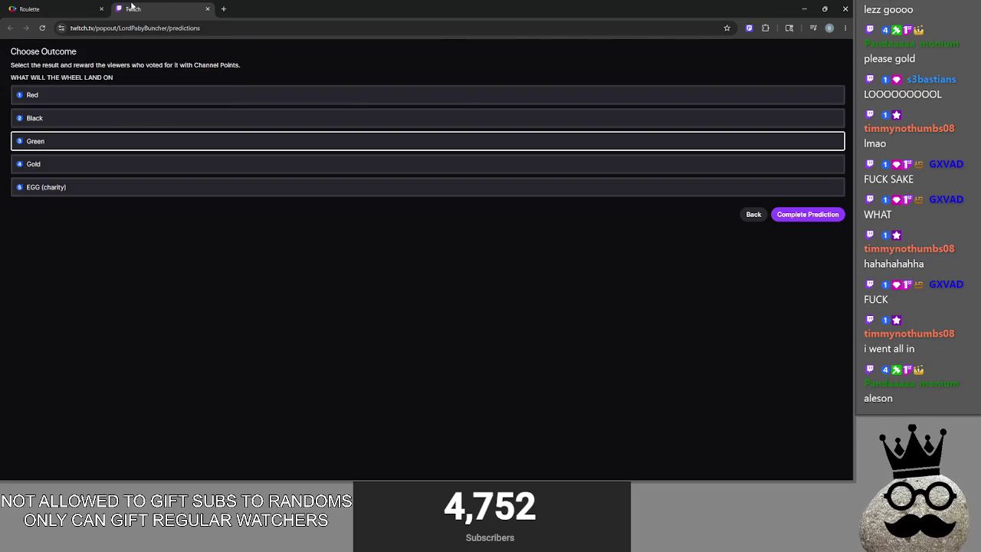
key("ctrl+1")
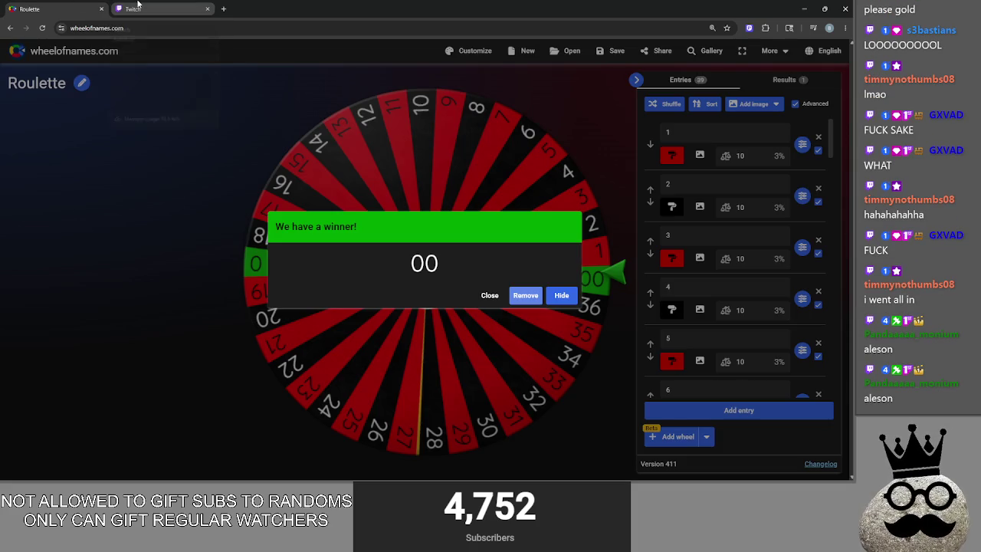
left_click(138, 6)
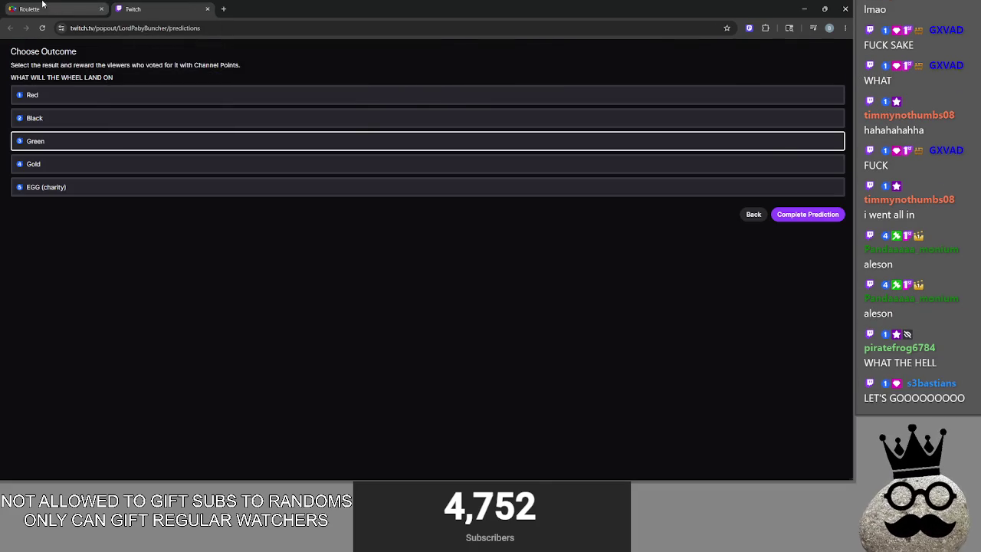
left_click(77, 8)
left_click(144, 6)
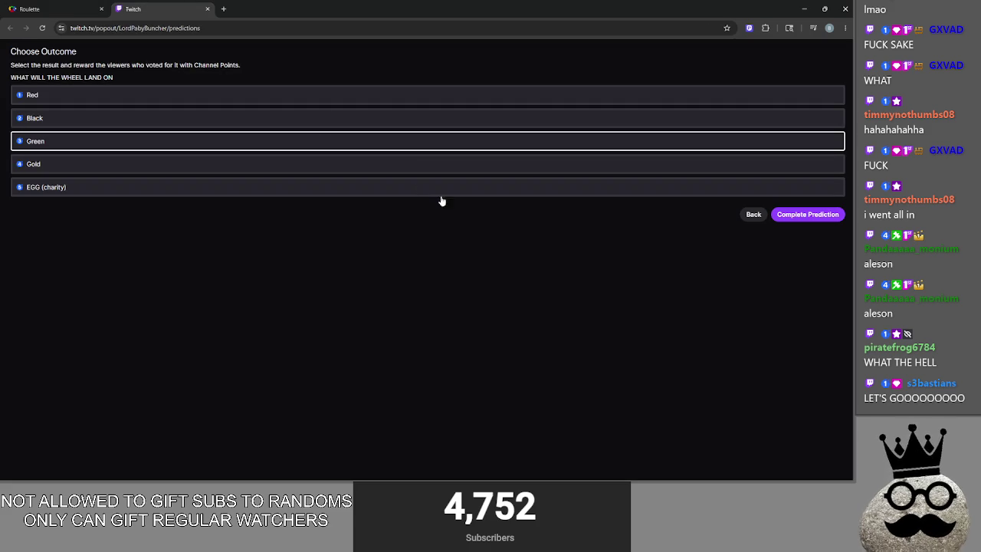
left_click(66, 6)
Complete the prediction with Green as winner, awarding 43K Channel Points
left_click(134, 9)
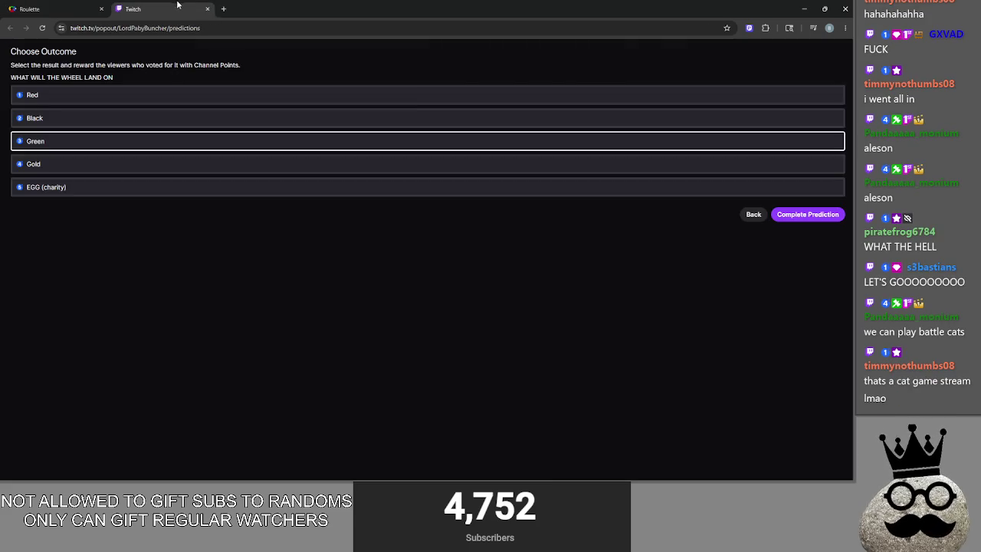
left_click(806, 213)
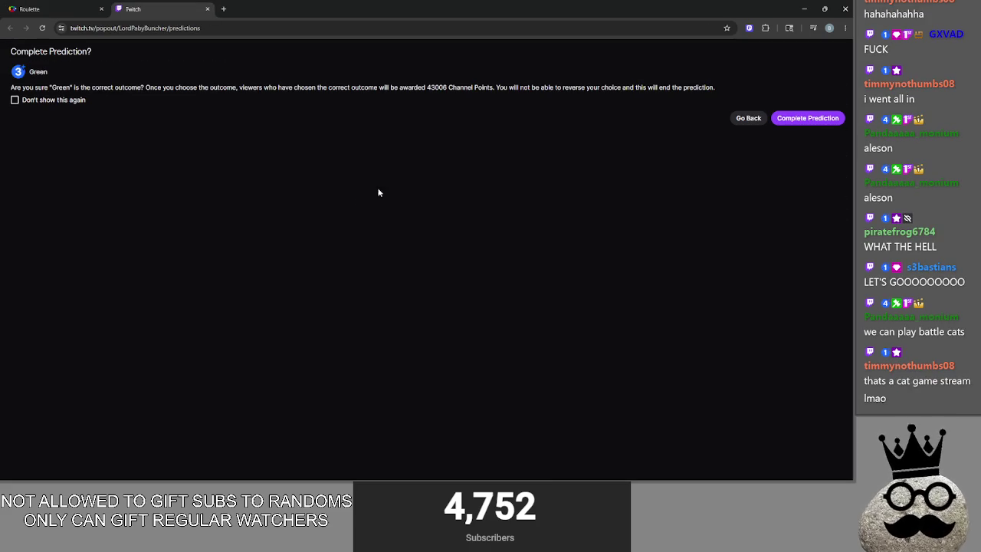
left_click(69, 8)
left_click(151, 6)
left_click(807, 118)
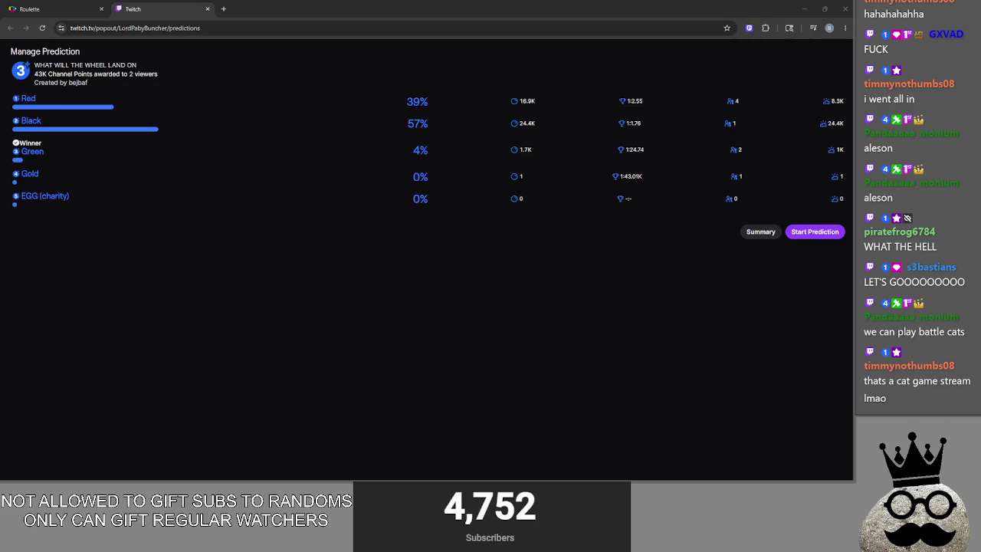
Close the Twitch predictions and roulette wheel tabs
left_click(487, 284)
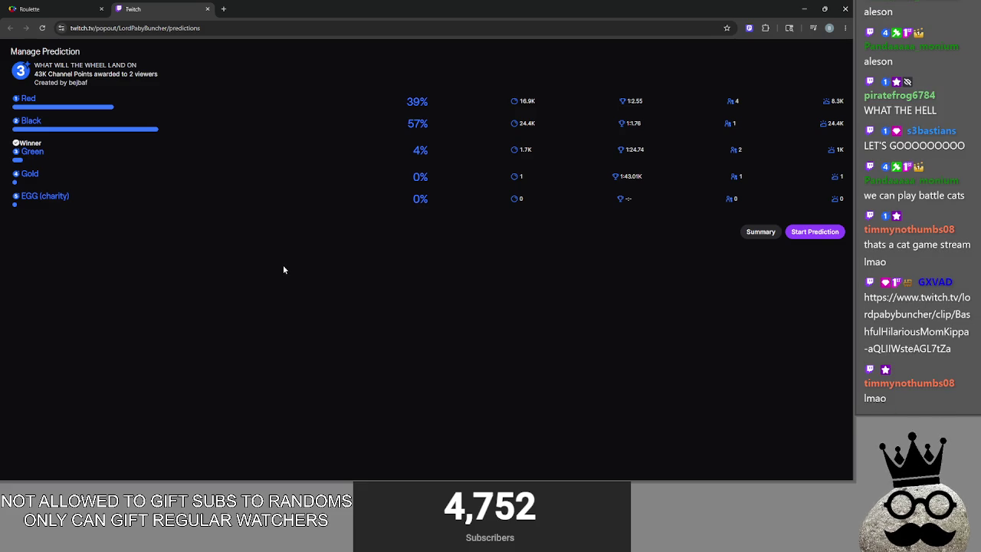
left_click(208, 9)
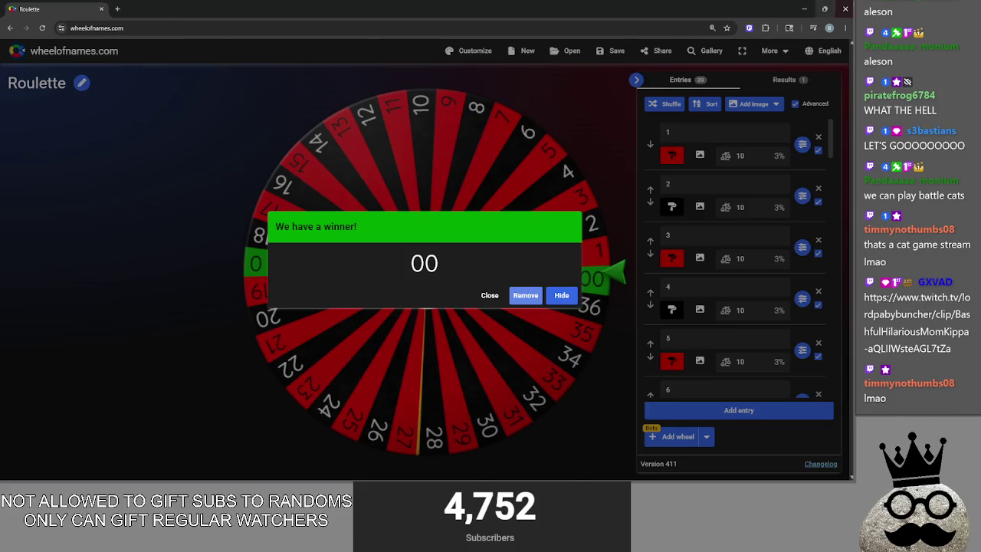
left_click(101, 9)
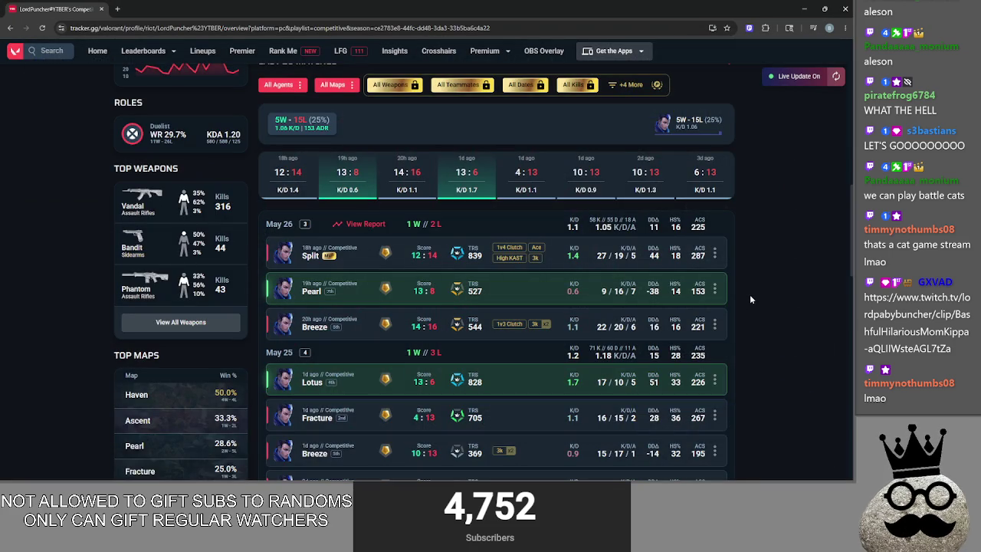
Scroll the overview and inspect the Ascent 10:13 match scoreboard
scroll(747, 298, "down", 2)
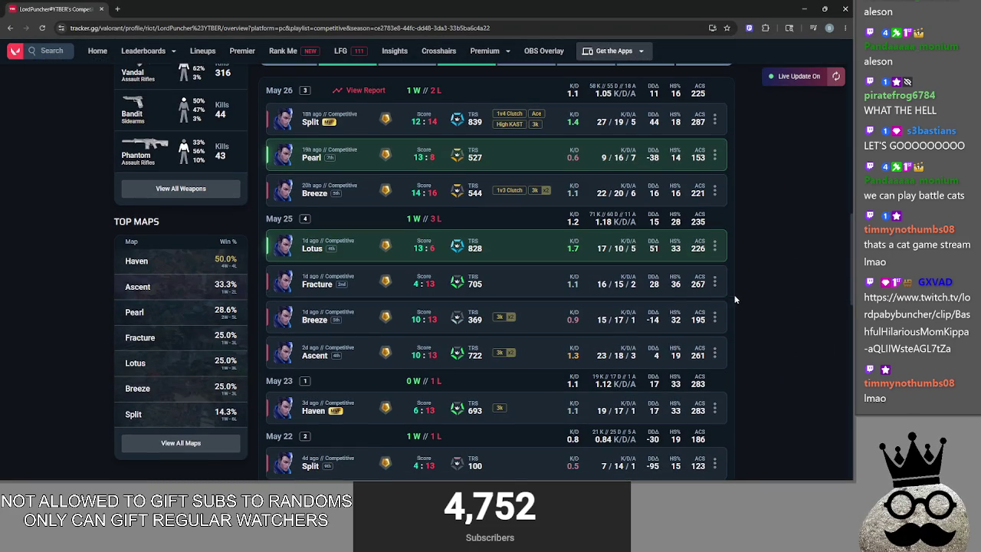
scroll(713, 302, "up", 2)
scroll(779, 303, "down", 3)
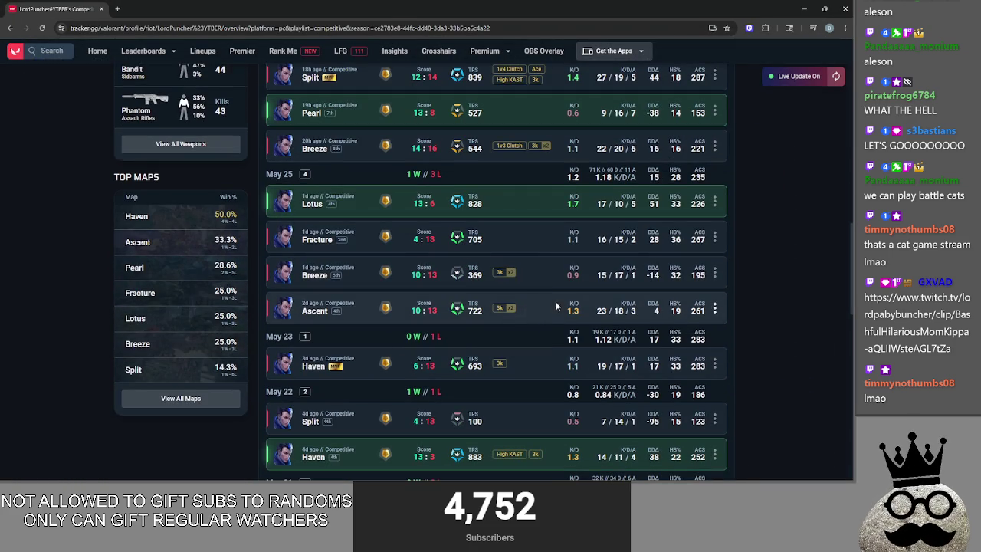
left_click(627, 304)
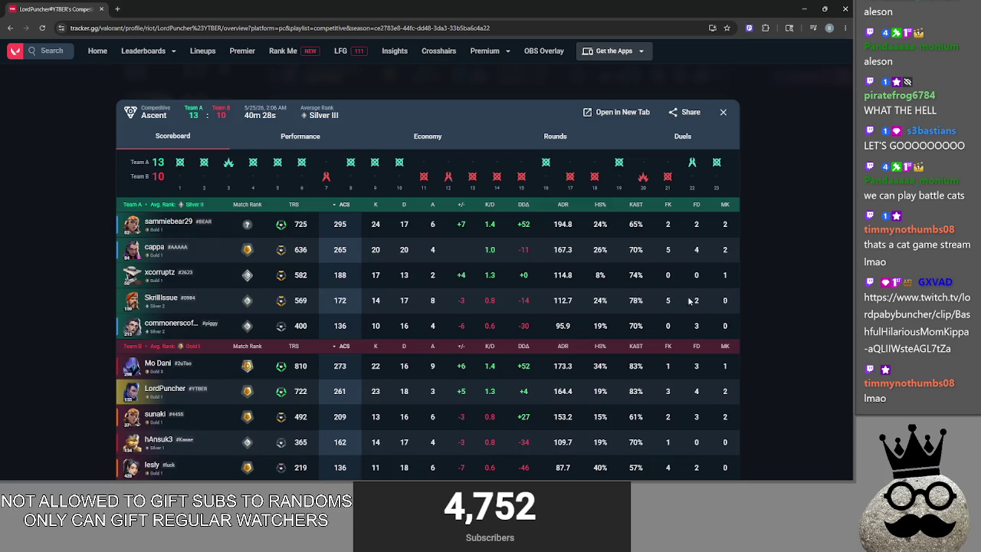
left_click(765, 331)
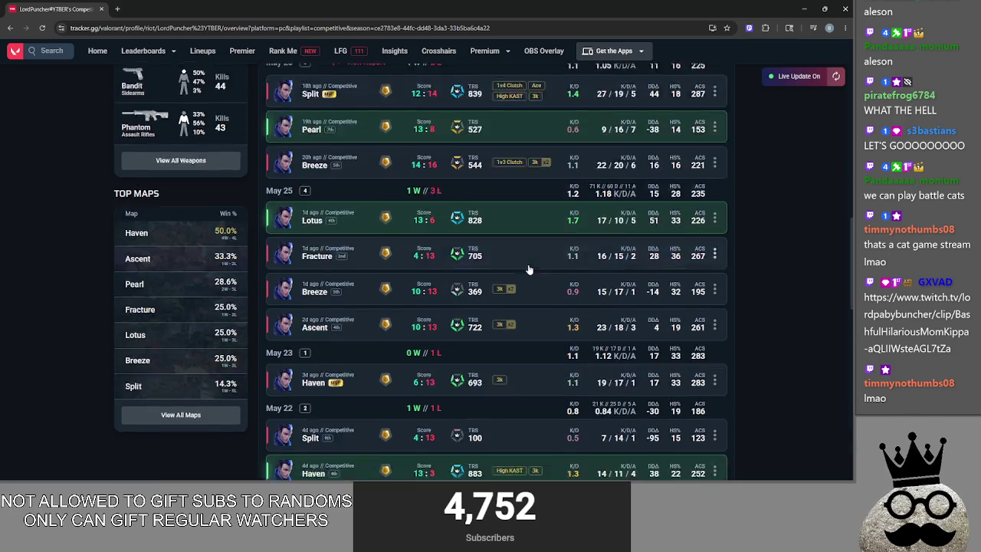
Inspect the Haven 6:13 match scoreboard, then scroll through the last 20 matches (5W–15L)
scroll(537, 299, "down", 2)
left_click(544, 282)
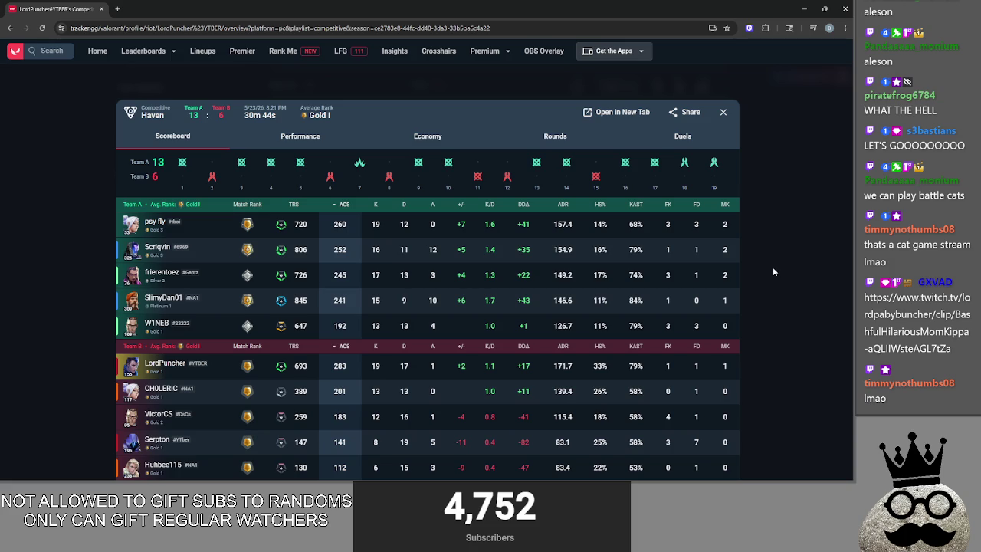
left_click(773, 267)
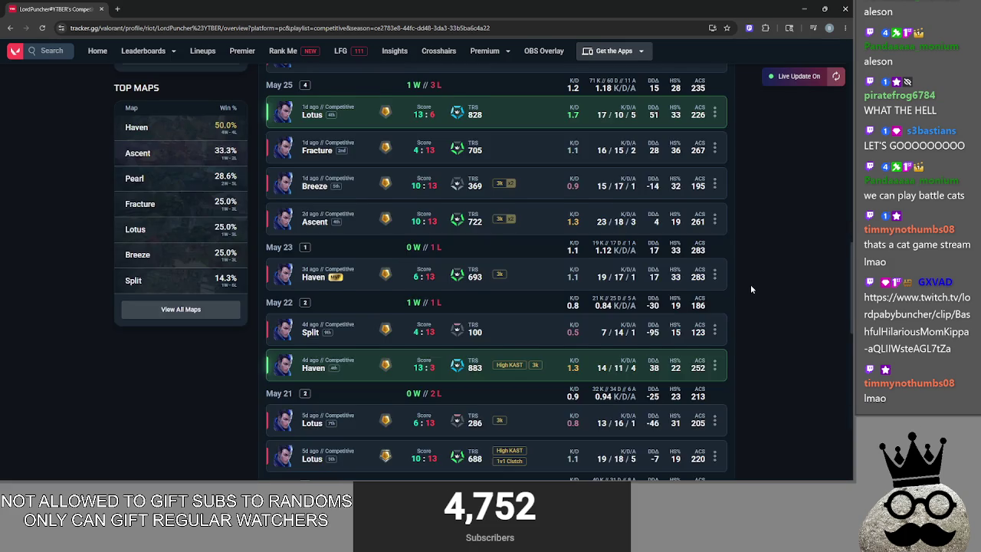
scroll(750, 289, "up", 3)
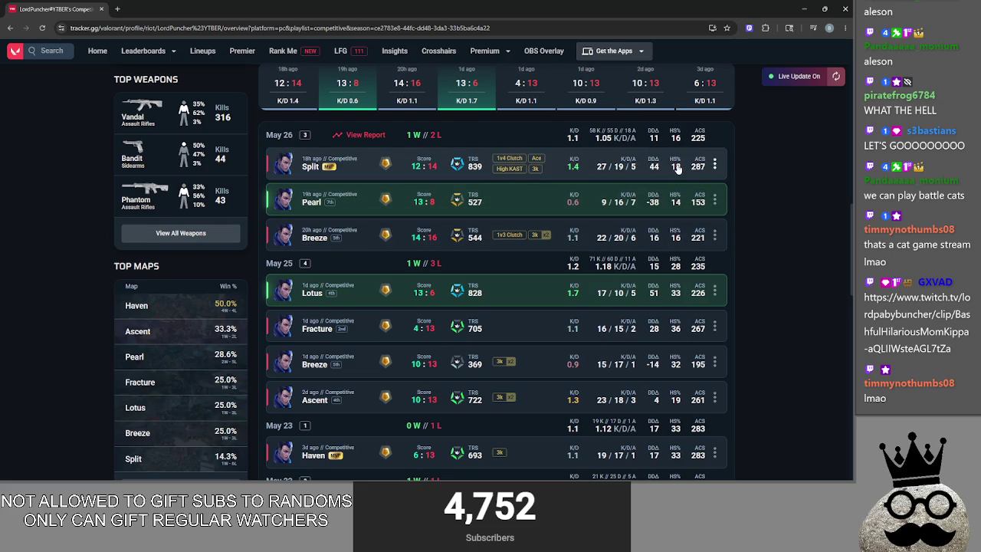
scroll(738, 284, "down", 3)
scroll(739, 283, "down", 2)
scroll(738, 283, "up", 6)
scroll(737, 289, "up", 3)
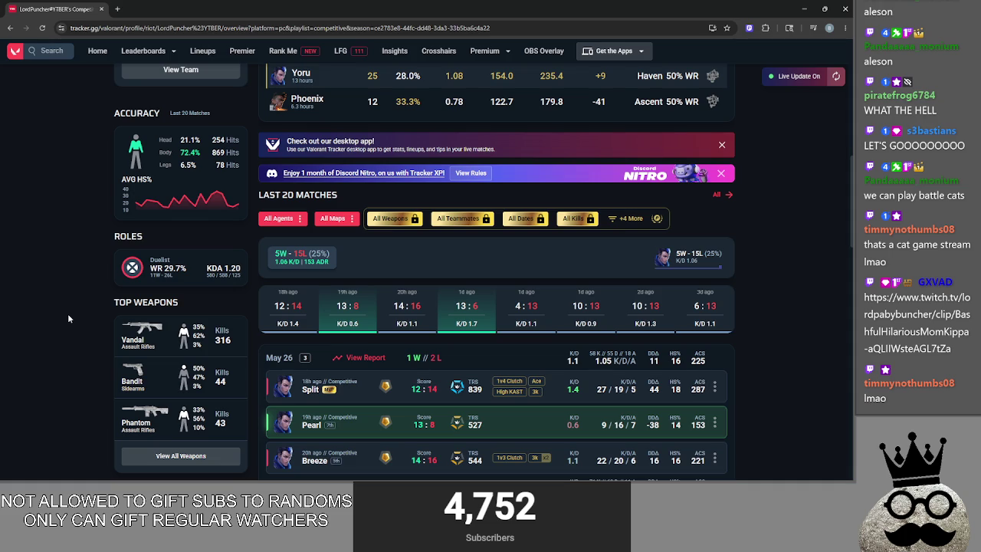
scroll(67, 315, "up", 2)
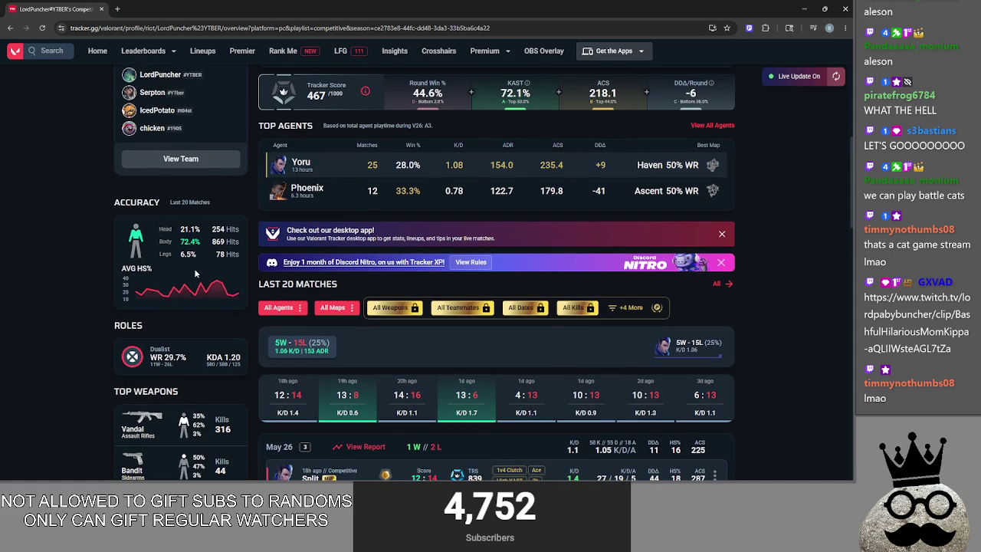
scroll(56, 285, "down", 2)
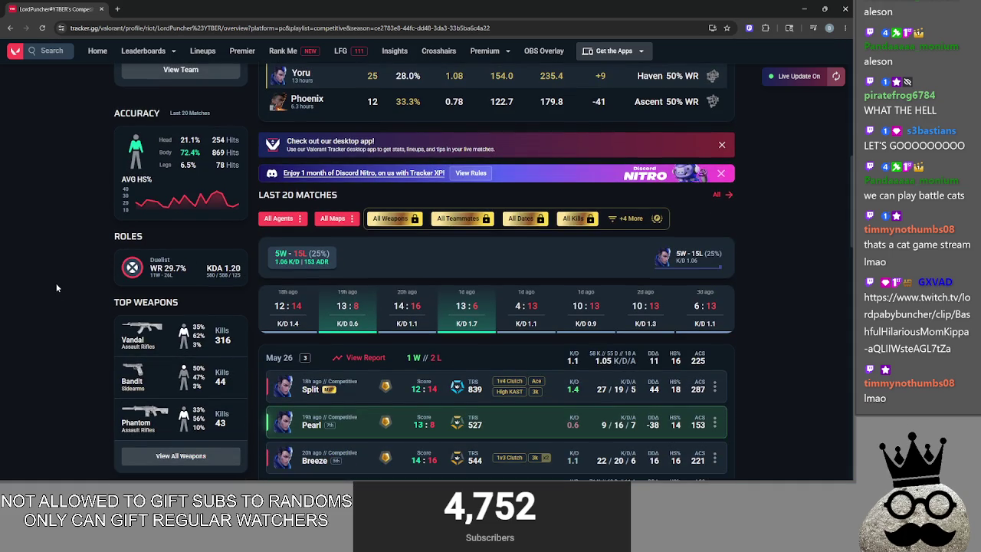
Open the Weapons tab and sort weapons by HS%, highest first
left_click(180, 455)
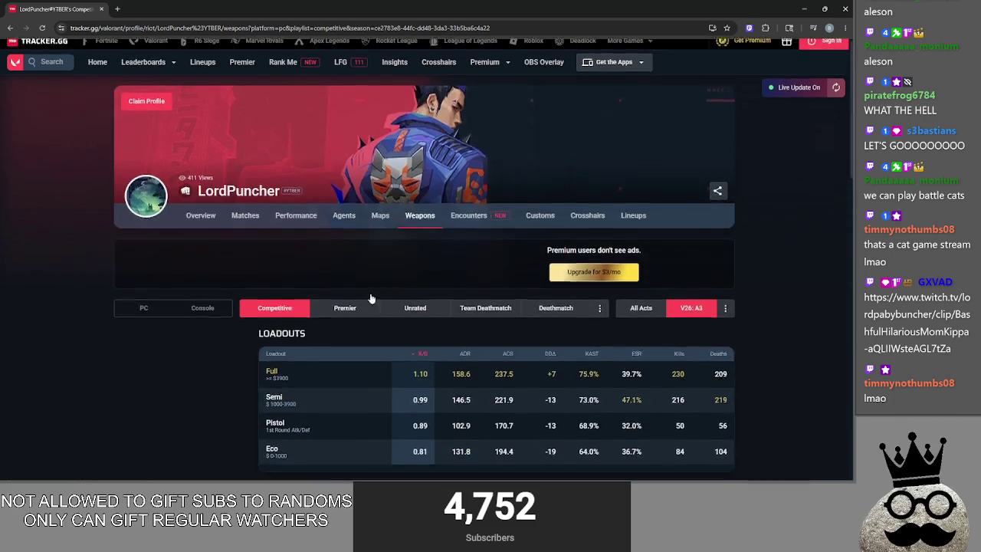
scroll(378, 295, "down", 6)
left_click(555, 165)
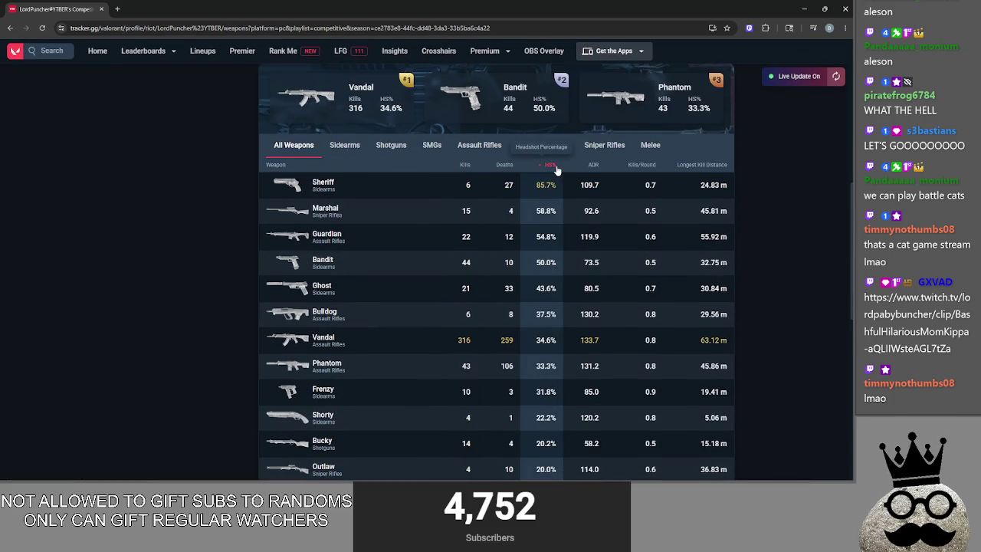
left_click(555, 166)
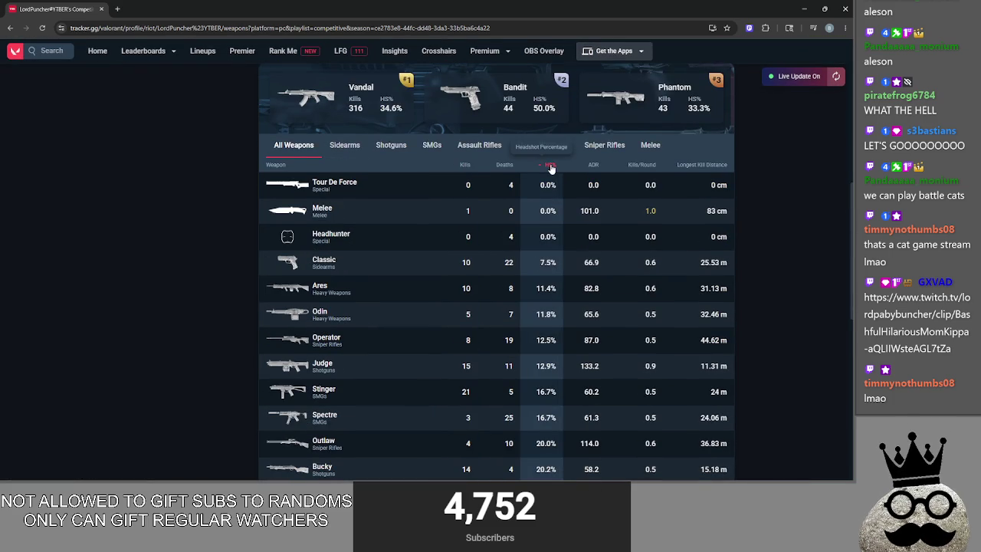
left_click(550, 166)
scroll(518, 245, "down", 5)
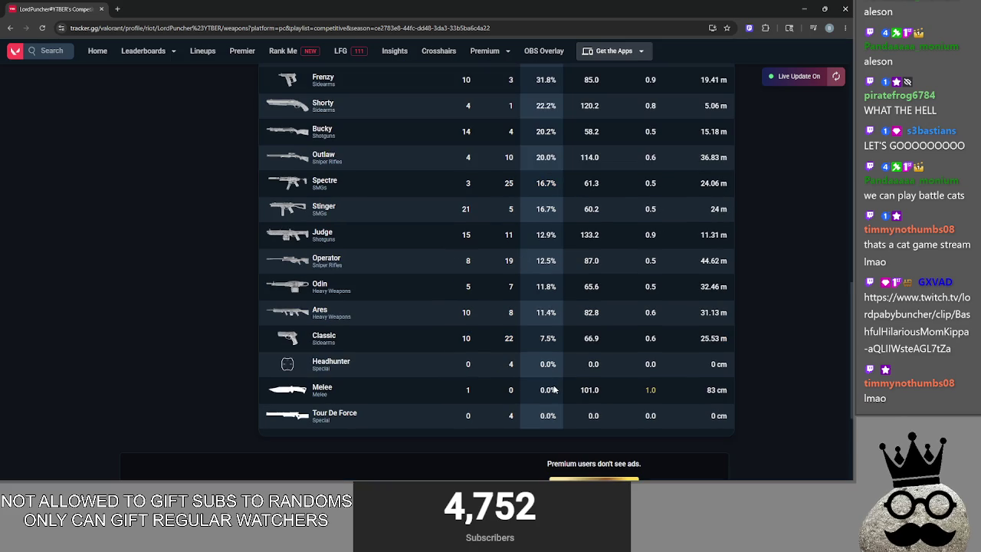
Scan the weapon table, noting the Classic's 7.5% headshot rate, then return to Overview
double_click(548, 338)
left_click(554, 338)
scroll(554, 338, "up", 1)
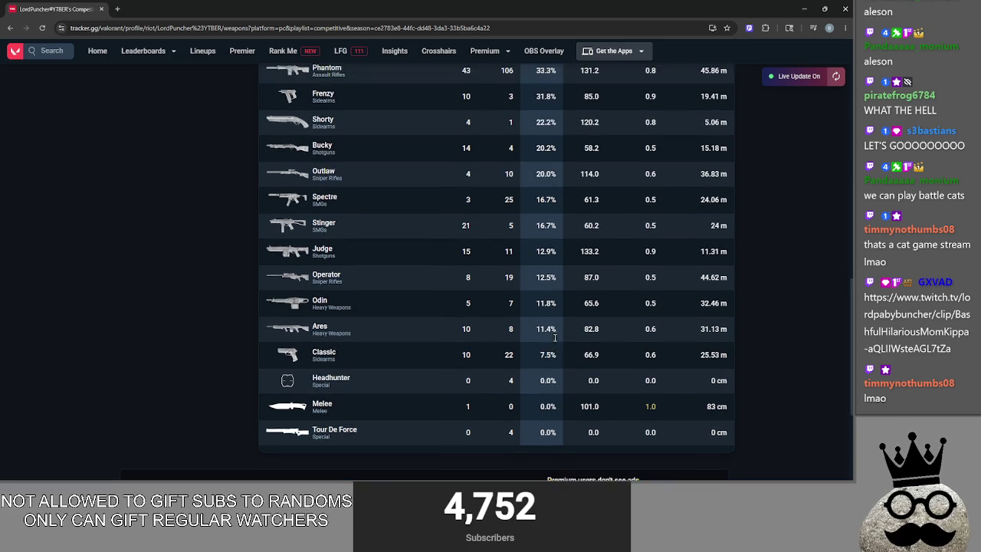
scroll(557, 361, "up", 1)
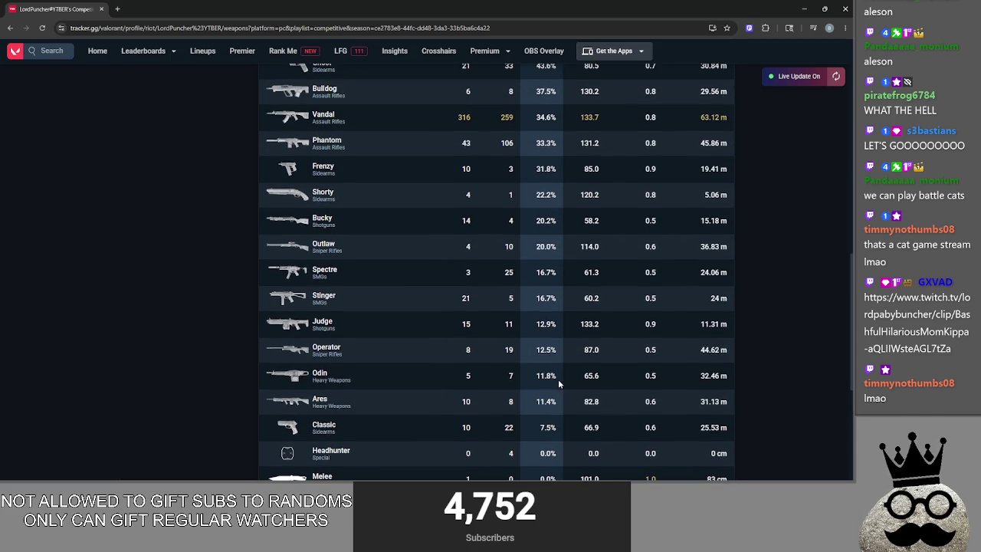
scroll(539, 373, "up", 1)
scroll(533, 410, "down", 1)
scroll(540, 351, "up", 1)
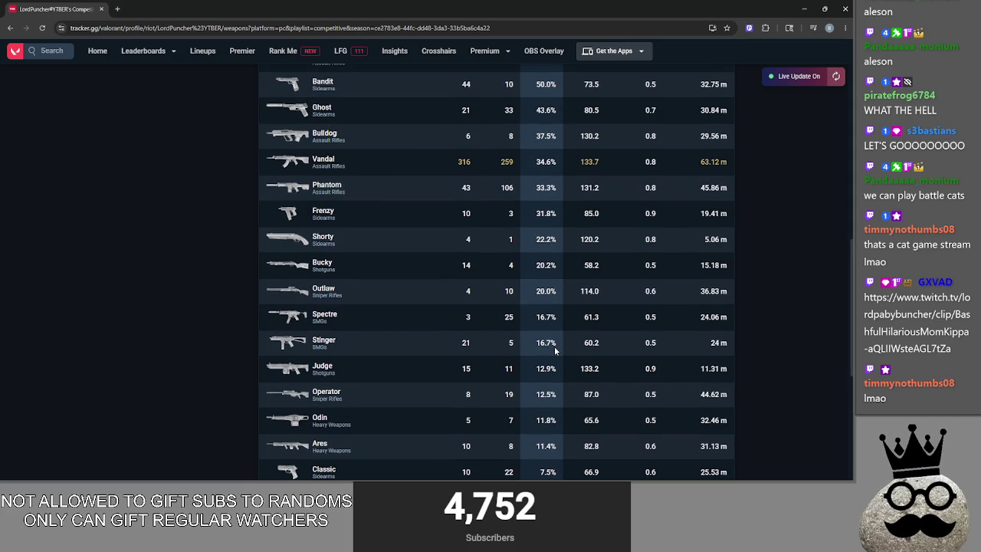
scroll(548, 351, "up", 1)
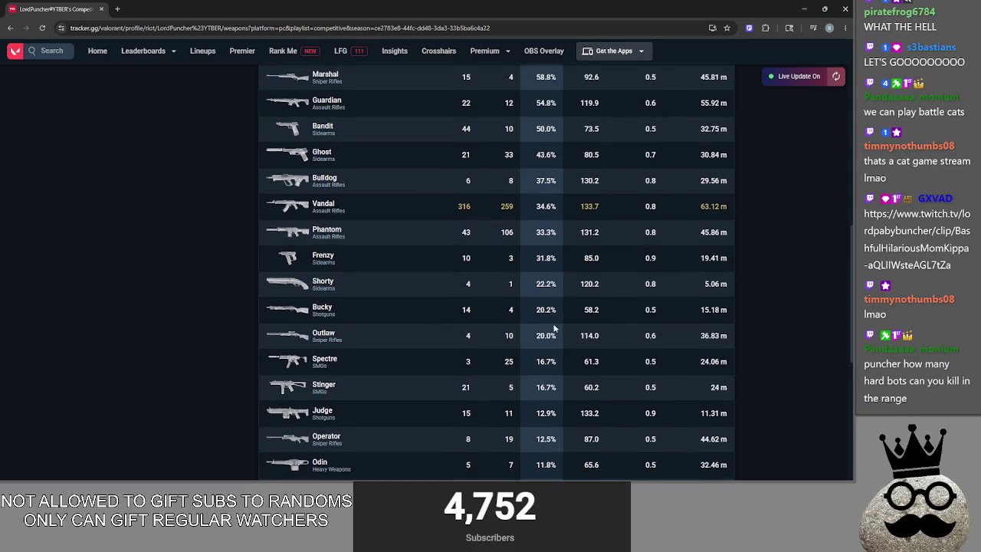
scroll(559, 318, "up", 10)
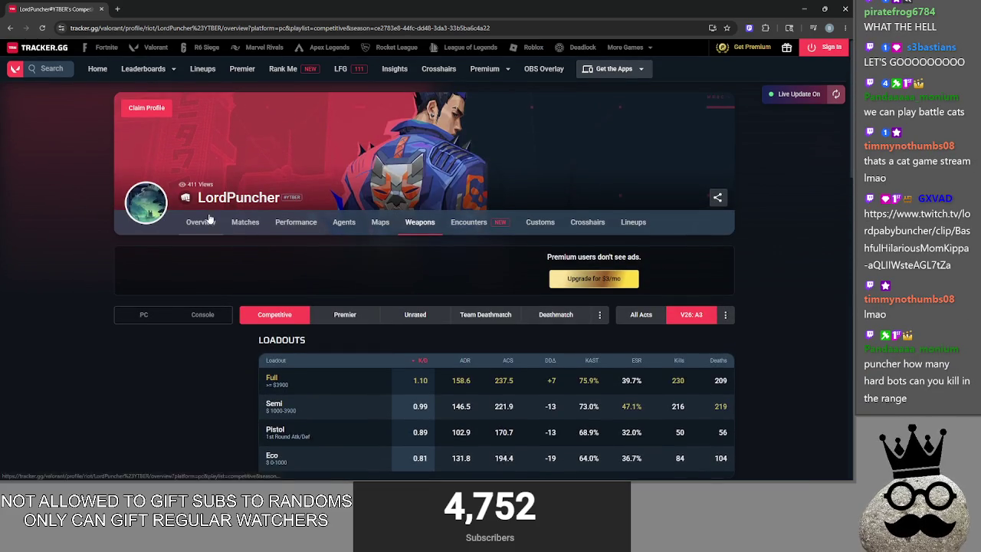
left_click(203, 221)
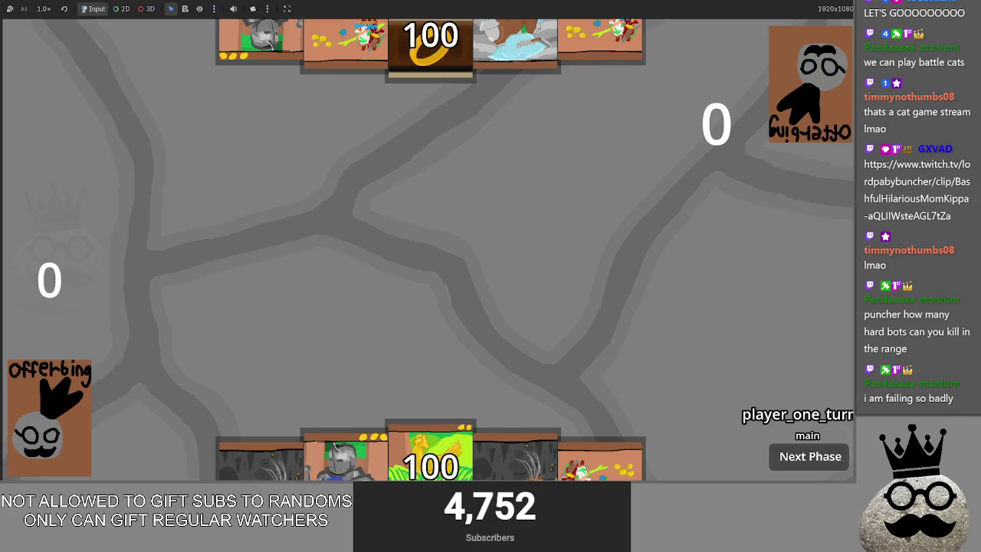
Stop the running game with F8 and return to the Godot editor
key("super")
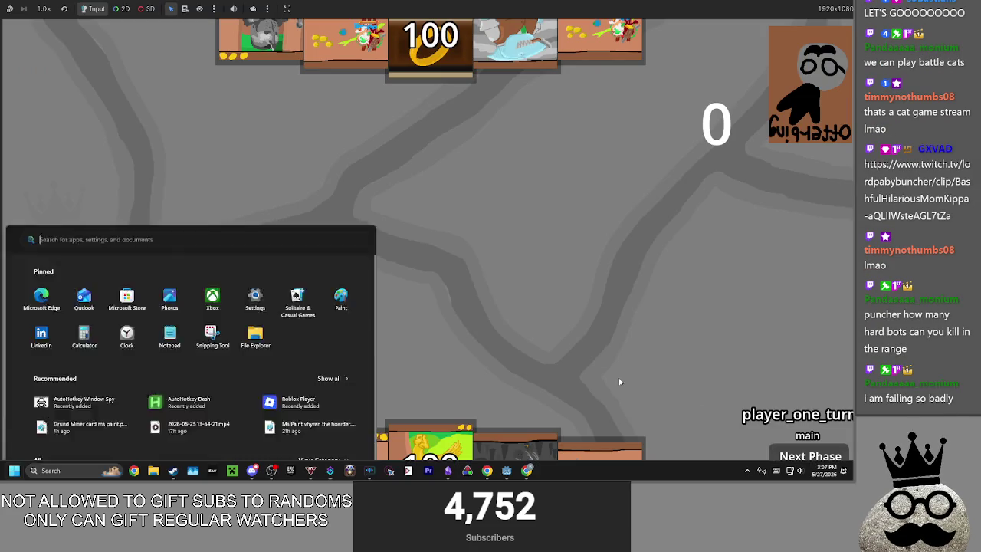
key("super")
key("super")
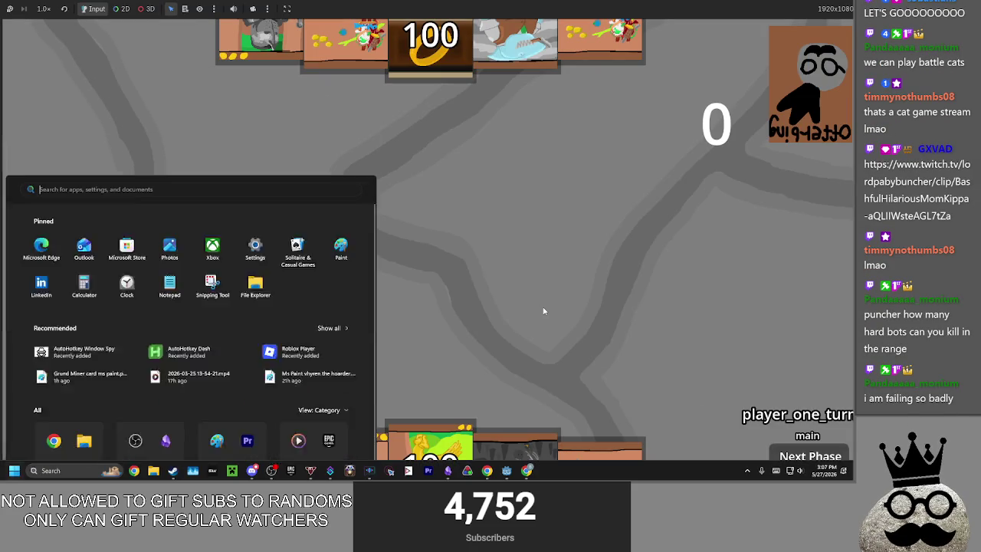
key("super")
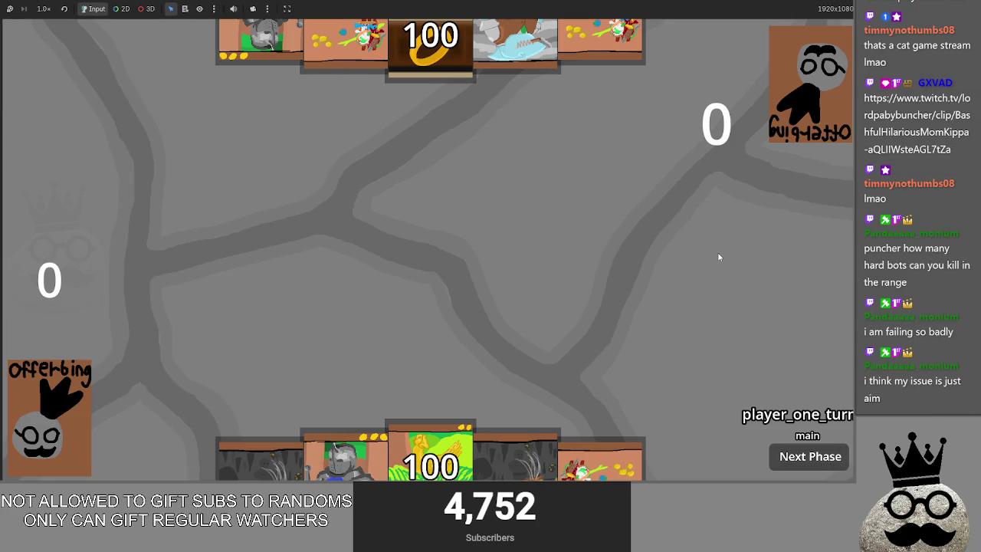
key("F8")
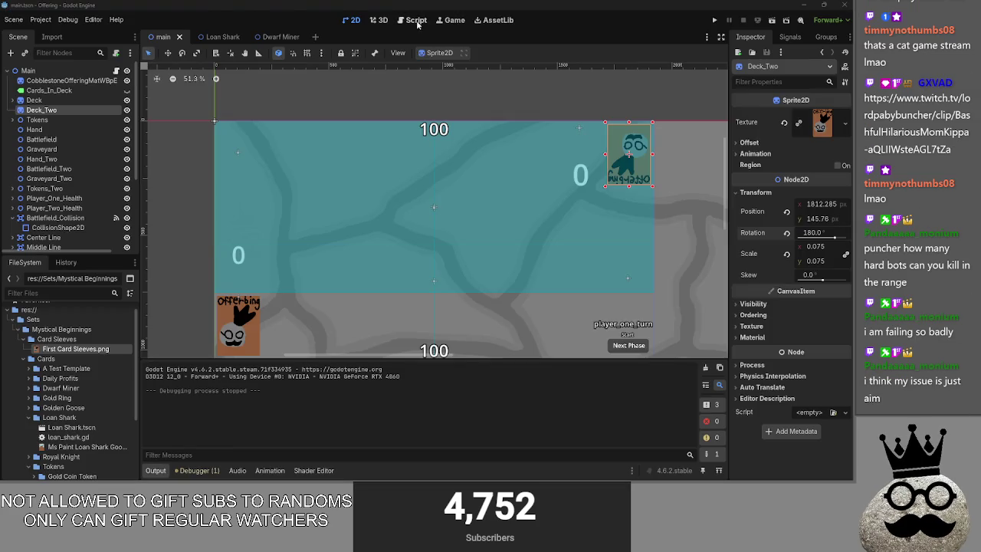
From the 2D workspace, run the project to check Deck_Two, then close the game
left_click(416, 20)
left_click(350, 20)
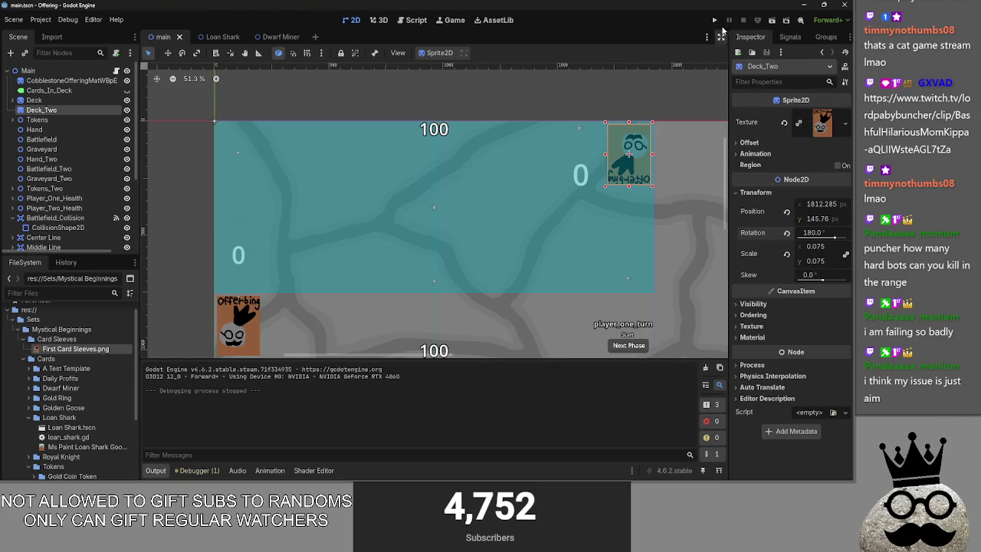
left_click(714, 20)
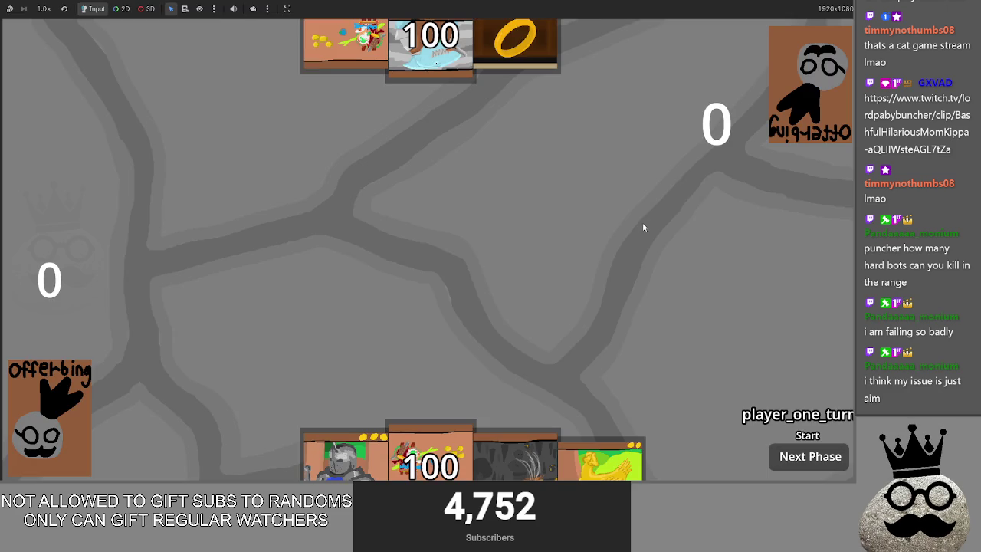
key("F8")
key("alt+Tab")
key("alt+Tab")
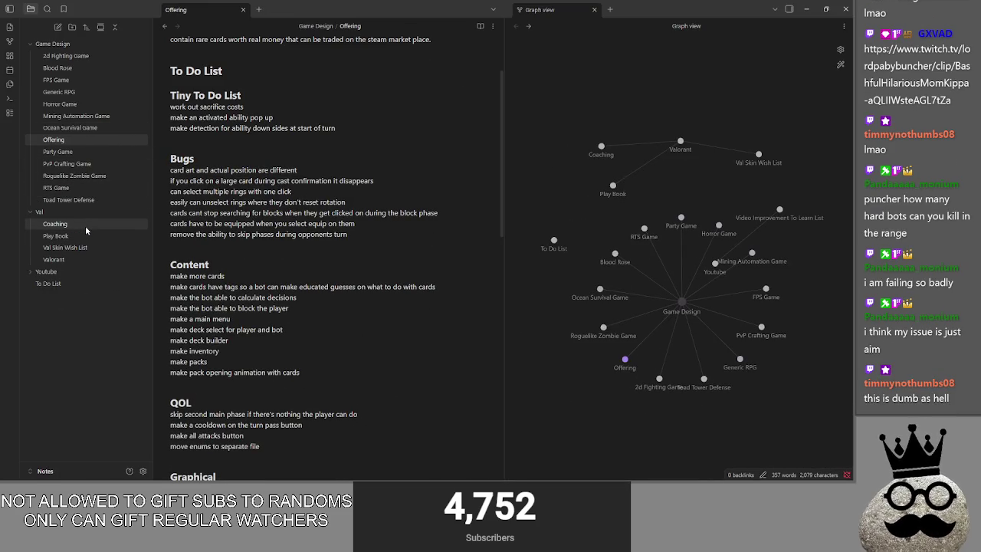
Browse the Val notes and open the Coaching note
left_click(75, 247)
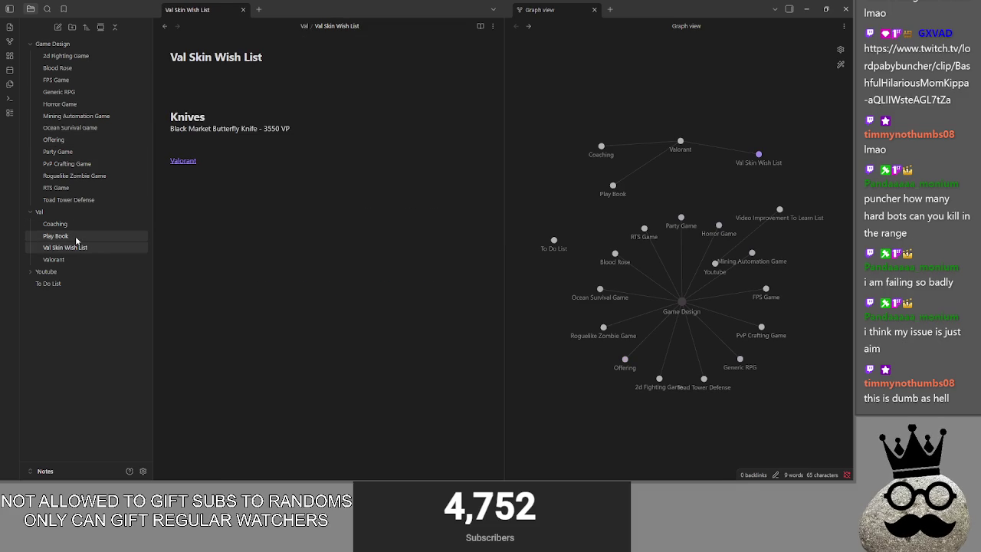
left_click(68, 236)
left_click(80, 260)
left_click(80, 224)
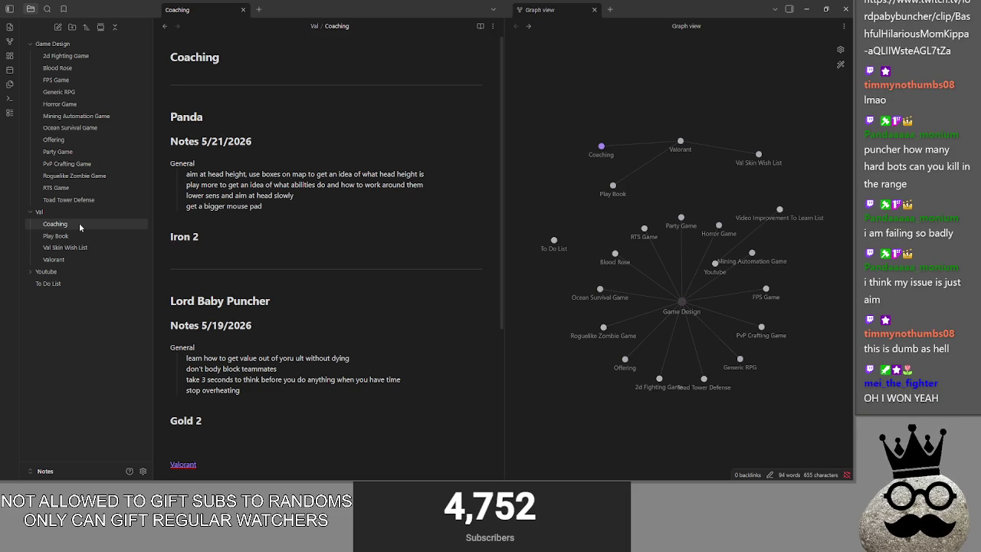
Delete the extra blank line between the Iron 2 section and the second heading
left_click(261, 248)
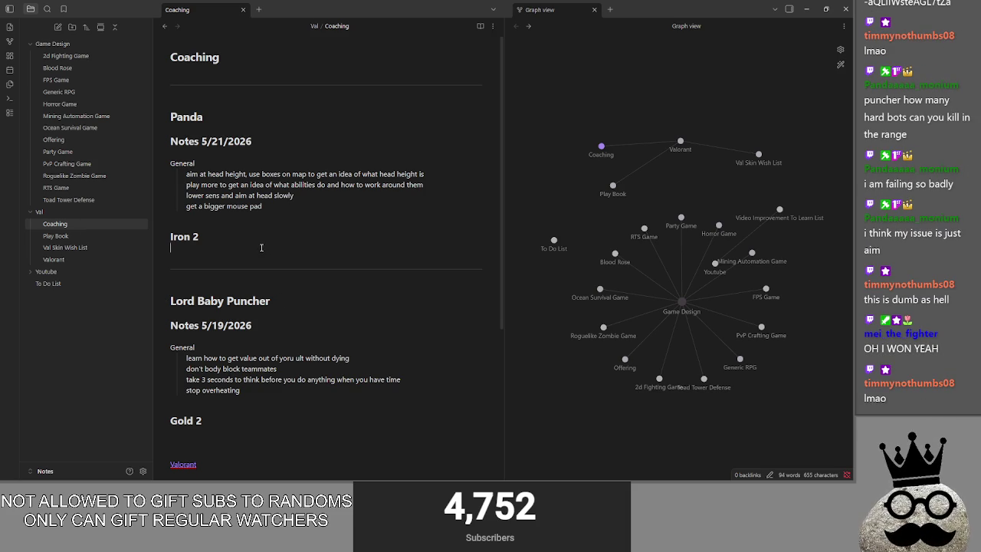
left_click(224, 281)
left_click(225, 281)
key("BackSpace")
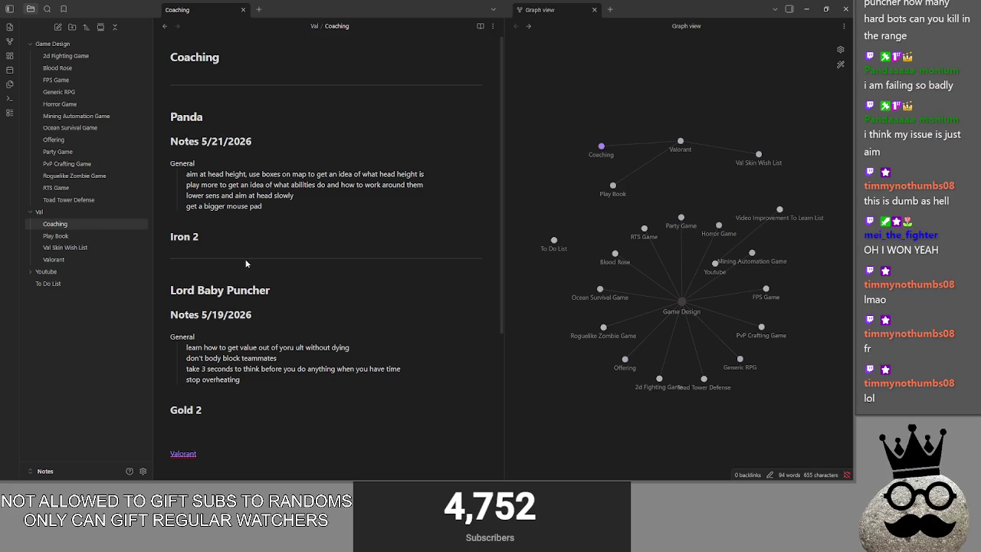
left_click(248, 262)
left_click(237, 246)
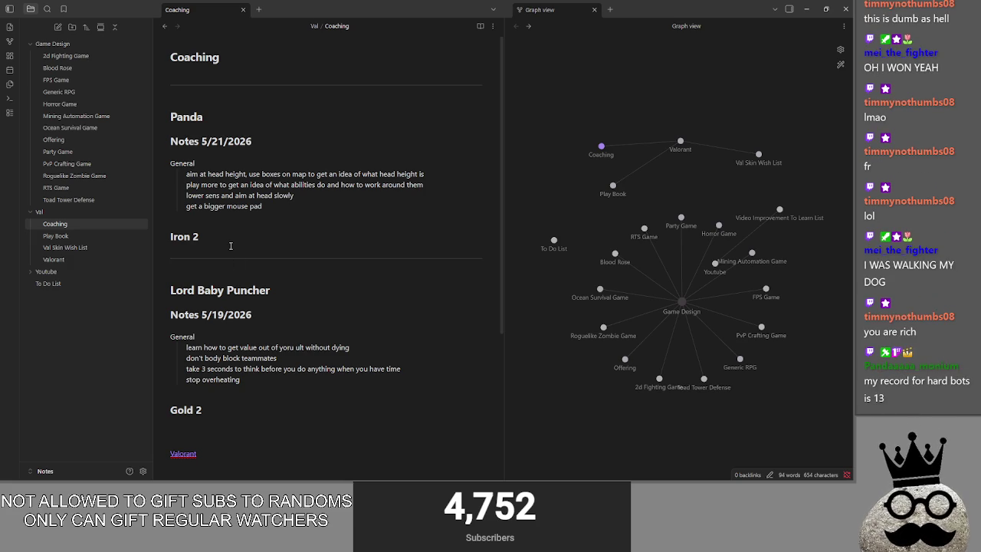
key("super")
key("super")
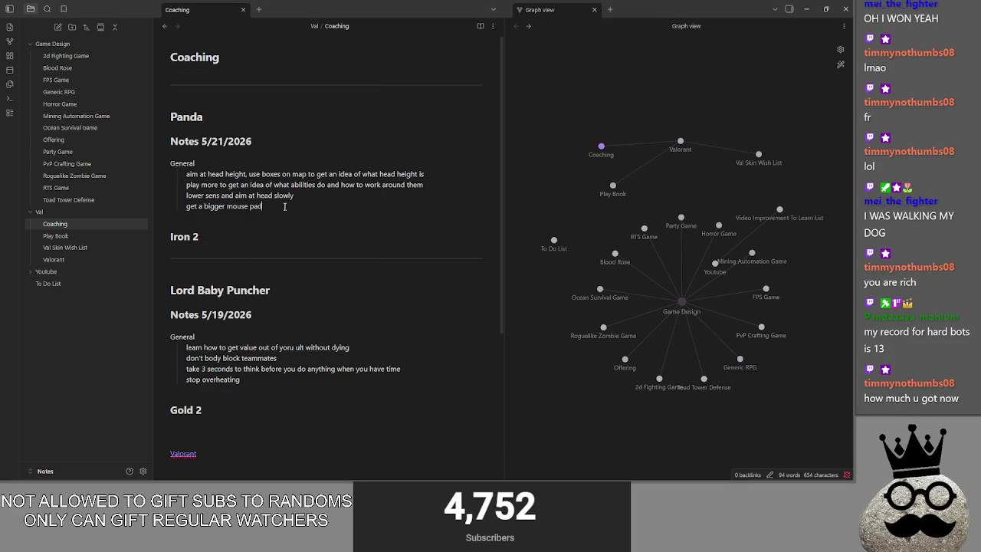
Select and deselect the coaching tip lines, including the word 'pad'
left_click_drag(184, 174, 427, 174)
left_click(230, 194)
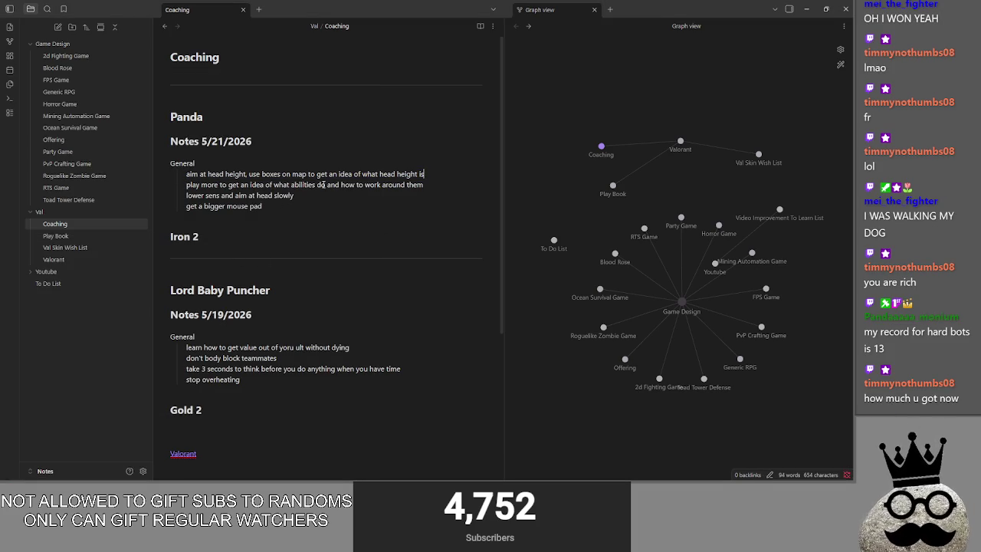
left_click_drag(184, 174, 445, 173)
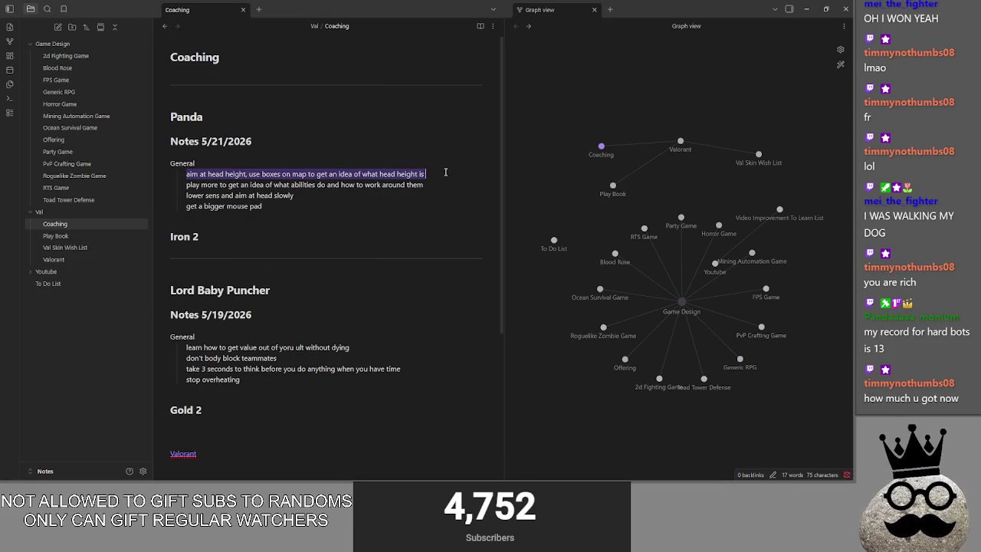
left_click(444, 173)
left_click_drag(178, 174, 427, 170)
left_click(429, 170)
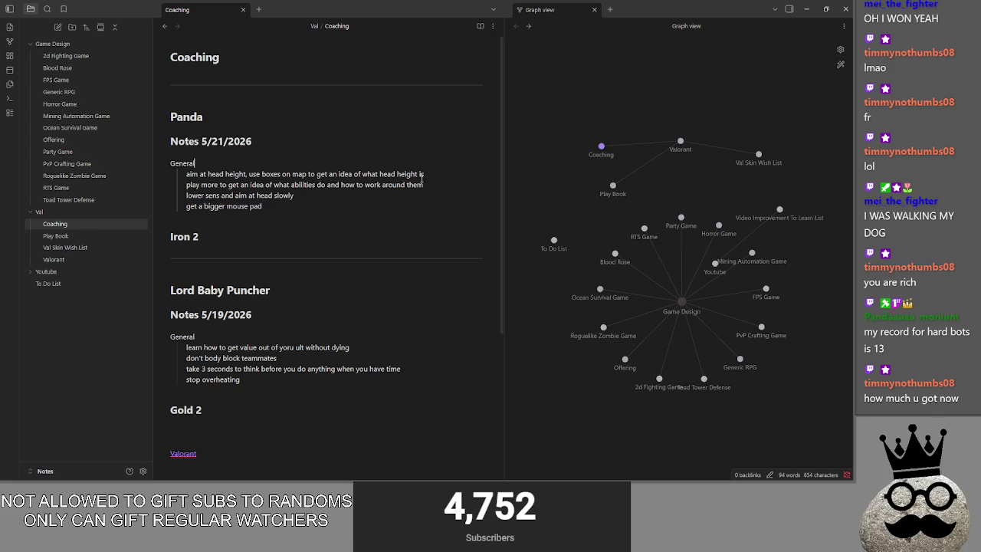
mouse_move(187, 196)
left_mouse_down()
mouse_move(306, 185)
mouse_move(186, 195)
left_mouse_up()
double_click(259, 205)
left_click(292, 204)
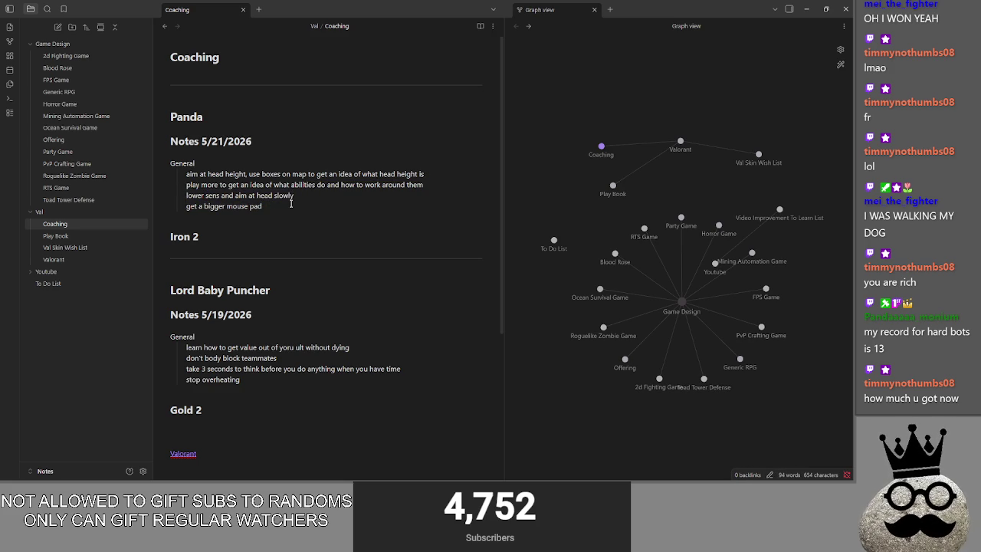
key("alt+Tab")
key("alt+Tab")
key("alt+Tab")
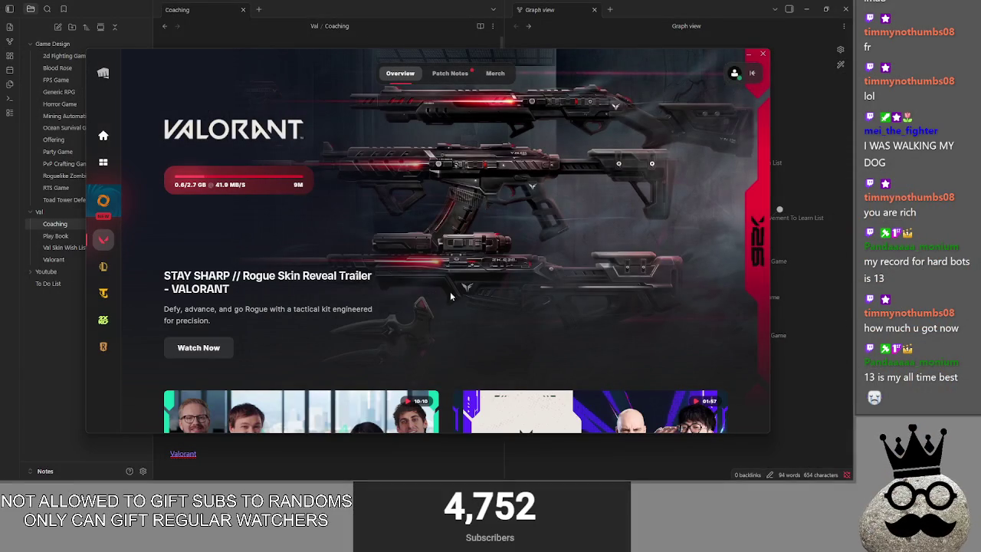
Hide the Valorant launcher, minimize Obsidian, and bring the Godot editor forward
left_click(816, 269)
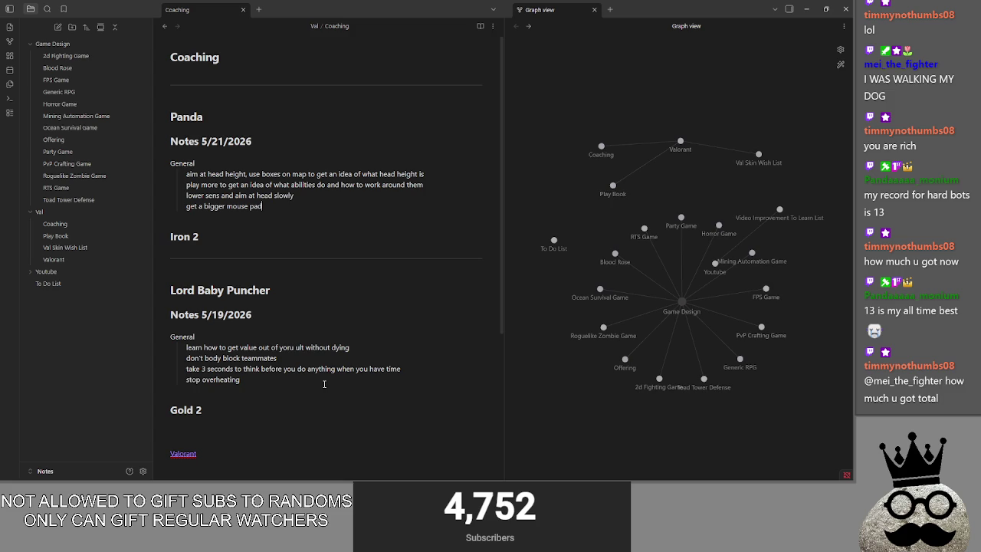
left_click(806, 9)
left_click(675, 25)
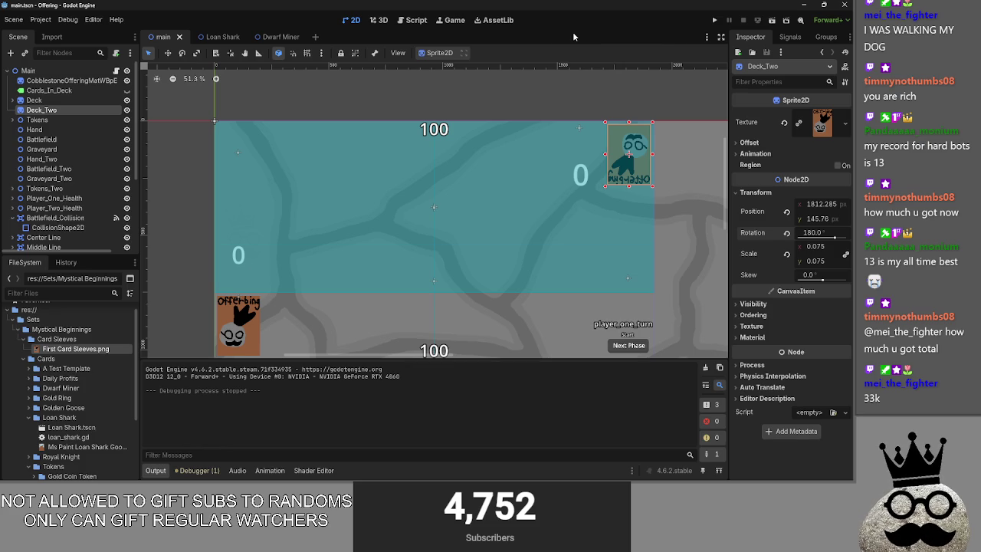
Cycle windows back to Godot, then bring the Riot Client's Valorant launcher in front
key("alt+Tab")
key("alt+Tab")
key("alt+Tab")
key("alt+Tab")
key("alt+Tab")
key("Escape")
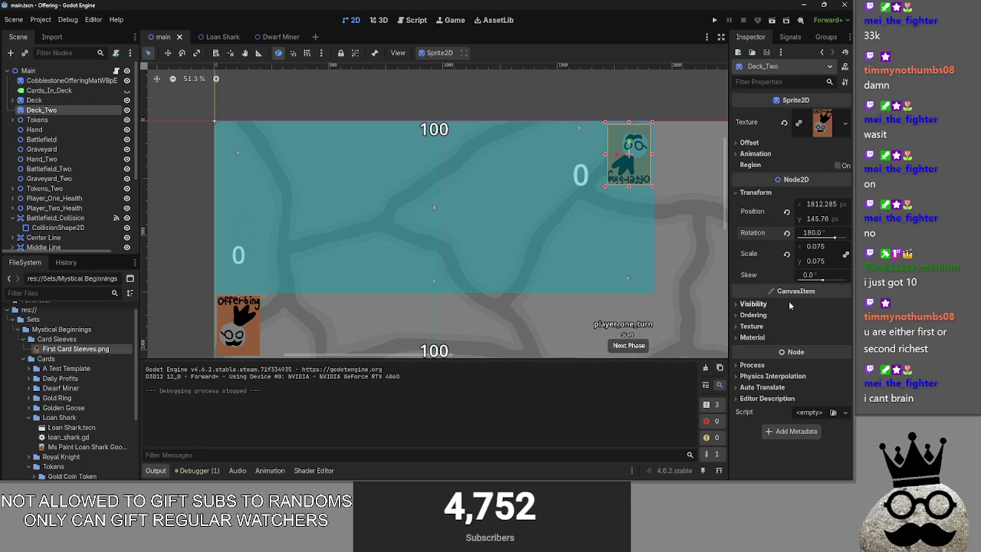
key("alt+Tab")
key("alt+Tab")
key("alt+Tab")
key("alt+Tab")
key("alt+Tab")
key("alt+Tab")
key("alt+Tab")
key("alt+Tab")
key("alt+Tab")
key("alt+Tab")
left_click(258, 245)
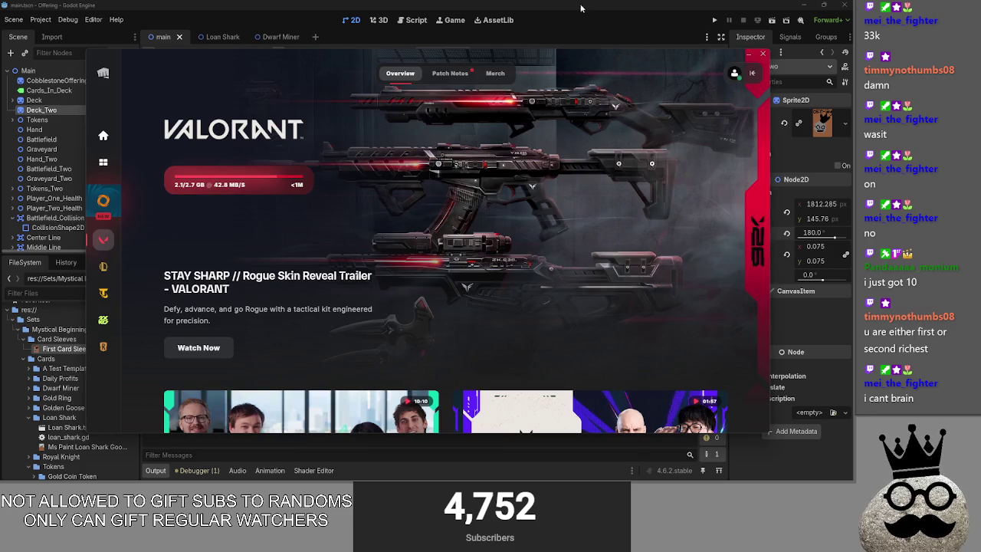
Launch Valorant with the Play button in Riot Client, then cycle windows toward the game
key("alt+Tab")
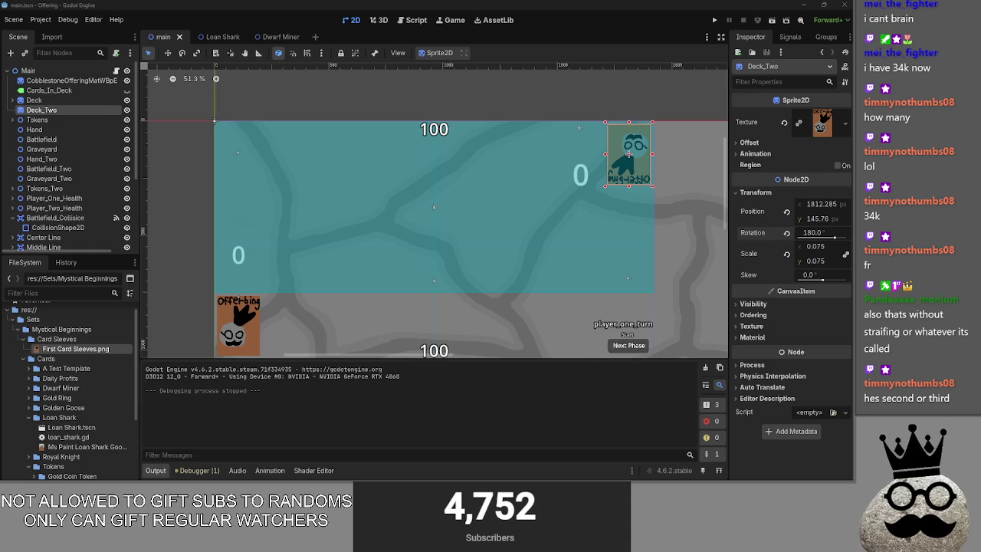
key("alt+Tab")
key("alt+Tab")
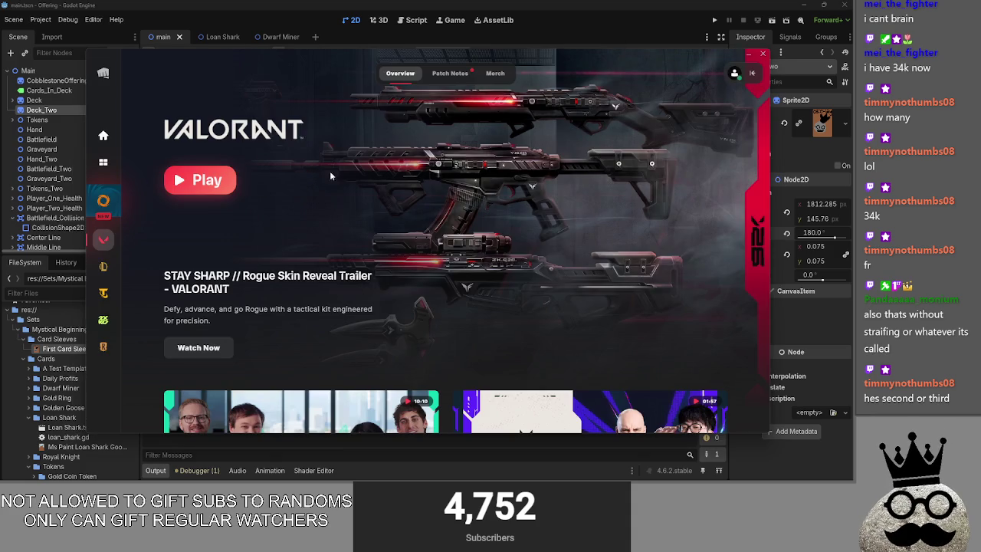
left_click(701, 10)
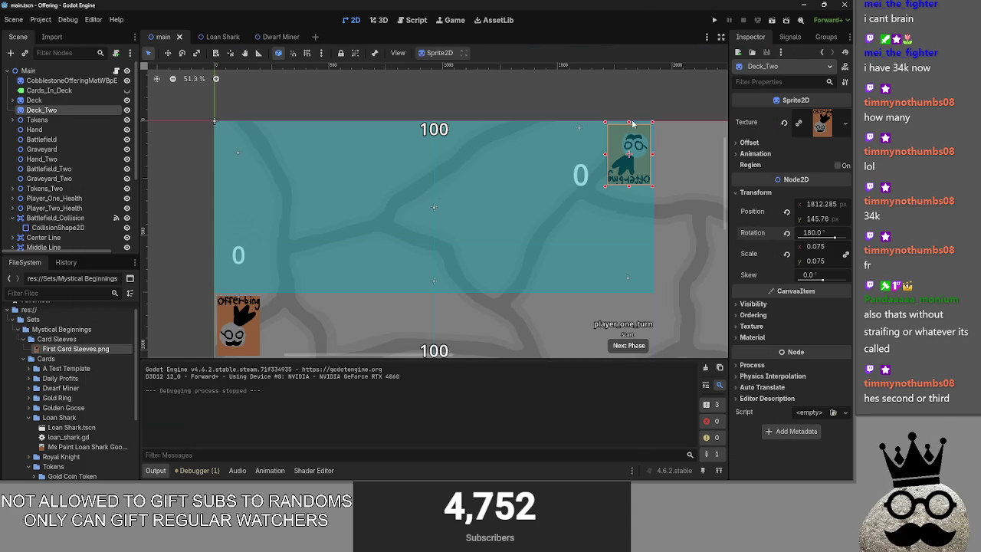
key("alt+Tab")
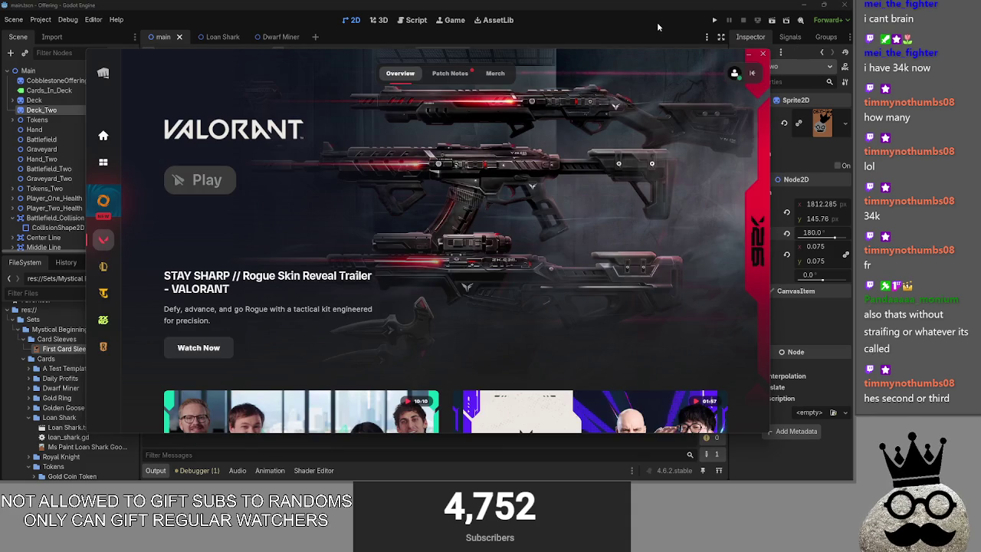
key("alt+Tab")
key("alt+Tab")
key("alt+Tab")
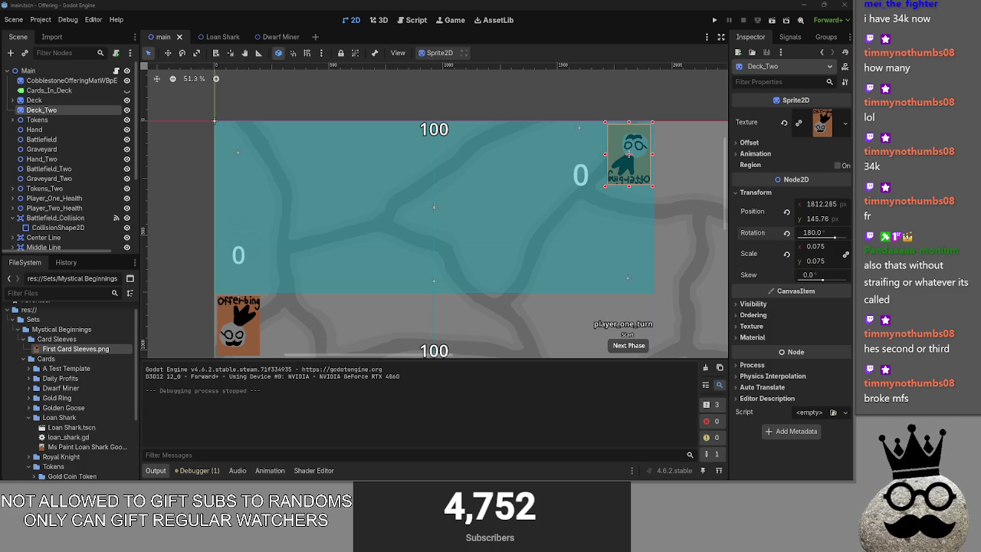
key("alt+Tab")
key("alt+Tab")
key("alt+Tab")
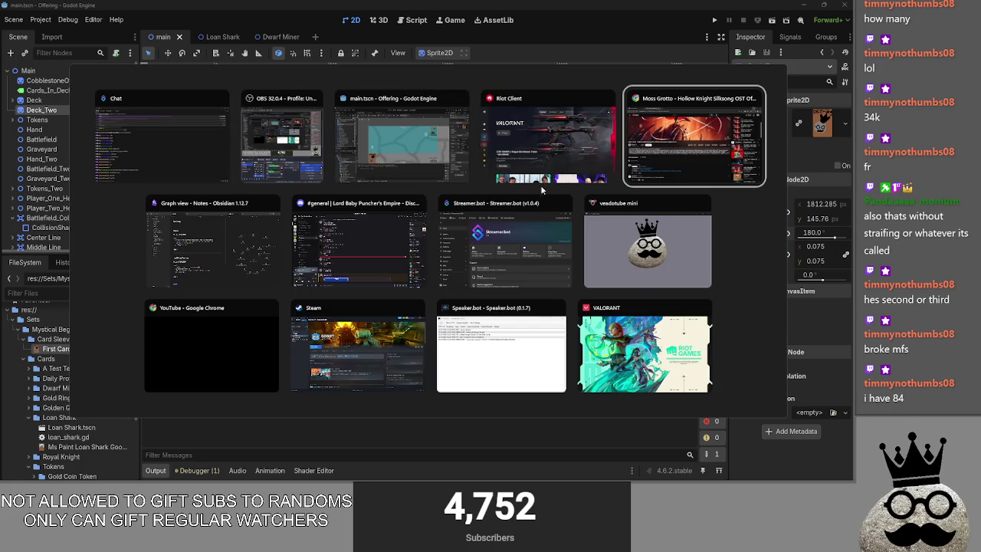
Dismiss the AFK offense warning and enter The Range from Play > Practice
left_click(647, 348)
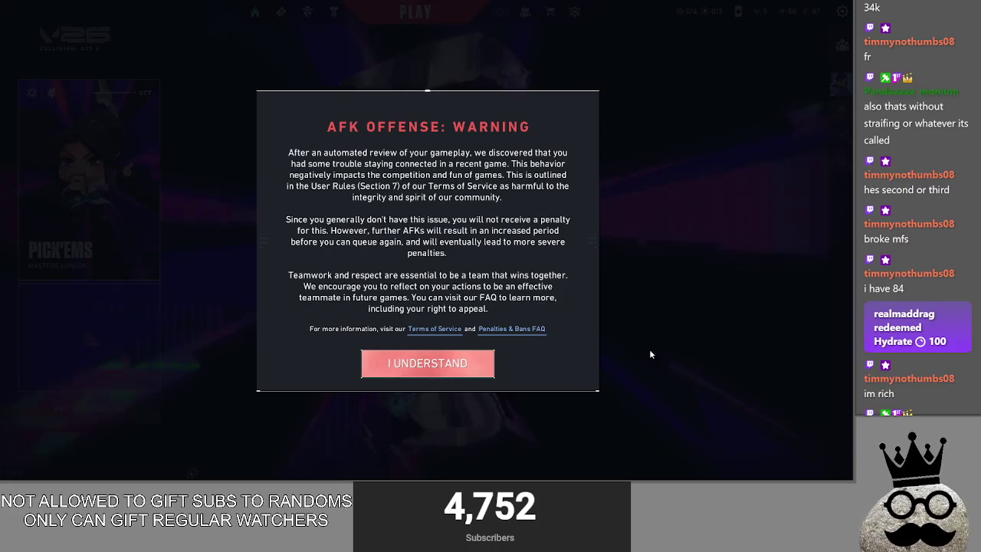
left_click(427, 365)
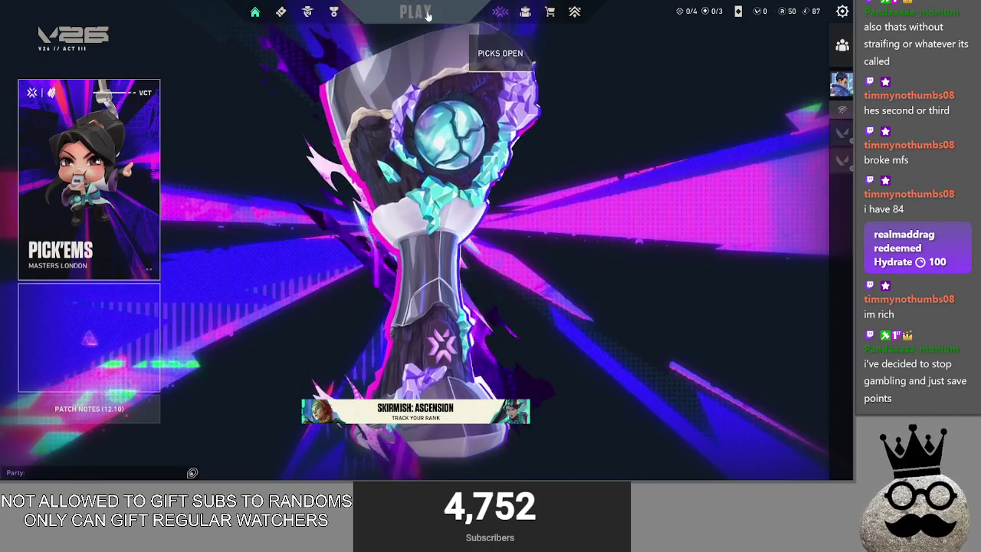
left_click(415, 11)
left_click(525, 13)
left_click(500, 12)
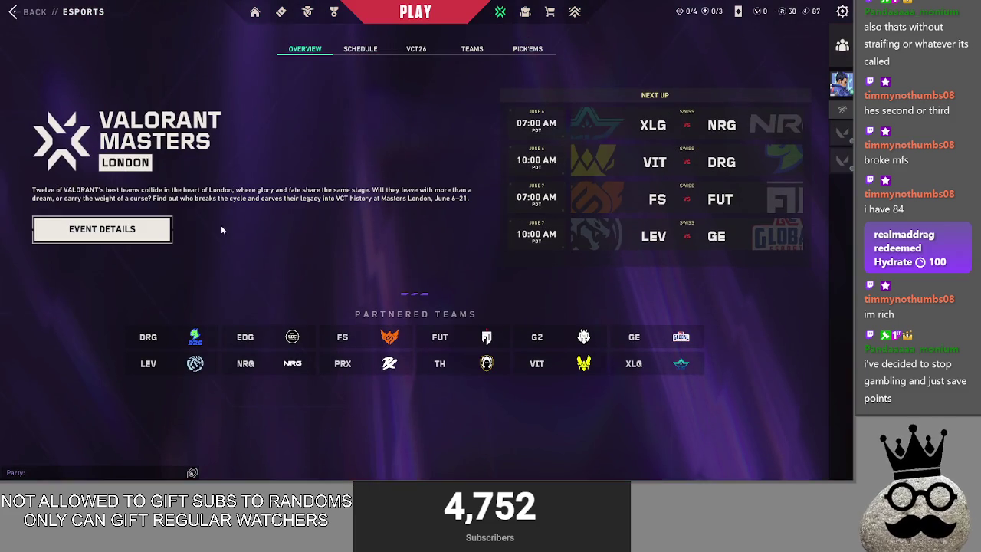
left_click(415, 12)
left_click(282, 437)
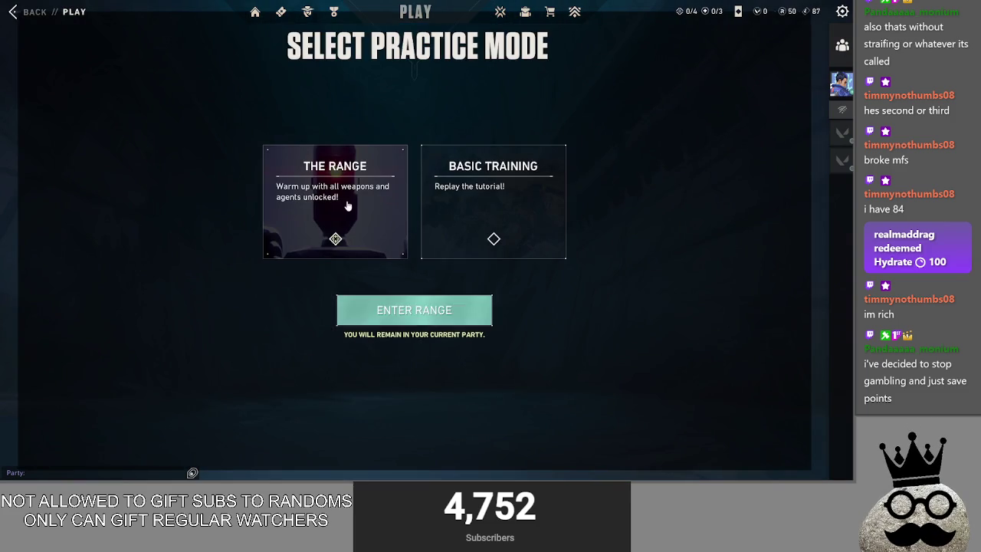
left_click(417, 324)
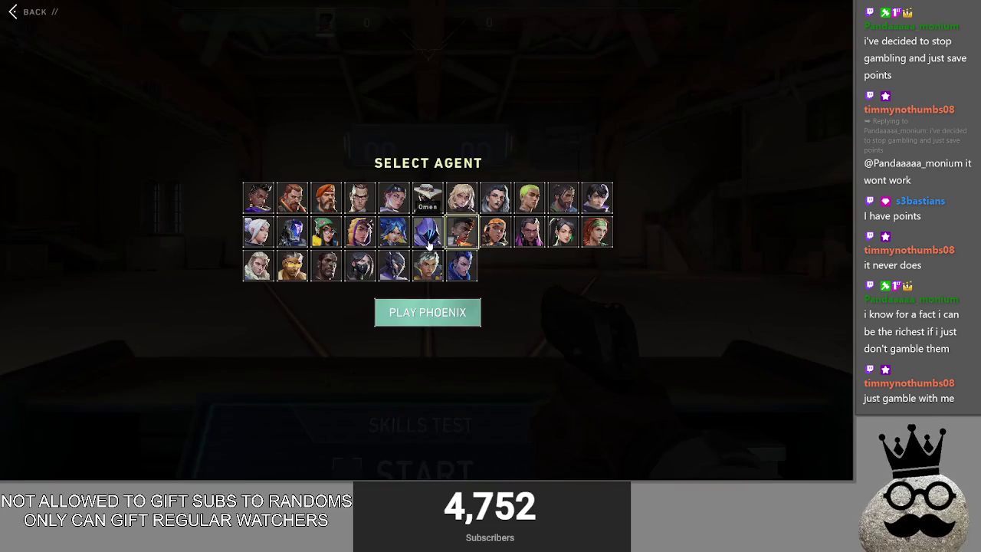
Lock in Phoenix, then glance at the Video and Audio settings and close them
left_click(428, 312)
key("Escape")
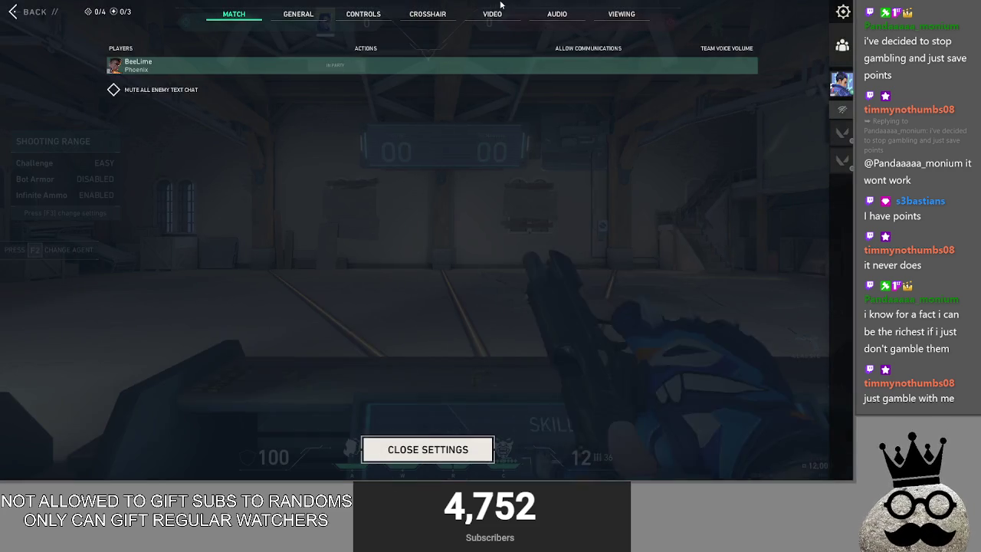
left_click(492, 13)
left_click(556, 14)
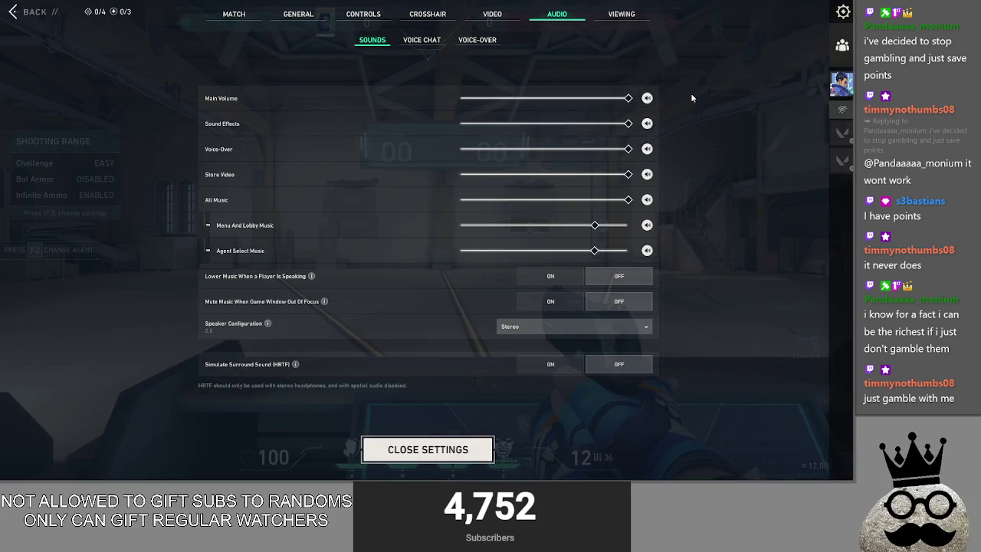
key("Escape")
Lower the Main Volume in the audio settings, test-firing the Classic pistol
key("2")
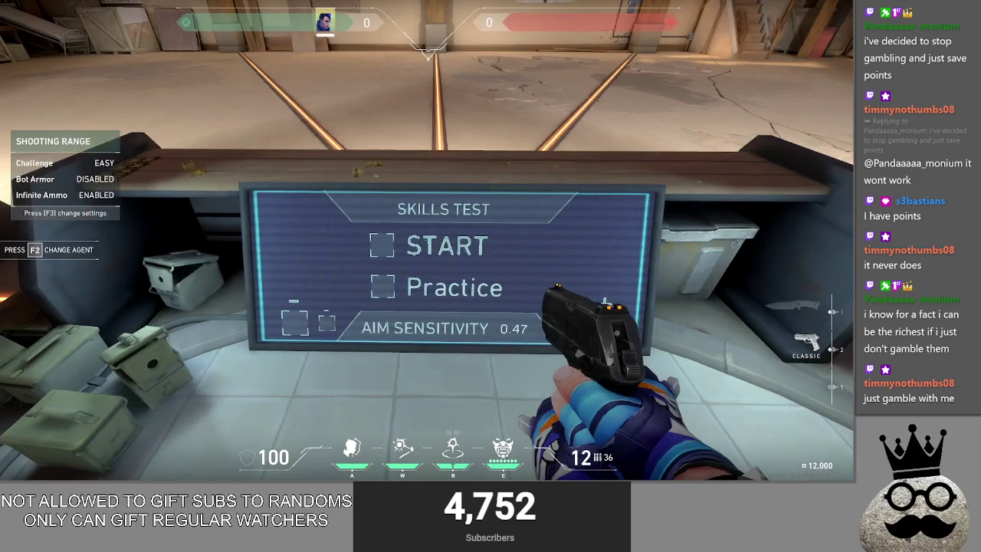
key("alt+Tab")
key("Escape")
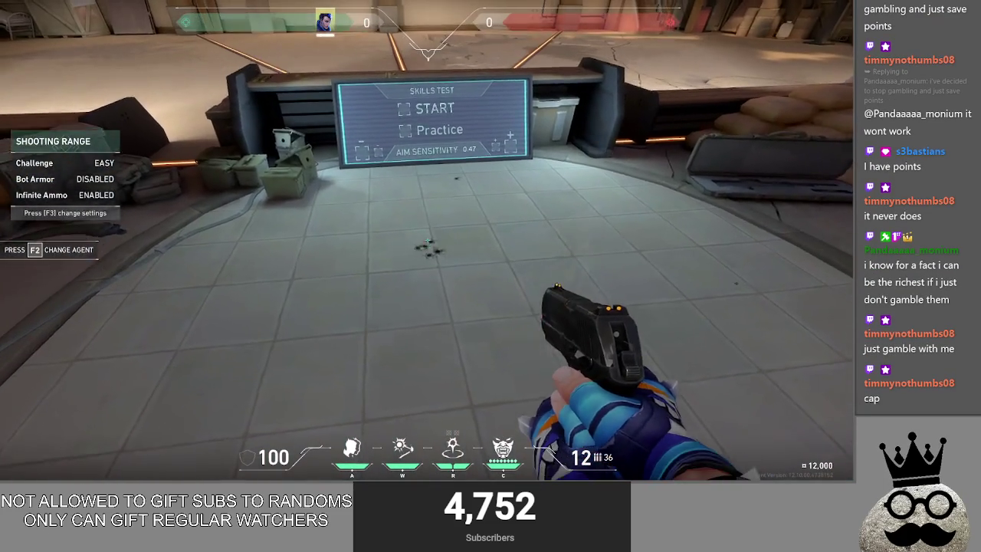
key("Escape")
mouse_move(629, 98)
left_mouse_down()
mouse_move(587, 98)
mouse_move(601, 98)
left_mouse_up()
key("Escape")
key("Escape")
left_click(532, 98)
key("Escape")
left_click(426, 241)
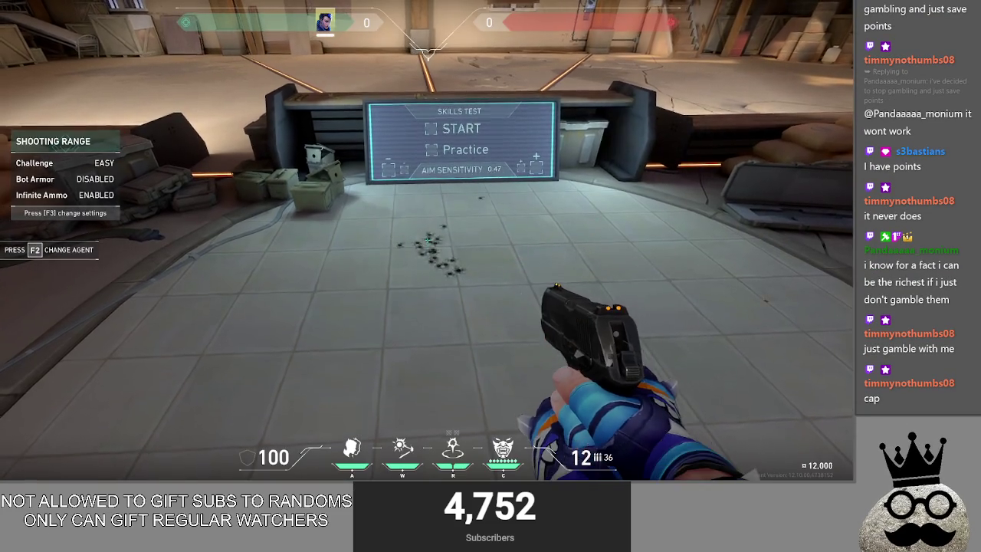
key("Escape")
key("Escape")
Shoot the Skills Test board with the Classic, then buy a Vandal and 50 light shield
key("3")
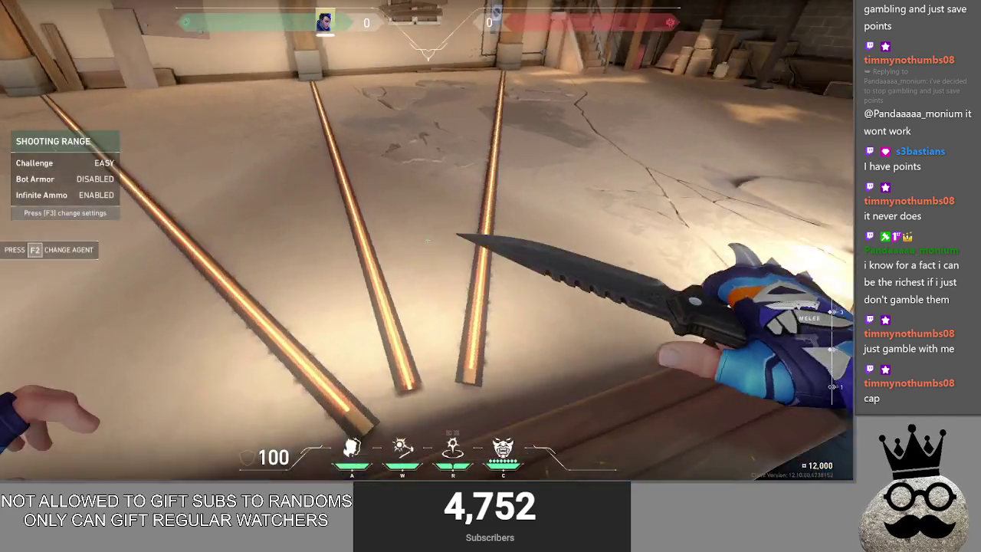
key("2")
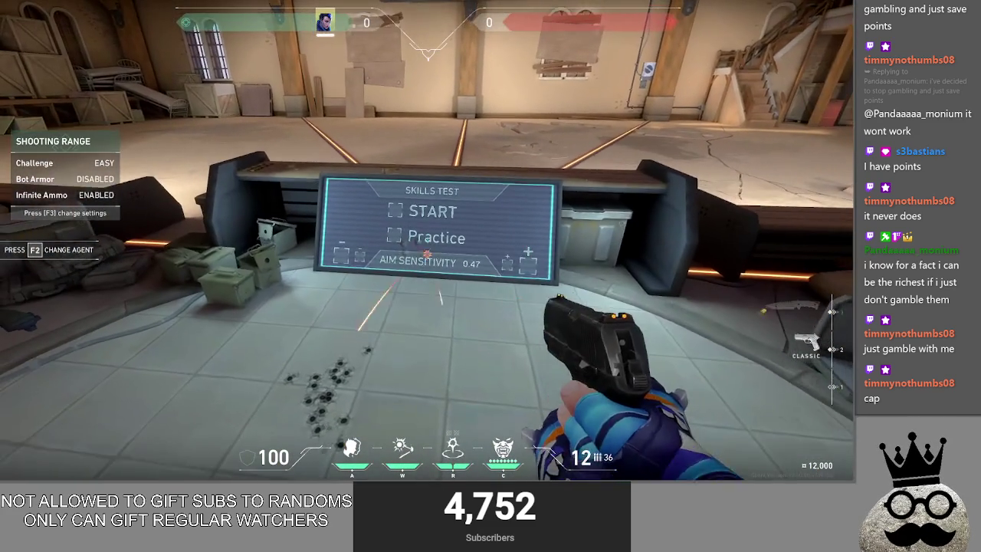
left_click(427, 238)
key("b")
left_click(407, 296)
left_click(632, 114)
key("b")
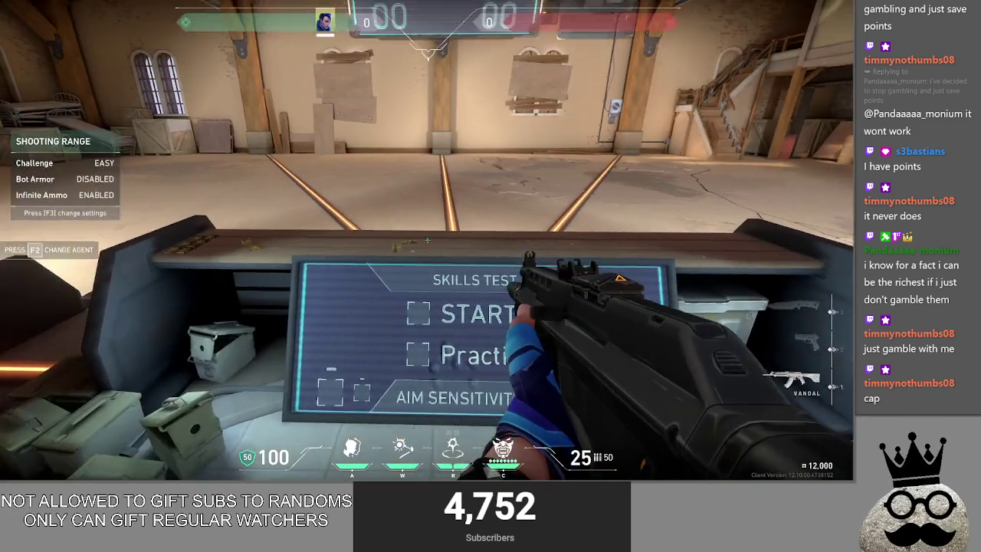
Set the Shooting Range challenge to Hard and apply it
key("F3")
left_click(303, 256)
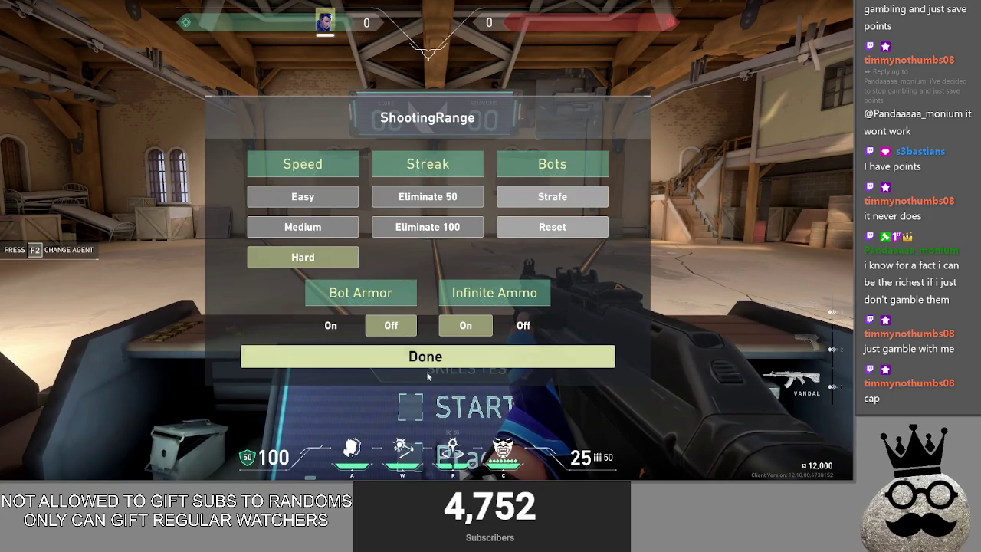
left_click(425, 357)
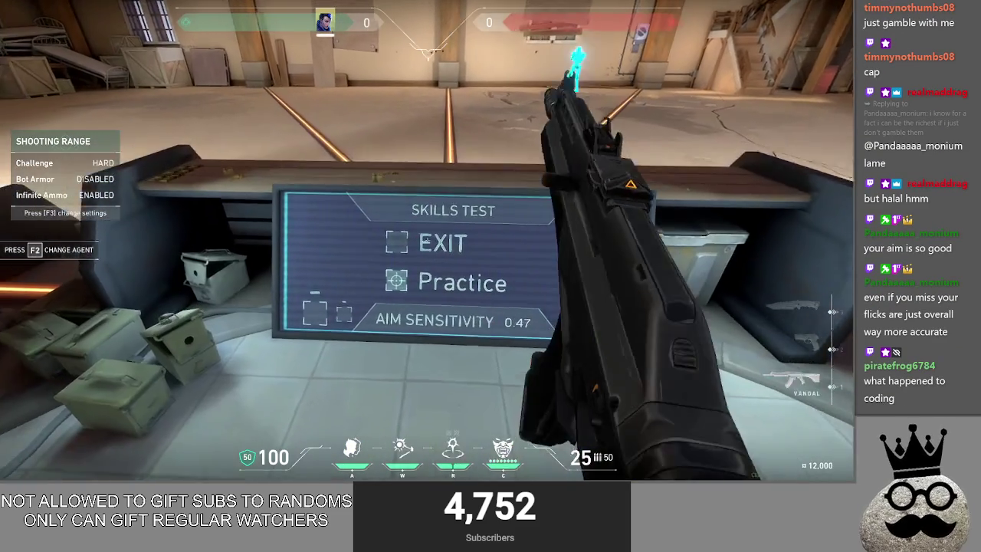
Exit Valorant to the desktop, confirming the quit, and deselect Deck_Two in Godot
key("alt+Tab")
key("Tab")
key("Tab")
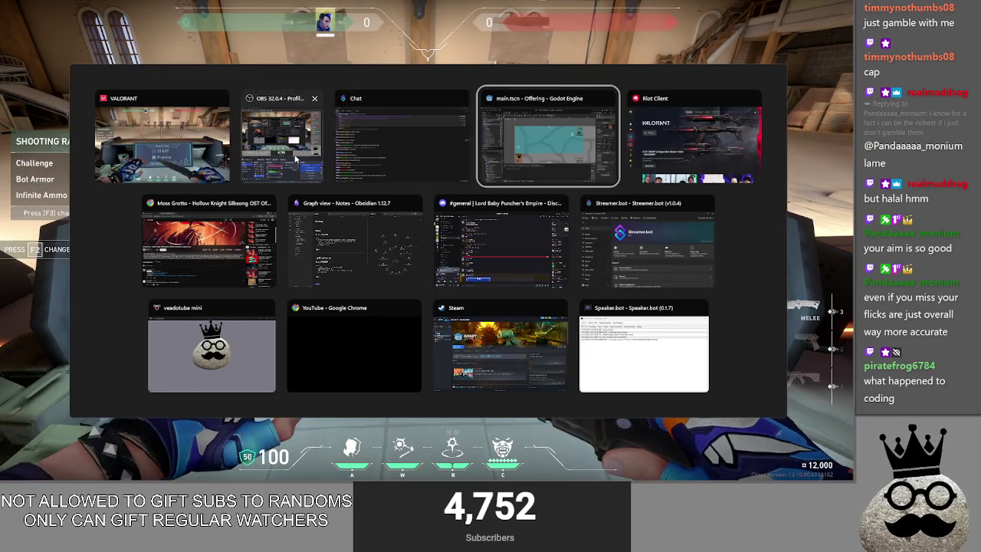
key("alt+Tab")
key("Escape")
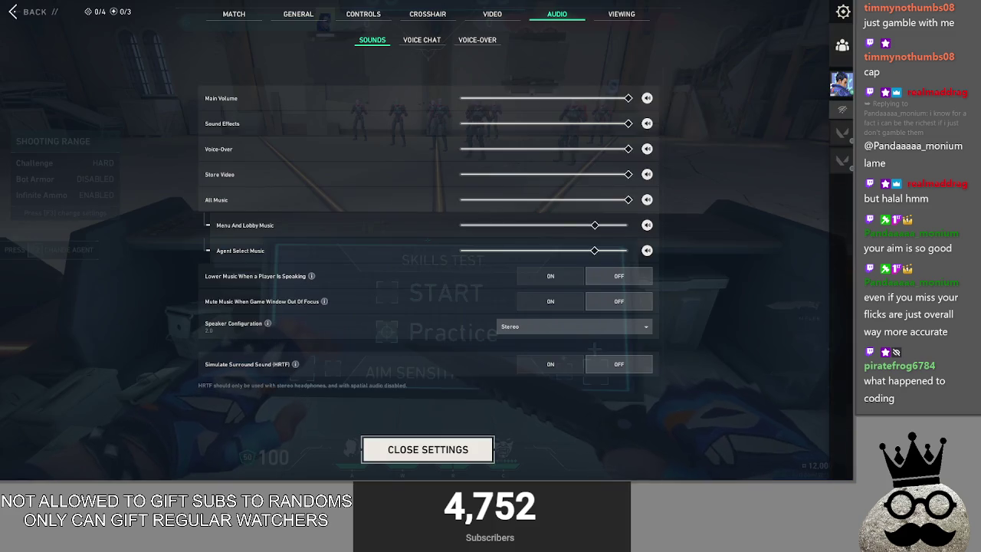
key("Escape")
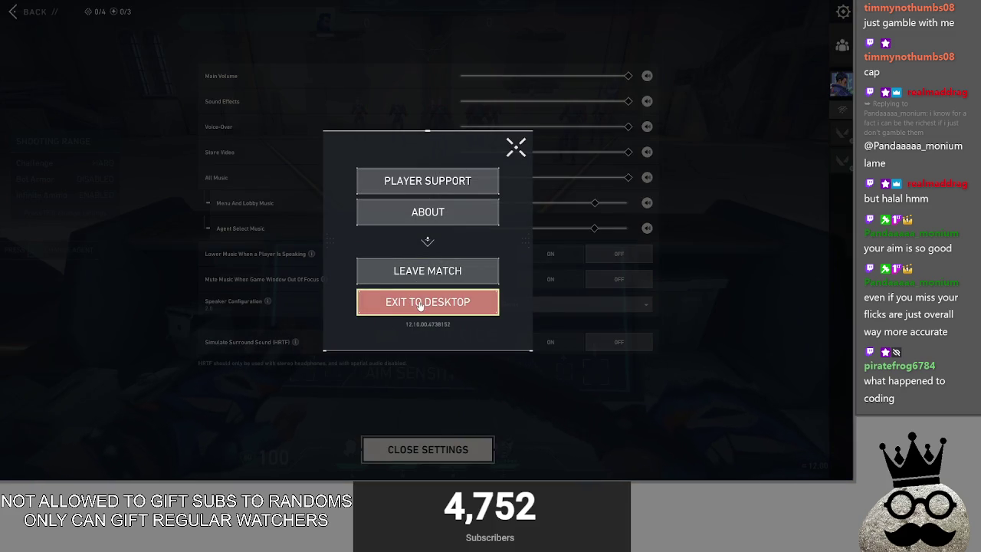
left_click(428, 306)
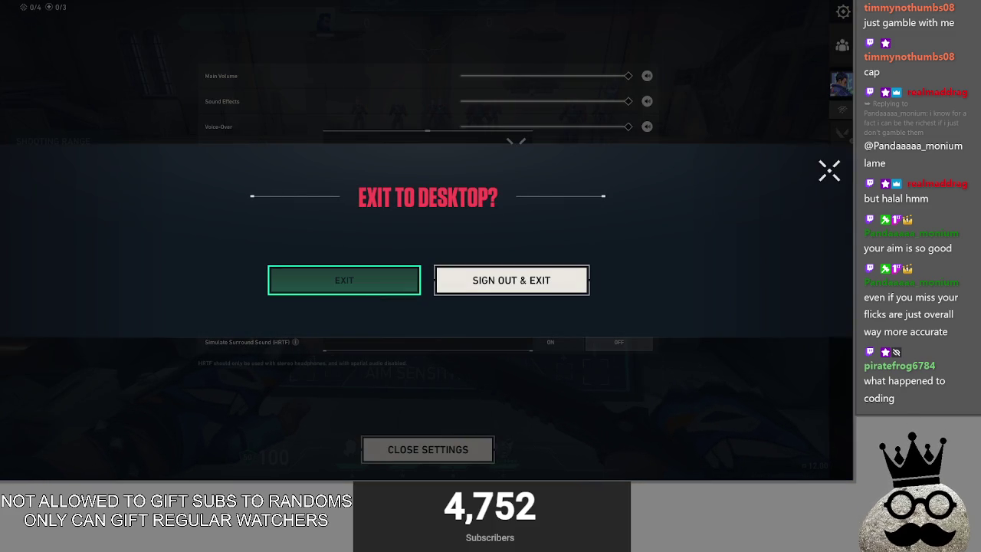
left_click(344, 280)
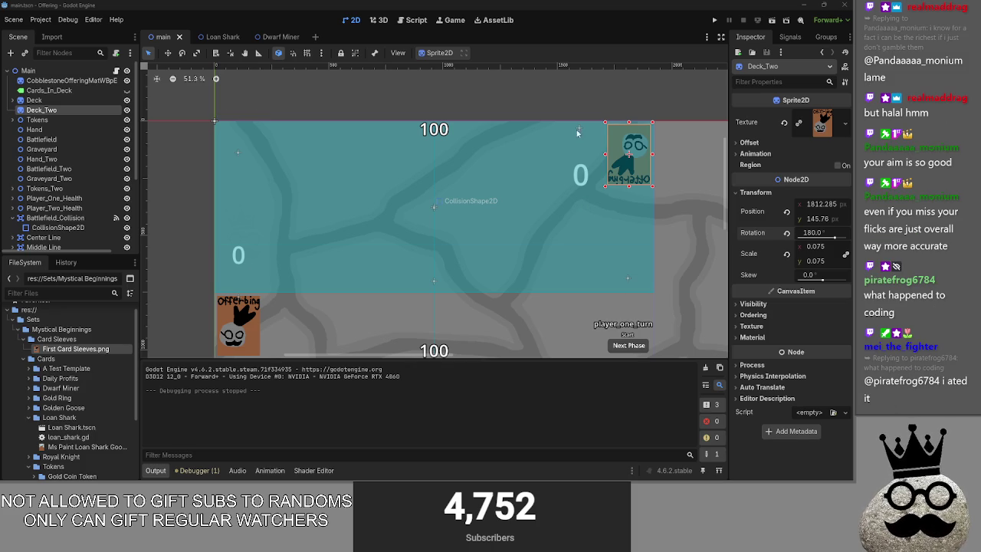
left_click(574, 90)
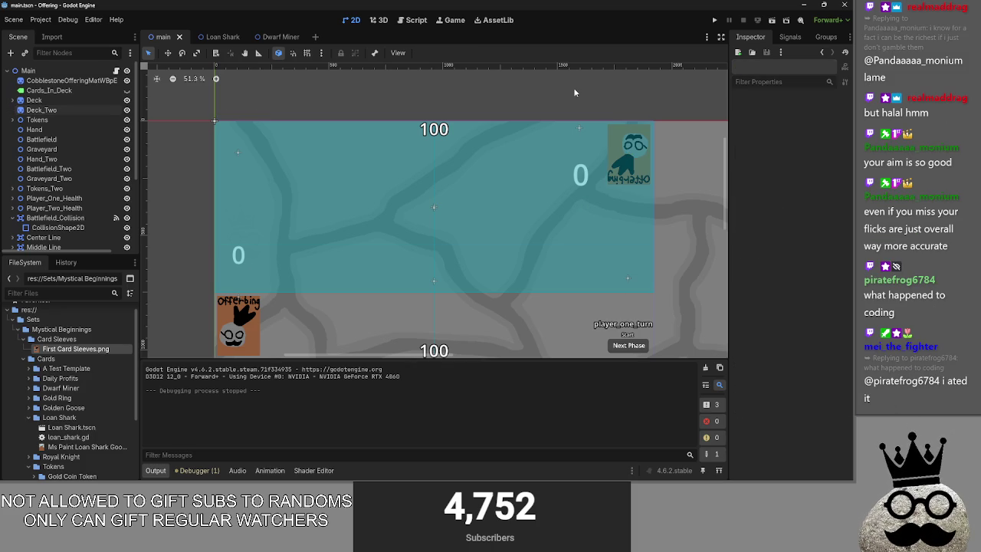